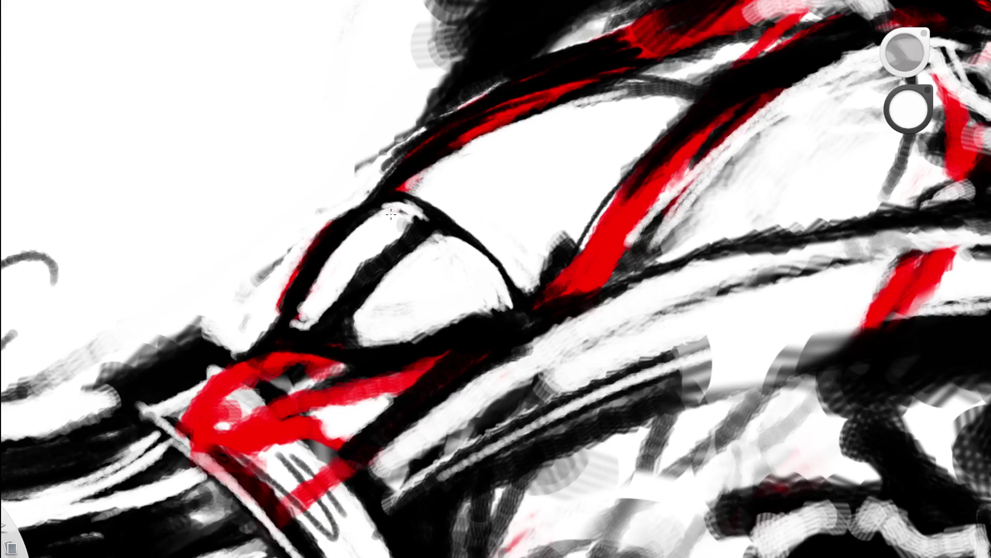
Toggle the colour puck and darken, thicken the black line beside the red chest ribbon
{"action": "key", "text": "x"}
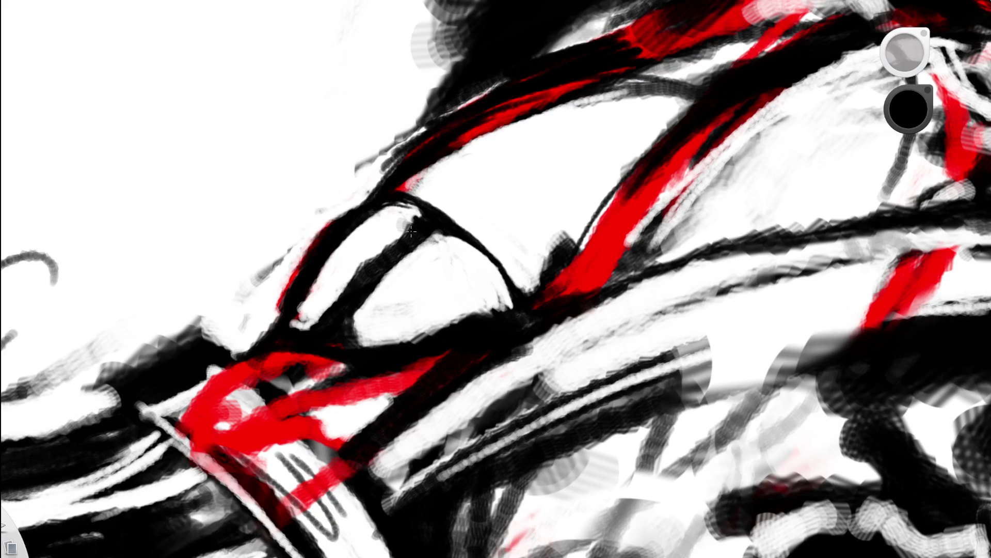
{"action": "key", "text": "x"}
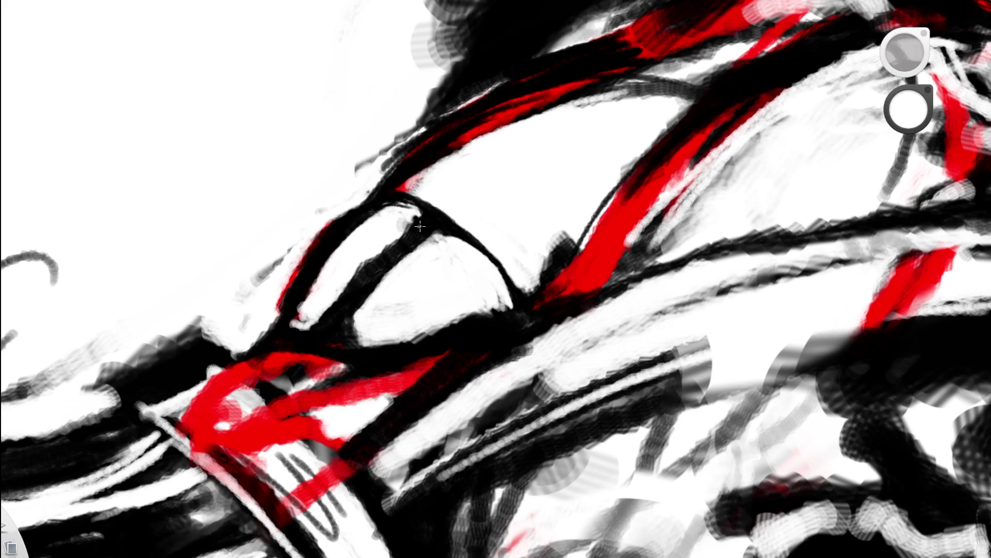
{"action": "key", "text": "space"}
{"action": "mouse_move", "coordinate": [476, 215]}
{"action": "left_mouse_down"}
{"action": "mouse_move", "coordinate": [551, 229]}
{"action": "mouse_move", "coordinate": [454, 354]}
{"action": "mouse_move", "coordinate": [581, 272]}
{"action": "left_mouse_up"}
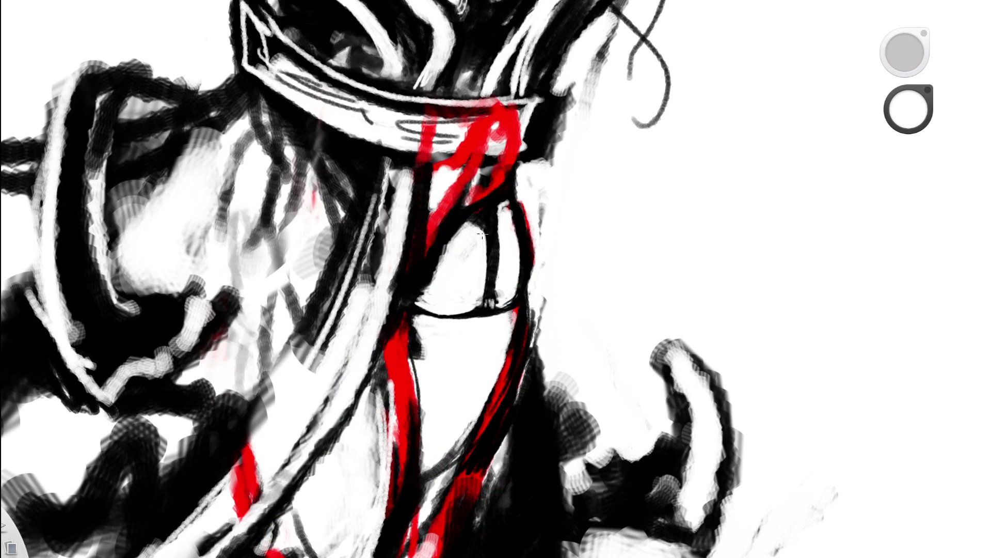
{"action": "left_click_drag", "start_coordinate": [494, 222], "coordinate": [484, 300]}
{"action": "left_click_drag", "start_coordinate": [505, 210], "coordinate": [516, 271]}
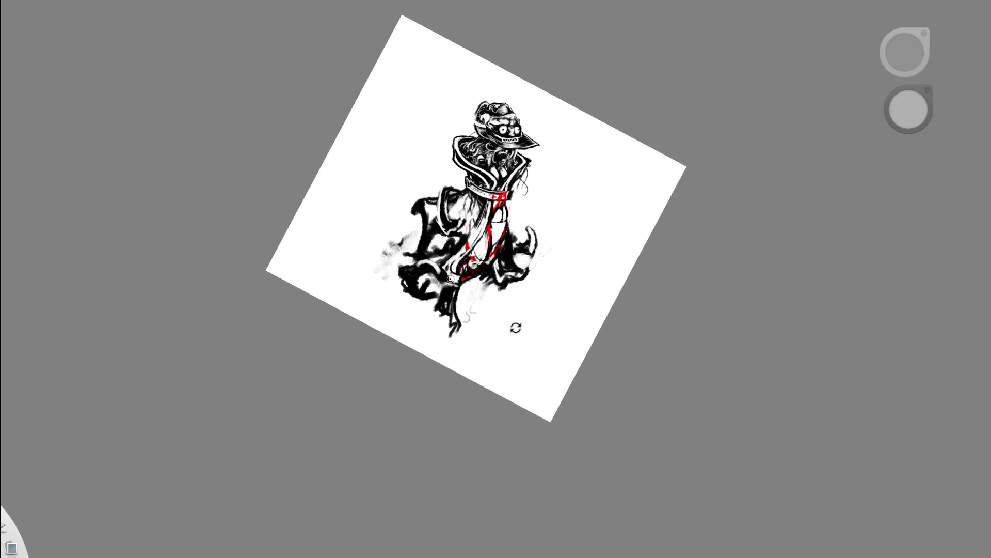
Zoom to the neck, paint light grey strokes over the dark area and erase stray bits
{"action": "left_click_drag", "start_coordinate": [516, 327], "coordinate": [550, 236]}
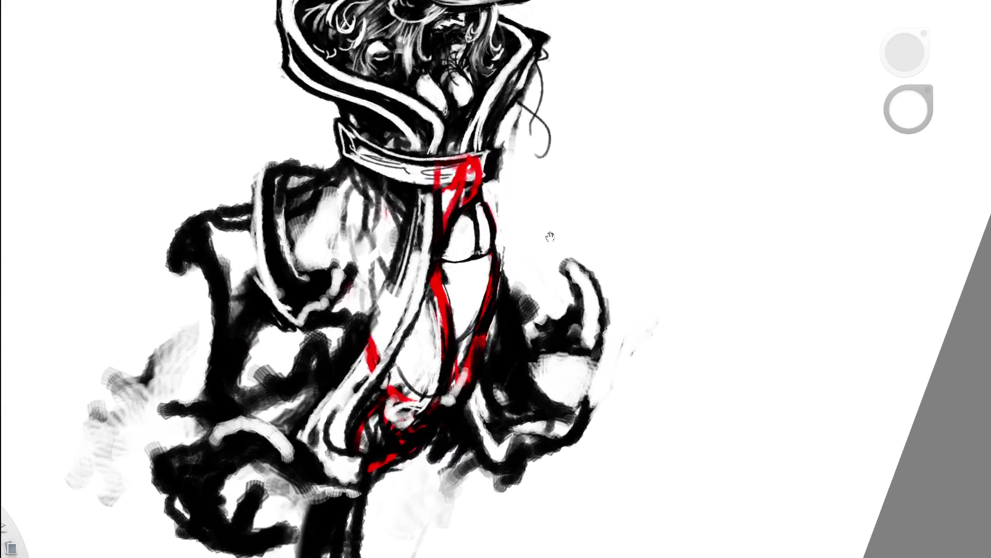
{"action": "scroll", "coordinate": [550, 237], "scroll_direction": "up", "scroll_amount": 5}
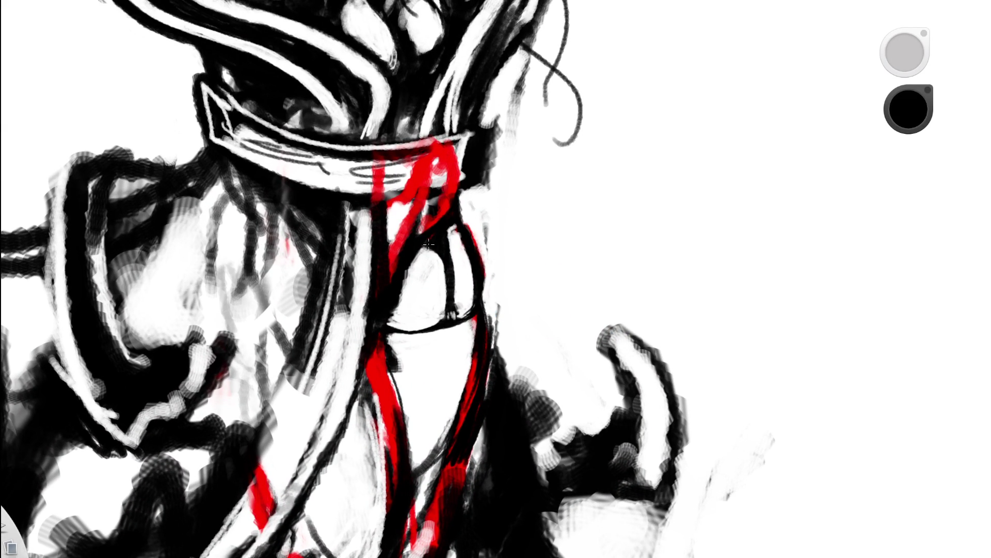
{"action": "left_click_drag", "start_coordinate": [579, 44], "coordinate": [663, 248]}
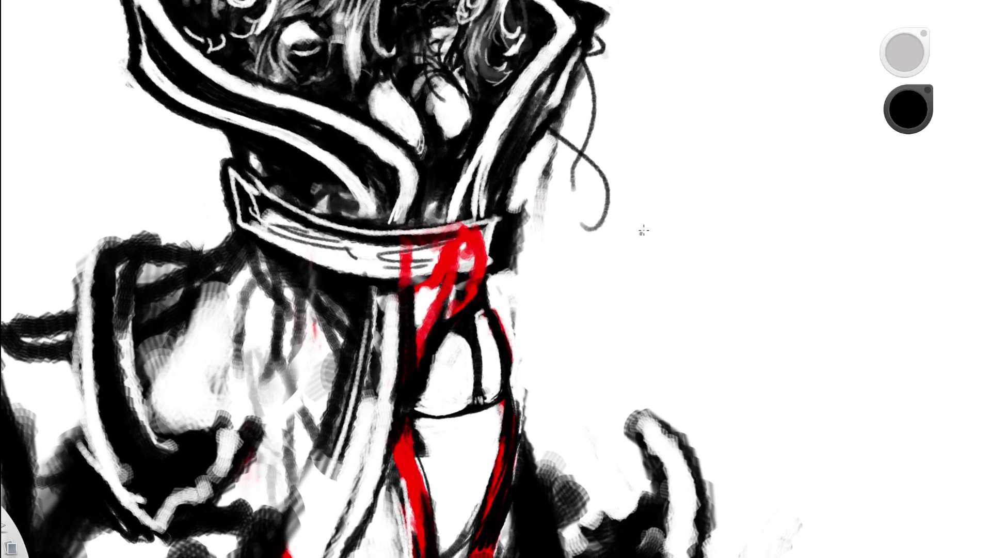
{"action": "scroll", "coordinate": [476, 358], "scroll_direction": "up", "scroll_amount": 3}
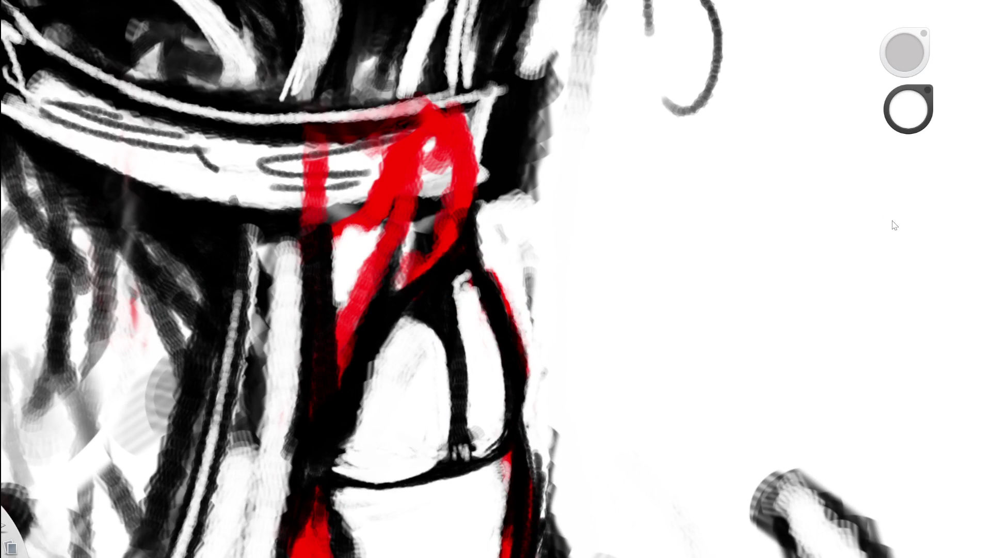
{"action": "left_click_drag", "start_coordinate": [441, 285], "coordinate": [409, 321]}
{"action": "mouse_move", "coordinate": [456, 279]}
{"action": "left_mouse_down"}
{"action": "mouse_move", "coordinate": [404, 326]}
{"action": "mouse_move", "coordinate": [445, 301]}
{"action": "mouse_move", "coordinate": [448, 334]}
{"action": "mouse_move", "coordinate": [423, 330]}
{"action": "mouse_move", "coordinate": [458, 338]}
{"action": "left_mouse_up"}
{"action": "key", "text": "e"}
{"action": "mouse_move", "coordinate": [431, 299]}
{"action": "left_mouse_down"}
{"action": "mouse_move", "coordinate": [401, 326]}
{"action": "mouse_move", "coordinate": [450, 340]}
{"action": "left_mouse_up"}
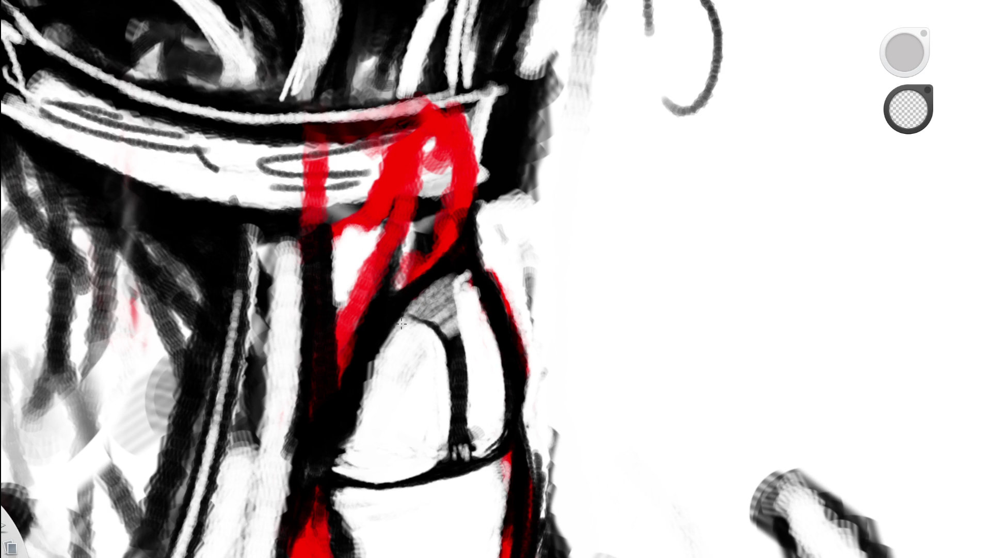
Draw a dark vertical line down the neck shape and add fine diagonal hatching near its top
{"action": "left_click_drag", "start_coordinate": [469, 290], "coordinate": [454, 329]}
{"action": "left_click_drag", "start_coordinate": [460, 272], "coordinate": [456, 335]}
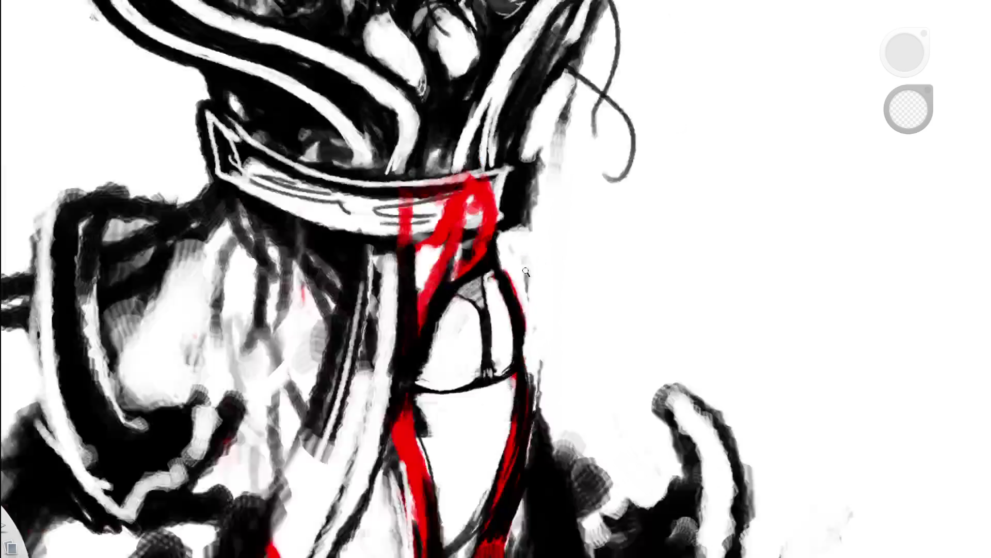
{"action": "mouse_move", "coordinate": [409, 296]}
{"action": "left_mouse_down"}
{"action": "mouse_move", "coordinate": [631, 258]}
{"action": "mouse_move", "coordinate": [627, 274]}
{"action": "left_mouse_up"}
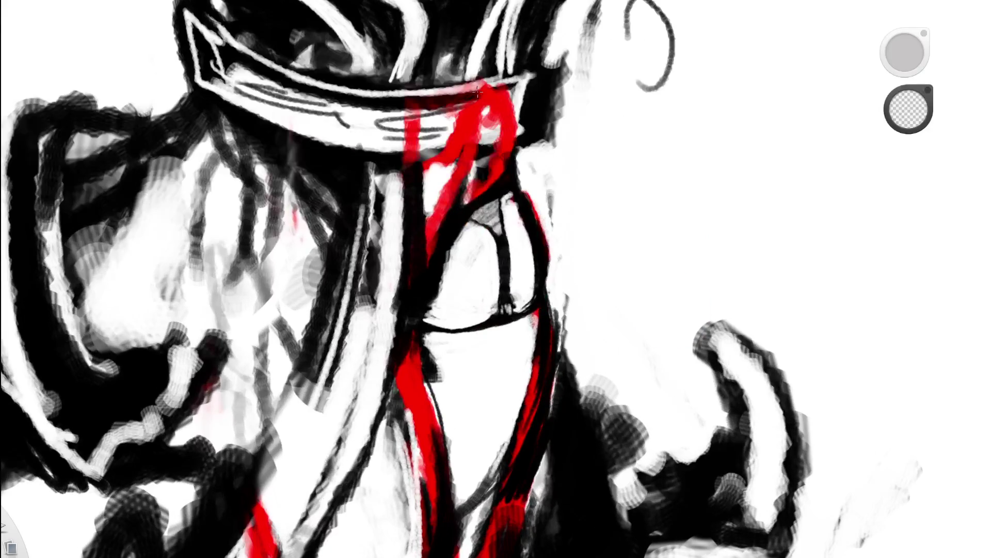
{"action": "scroll", "coordinate": [484, 202], "scroll_direction": "up", "scroll_amount": 2}
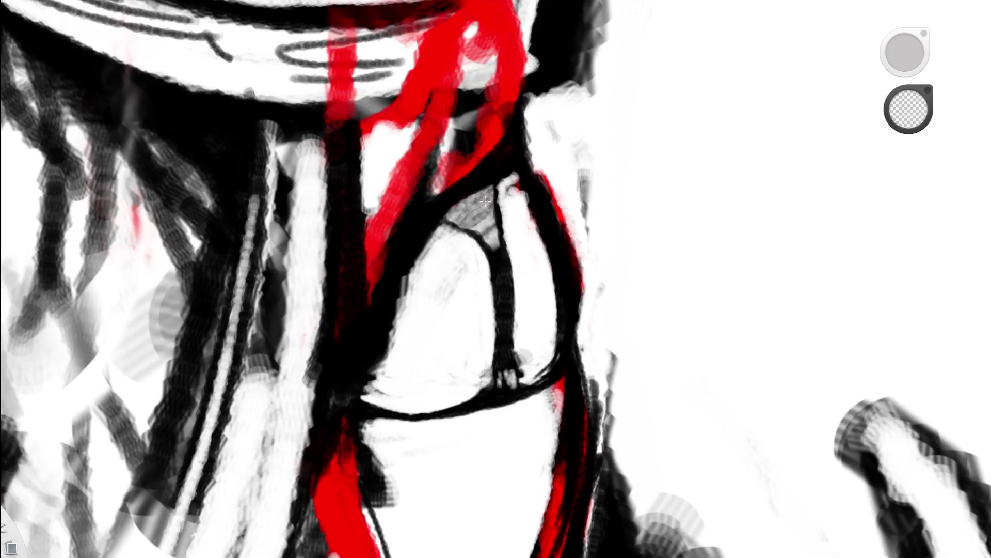
{"action": "left_click_drag", "start_coordinate": [494, 188], "coordinate": [482, 234]}
{"action": "key", "text": "ctrl+z"}
{"action": "key", "text": "ctrl+shift+z"}
{"action": "mouse_move", "coordinate": [492, 192]}
{"action": "left_mouse_down"}
{"action": "mouse_move", "coordinate": [476, 234]}
{"action": "mouse_move", "coordinate": [449, 223]}
{"action": "mouse_move", "coordinate": [482, 235]}
{"action": "mouse_move", "coordinate": [488, 250]}
{"action": "left_mouse_up"}
{"action": "scroll", "coordinate": [509, 206], "scroll_direction": "down", "scroll_amount": 10}
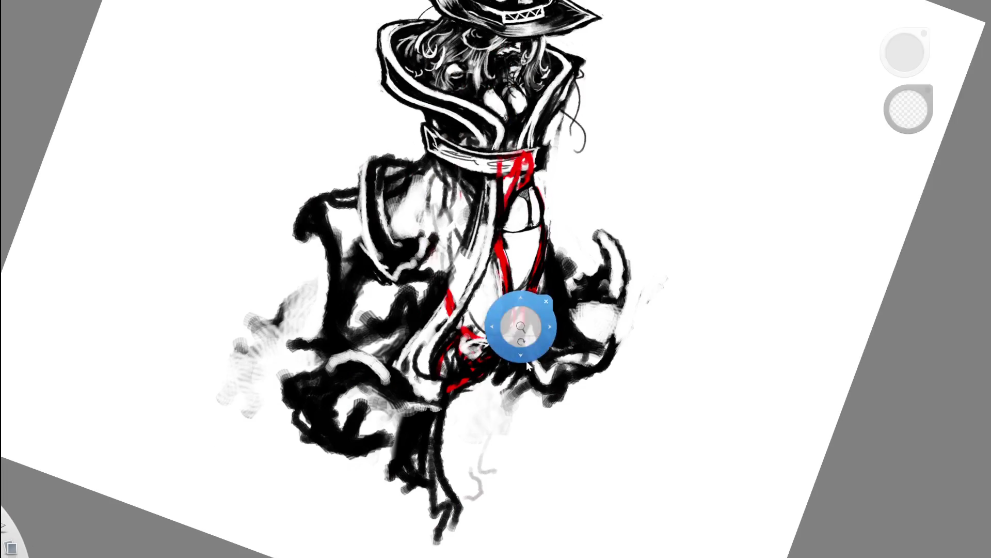
Add thin dark marks over the hatching and a small dark stroke near the scarf
{"action": "left_click_drag", "start_coordinate": [508, 206], "coordinate": [471, 97]}
{"action": "scroll", "coordinate": [343, 214], "scroll_direction": "up", "scroll_amount": 10}
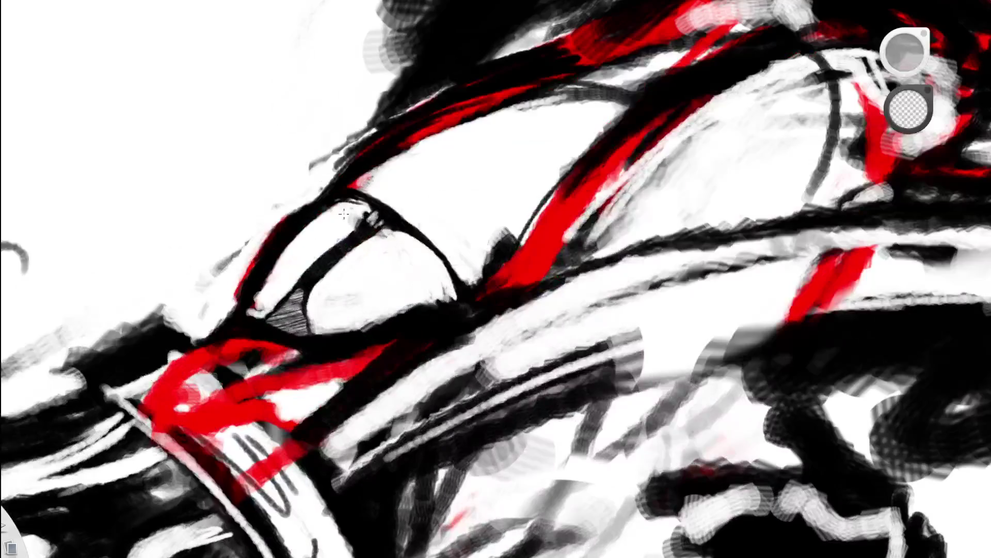
{"action": "key", "text": "e"}
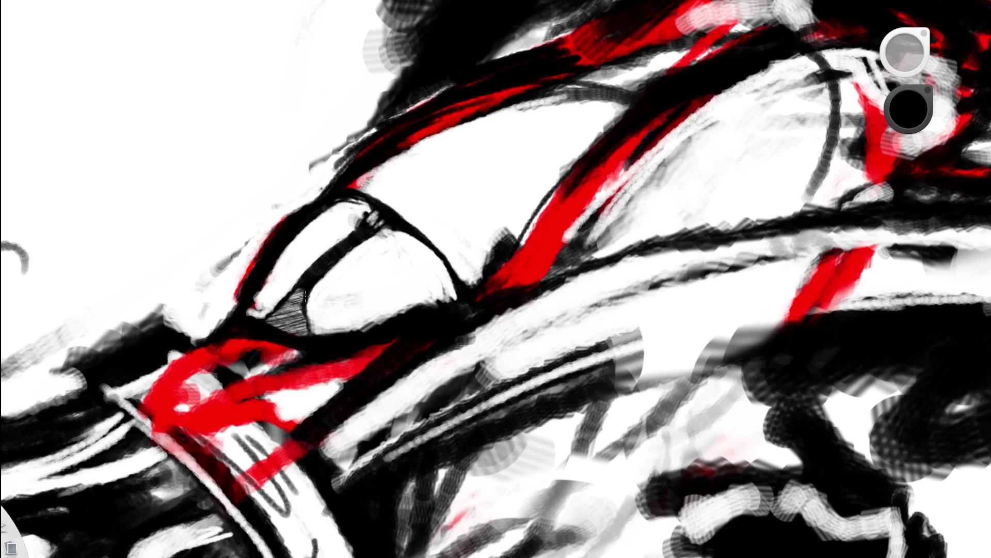
{"action": "mouse_move", "coordinate": [306, 320]}
{"action": "left_mouse_down"}
{"action": "mouse_move", "coordinate": [306, 306]}
{"action": "mouse_move", "coordinate": [286, 333]}
{"action": "mouse_move", "coordinate": [284, 301]}
{"action": "left_mouse_up"}
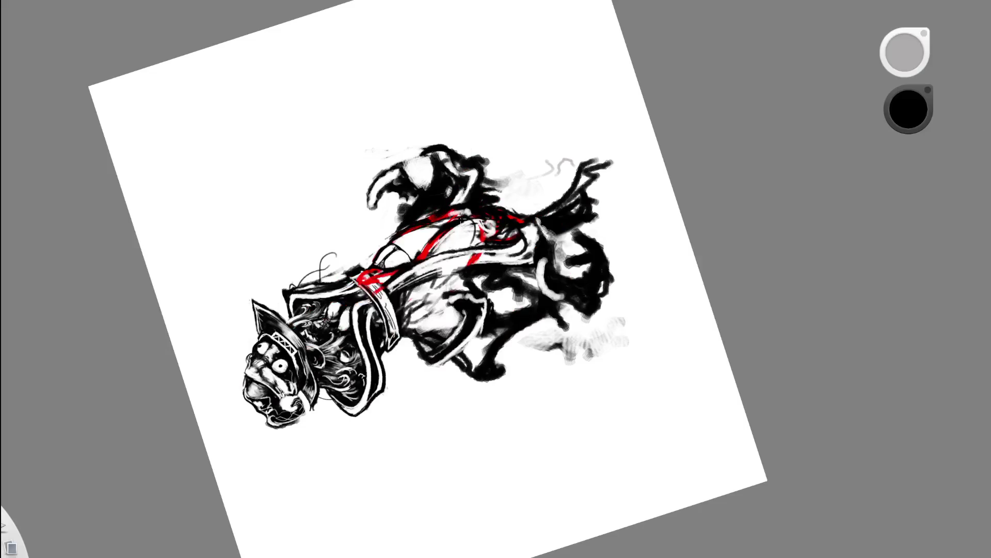
{"action": "left_click_drag", "start_coordinate": [389, 262], "coordinate": [261, 305]}
{"action": "left_click_drag", "start_coordinate": [593, 266], "coordinate": [639, 264]}
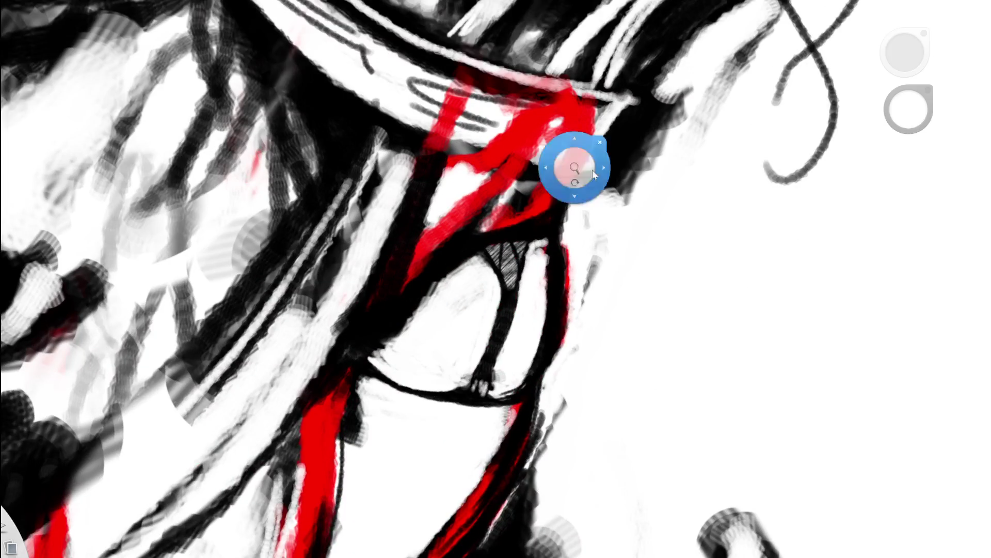
{"action": "left_click_drag", "start_coordinate": [638, 264], "coordinate": [508, 245]}
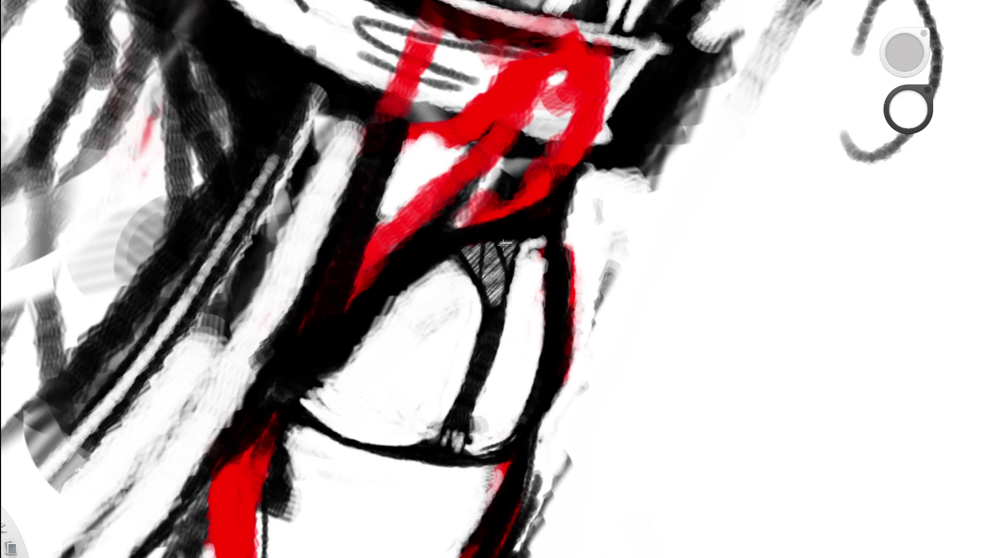
{"action": "left_click_drag", "start_coordinate": [516, 246], "coordinate": [508, 263]}
Darken part of the oval stroke and the lower-left edge of the hatching in black
{"action": "mouse_move", "coordinate": [492, 297]}
{"action": "left_mouse_down"}
{"action": "mouse_move", "coordinate": [457, 176]}
{"action": "mouse_move", "coordinate": [465, 159]}
{"action": "left_mouse_up"}
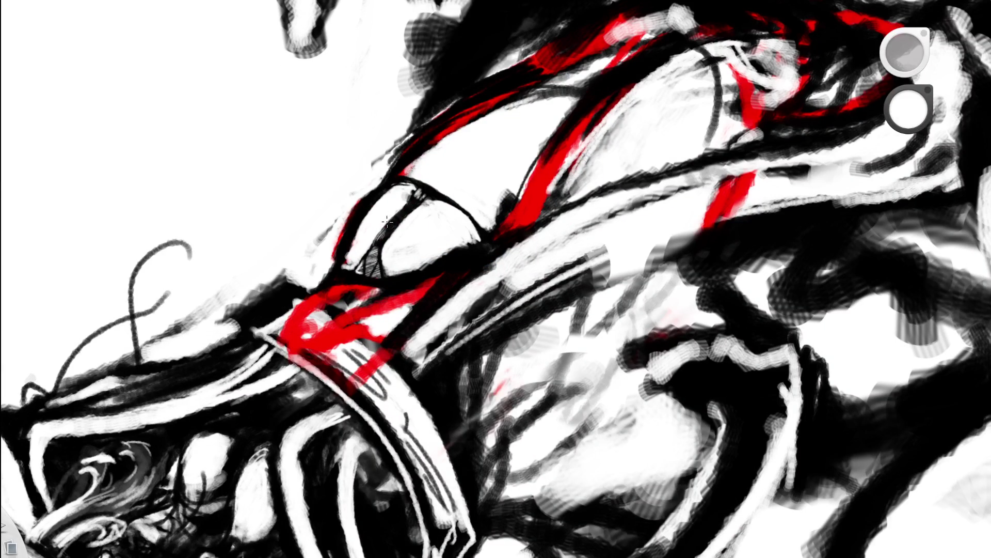
{"action": "scroll", "coordinate": [385, 225], "scroll_direction": "up", "scroll_amount": 2}
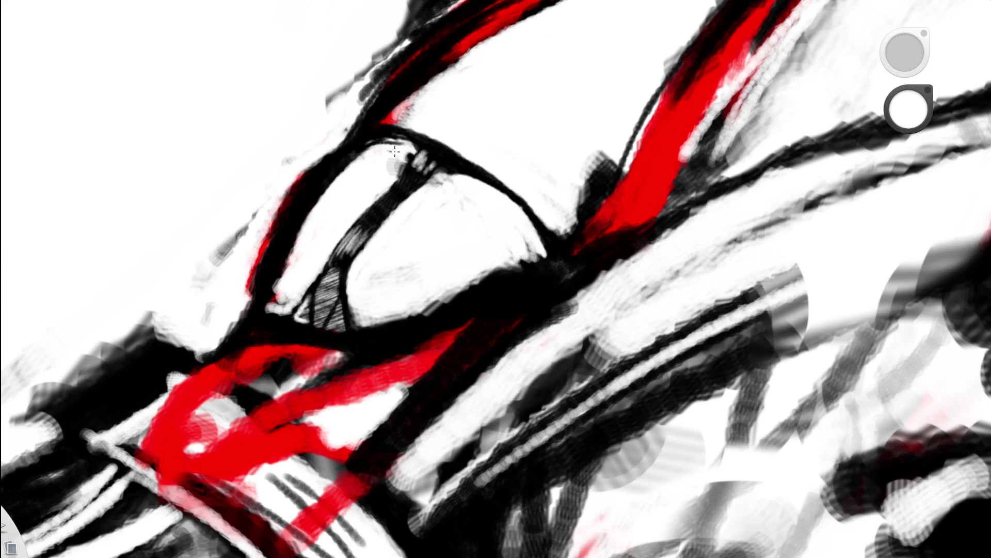
{"action": "left_click_drag", "start_coordinate": [412, 168], "coordinate": [423, 164]}
{"action": "left_click", "coordinate": [355, 261], "text": "alt"}
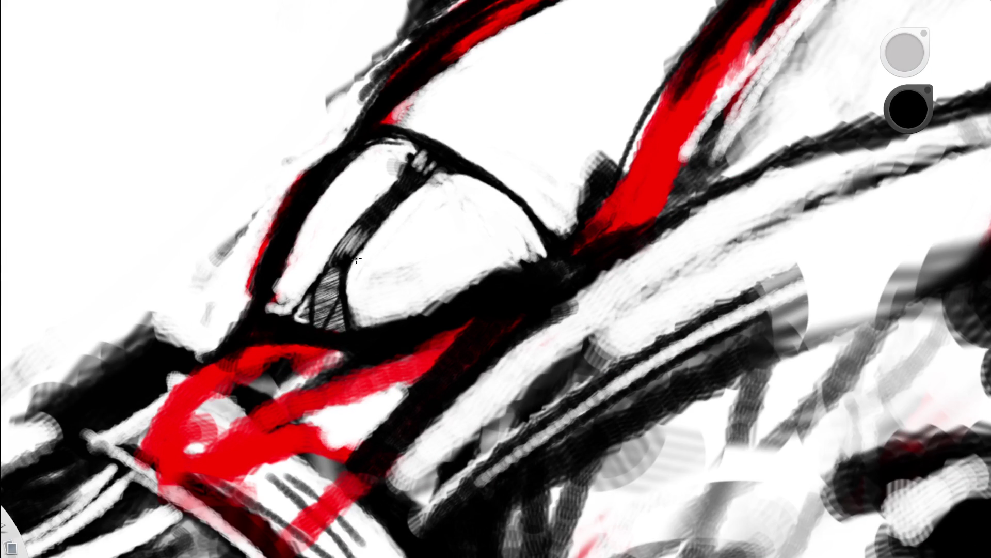
{"action": "mouse_move", "coordinate": [304, 314]}
{"action": "left_mouse_down"}
{"action": "mouse_move", "coordinate": [321, 276]}
{"action": "mouse_move", "coordinate": [314, 324]}
{"action": "left_mouse_up"}
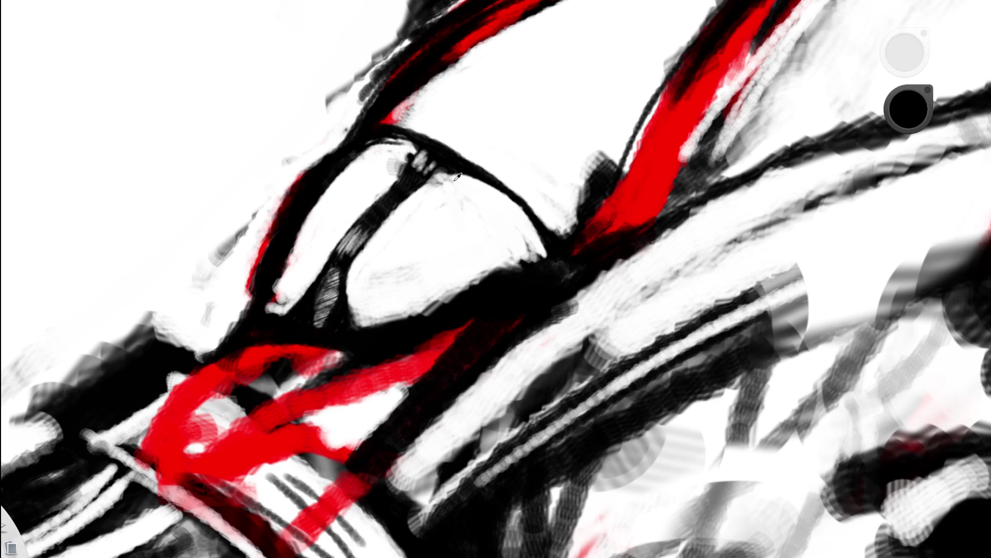
Paint thin white highlight lines down the hatching and along its left edge
{"action": "key", "text": "e"}
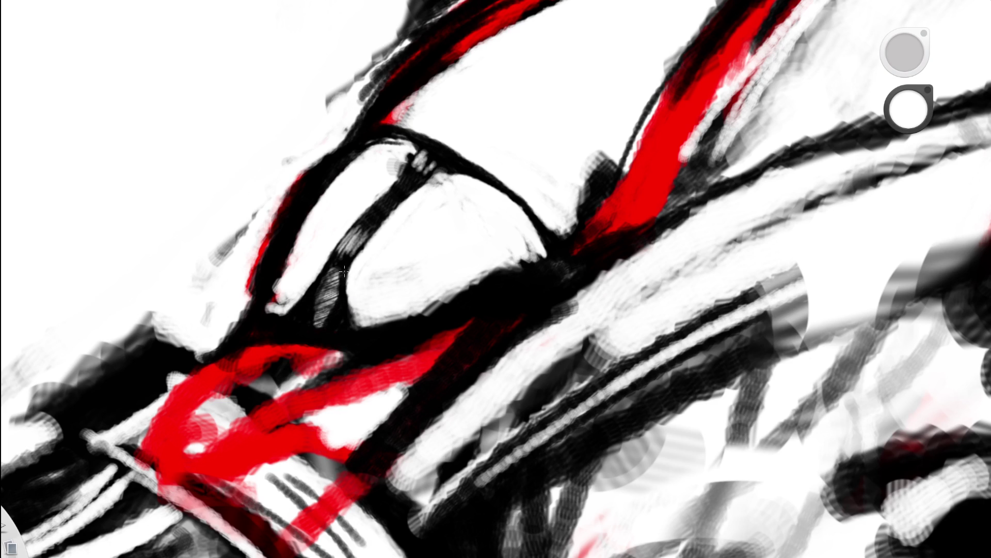
{"action": "left_click_drag", "start_coordinate": [345, 272], "coordinate": [346, 319]}
{"action": "left_click_drag", "start_coordinate": [317, 280], "coordinate": [312, 323]}
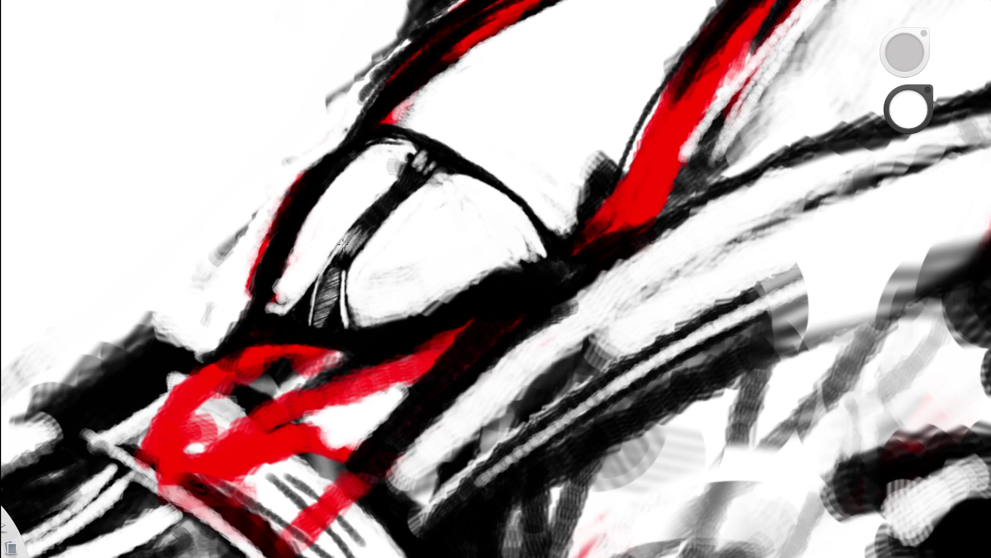
{"action": "left_click_drag", "start_coordinate": [380, 194], "coordinate": [446, 315]}
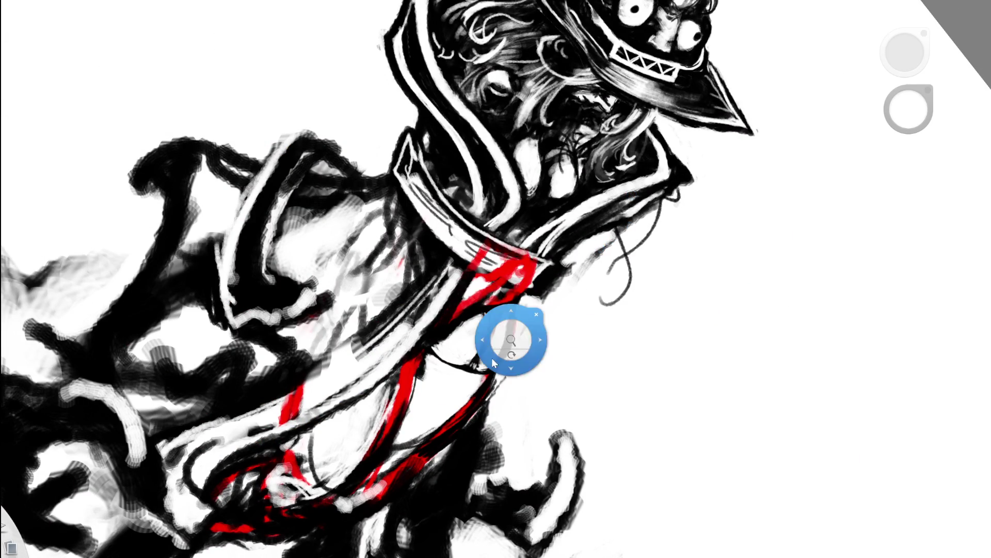
{"action": "scroll", "coordinate": [601, 246], "scroll_direction": "up", "scroll_amount": 5}
Paint black over the white strip beside the hatching and add dark strokes to it
{"action": "key", "text": "e"}
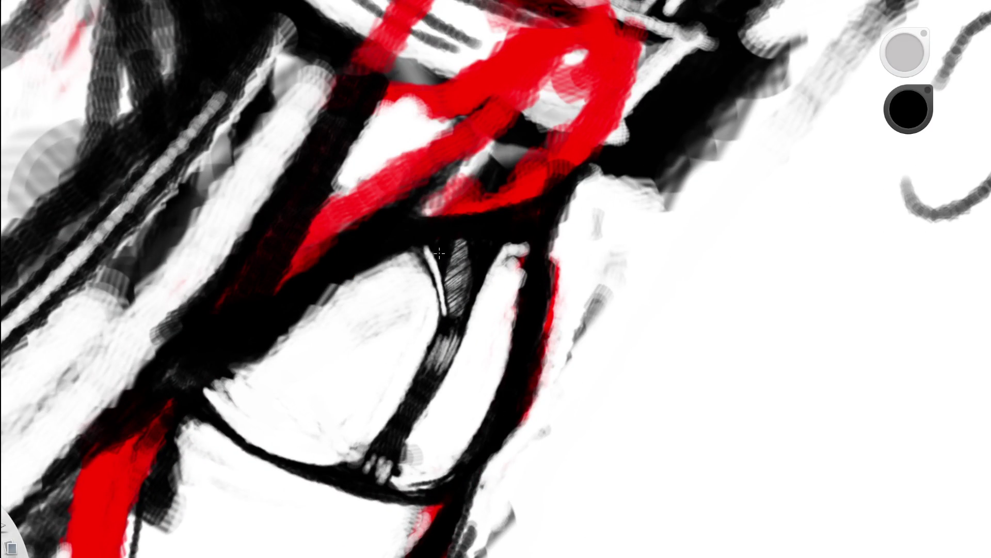
{"action": "left_click_drag", "start_coordinate": [430, 231], "coordinate": [447, 313]}
{"action": "scroll", "coordinate": [446, 313], "scroll_direction": "down", "scroll_amount": 5}
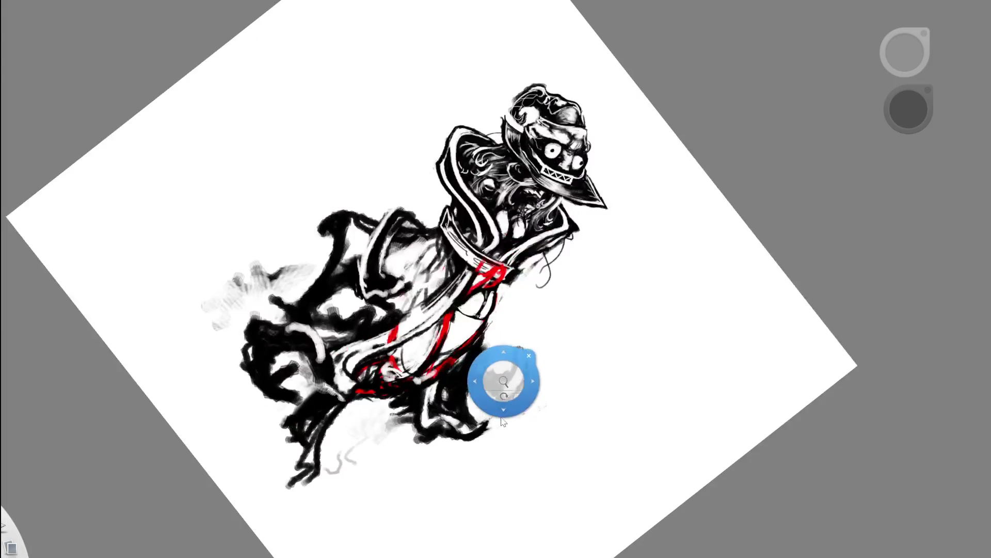
{"action": "left_click_drag", "start_coordinate": [450, 279], "coordinate": [543, 210]}
{"action": "scroll", "coordinate": [568, 236], "scroll_direction": "up", "scroll_amount": 5}
{"action": "mouse_move", "coordinate": [406, 280]}
{"action": "left_mouse_down"}
{"action": "mouse_move", "coordinate": [426, 283]}
{"action": "mouse_move", "coordinate": [406, 281]}
{"action": "left_mouse_up"}
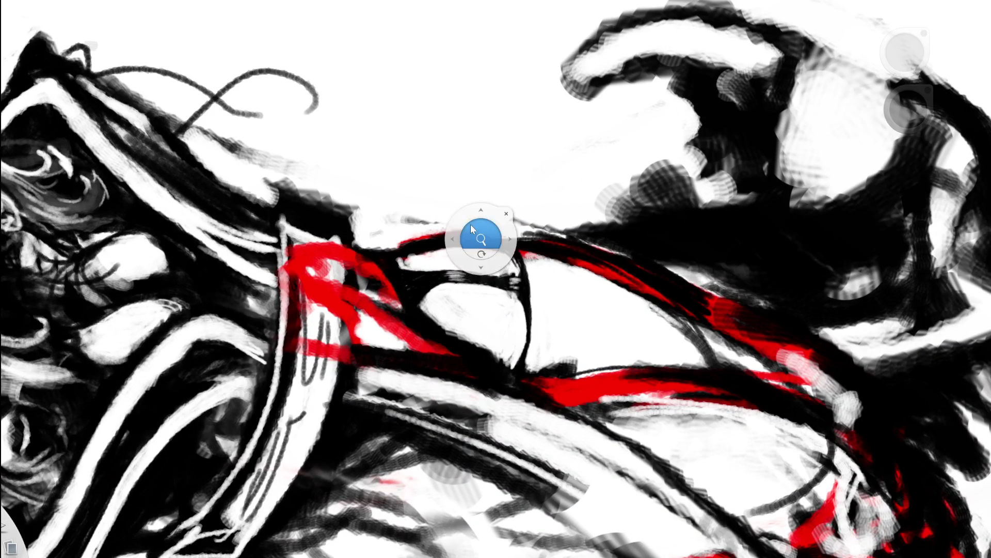
{"action": "scroll", "coordinate": [478, 235], "scroll_direction": "up", "scroll_amount": 3}
Trace a bright white diagonal line along the black band of the lens
{"action": "left_click_drag", "start_coordinate": [372, 354], "coordinate": [403, 310]}
{"action": "mouse_move", "coordinate": [370, 356]}
{"action": "left_mouse_down"}
{"action": "mouse_move", "coordinate": [402, 309]}
{"action": "mouse_move", "coordinate": [344, 302]}
{"action": "left_mouse_up"}
{"action": "mouse_move", "coordinate": [504, 279]}
{"action": "left_mouse_down"}
{"action": "mouse_move", "coordinate": [583, 336]}
{"action": "mouse_move", "coordinate": [608, 275]}
{"action": "mouse_move", "coordinate": [556, 289]}
{"action": "left_mouse_up"}
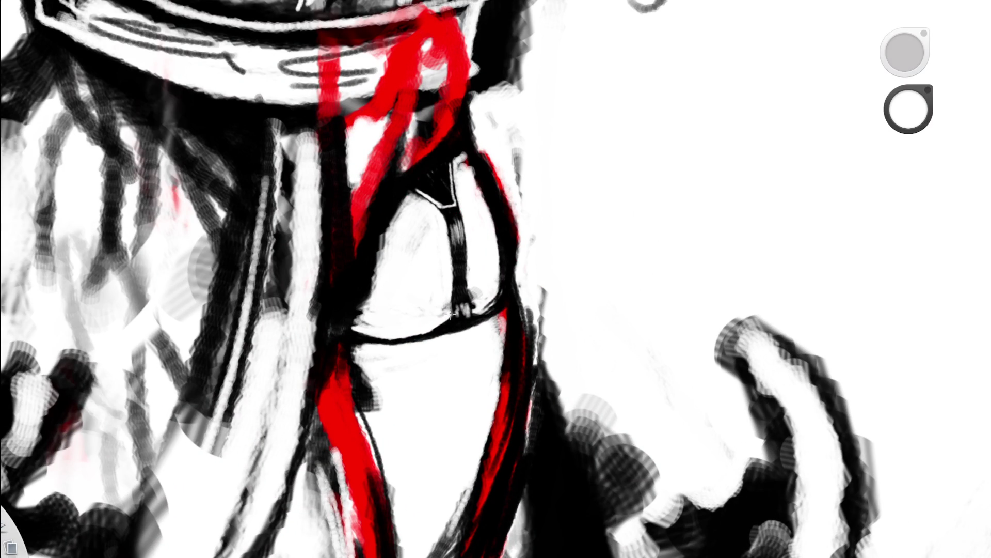
{"action": "mouse_move", "coordinate": [522, 265]}
{"action": "left_mouse_down"}
{"action": "mouse_move", "coordinate": [673, 269]}
{"action": "mouse_move", "coordinate": [135, 417]}
{"action": "left_mouse_up"}
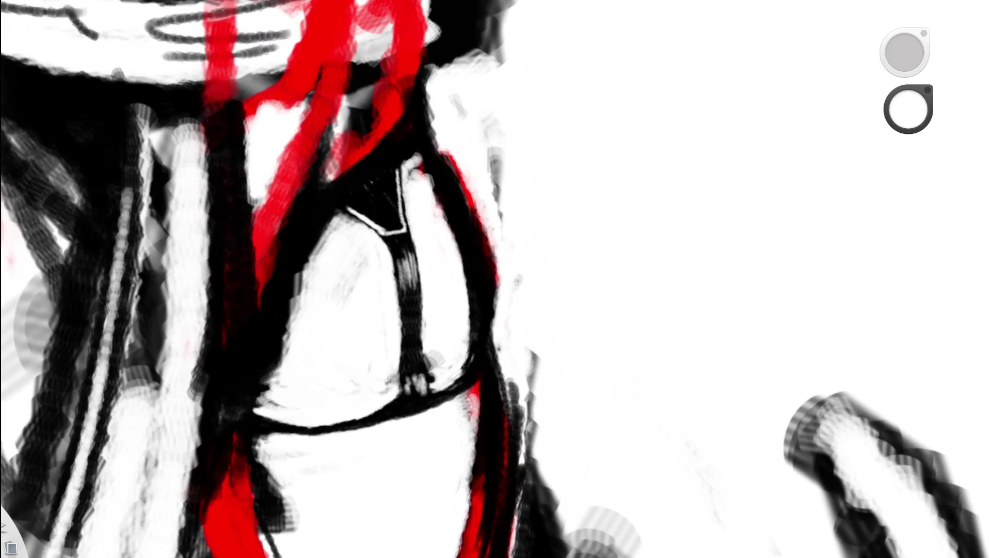
Paint black over the white collar outline and strap area, then return to white
{"action": "left_click", "coordinate": [379, 186], "text": "alt"}
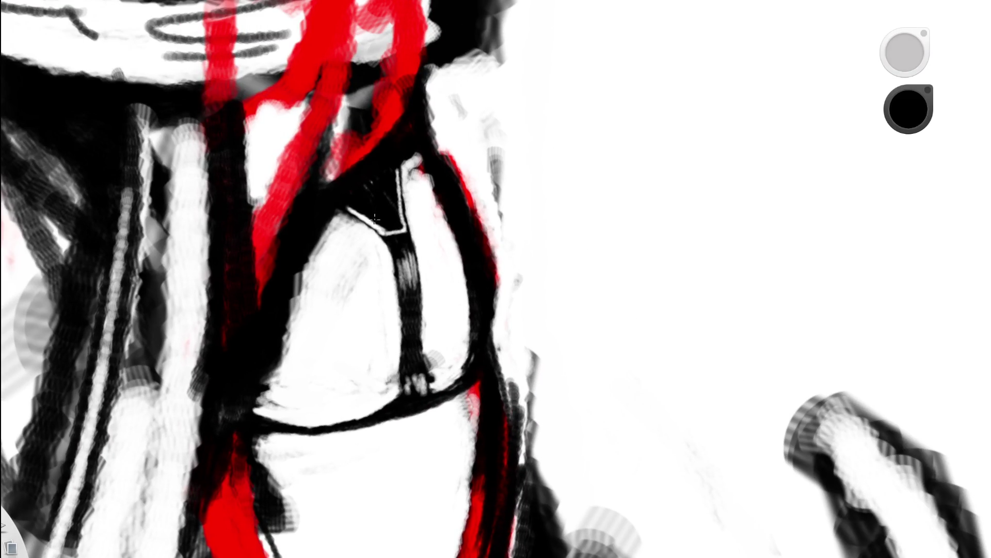
{"action": "left_click_drag", "start_coordinate": [378, 223], "coordinate": [393, 288]}
{"action": "left_click_drag", "start_coordinate": [391, 248], "coordinate": [397, 304]}
{"action": "left_click", "coordinate": [426, 234], "text": "alt"}
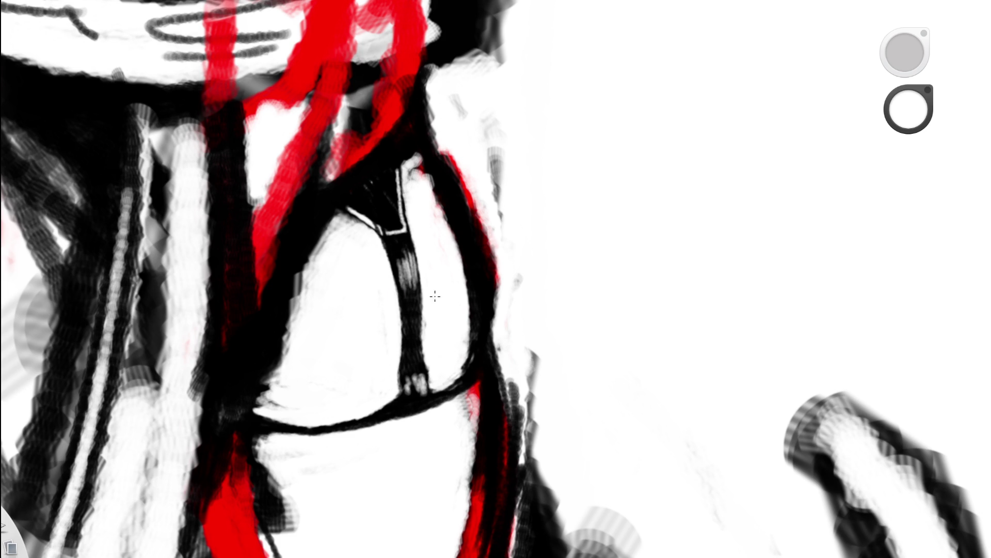
{"action": "left_click_drag", "start_coordinate": [491, 315], "coordinate": [509, 425]}
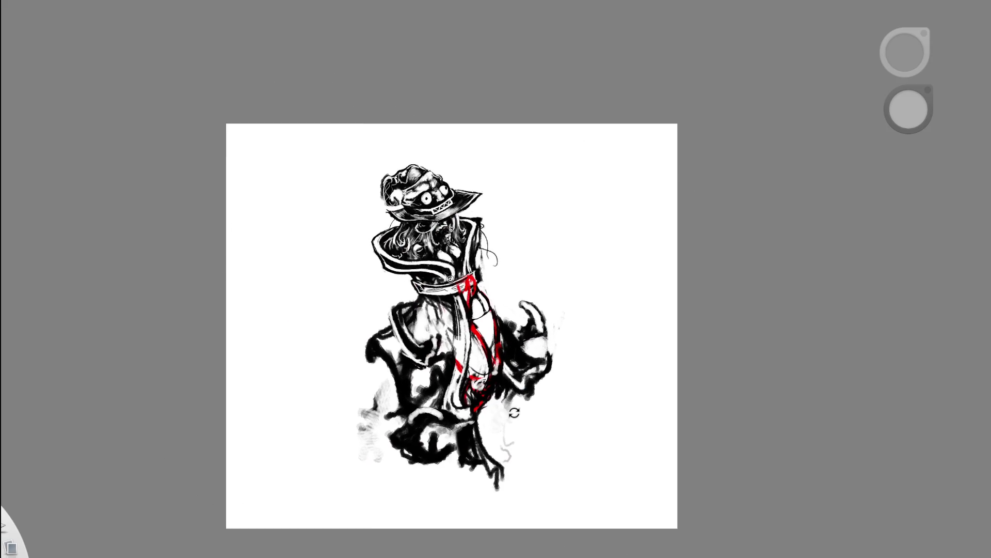
Cover the lens curve's left edge and stray red-grey streaks with white, adding a thin white outline
{"action": "mouse_move", "coordinate": [564, 276]}
{"action": "left_mouse_down"}
{"action": "mouse_move", "coordinate": [599, 265]}
{"action": "mouse_move", "coordinate": [469, 329]}
{"action": "left_mouse_up"}
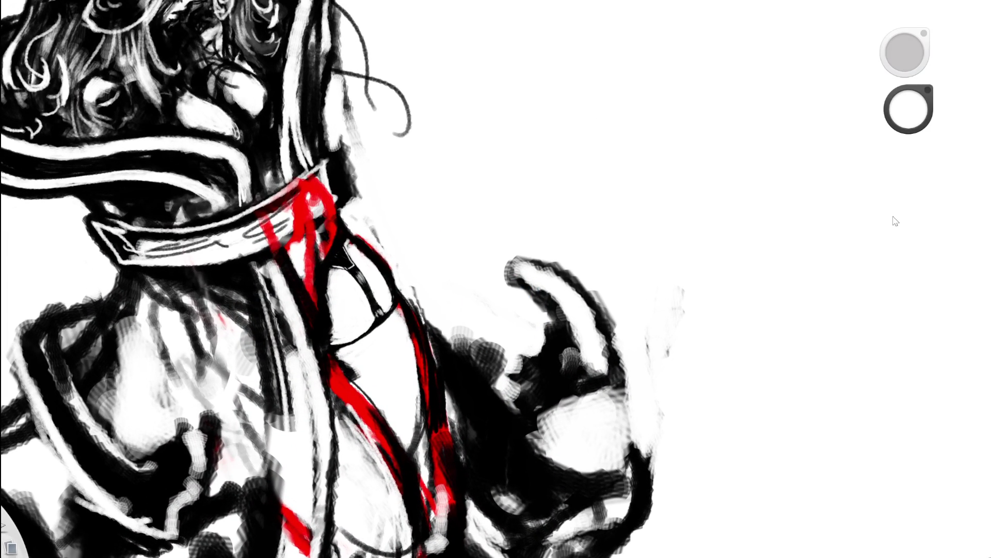
{"action": "mouse_move", "coordinate": [377, 310]}
{"action": "left_mouse_down"}
{"action": "mouse_move", "coordinate": [391, 329]}
{"action": "mouse_move", "coordinate": [416, 316]}
{"action": "left_mouse_up"}
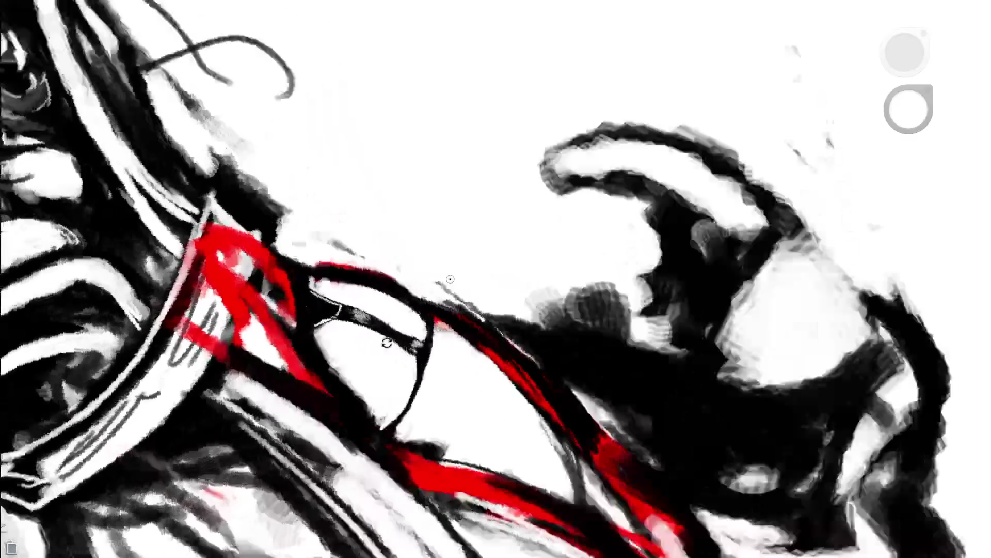
{"action": "key", "text": "space"}
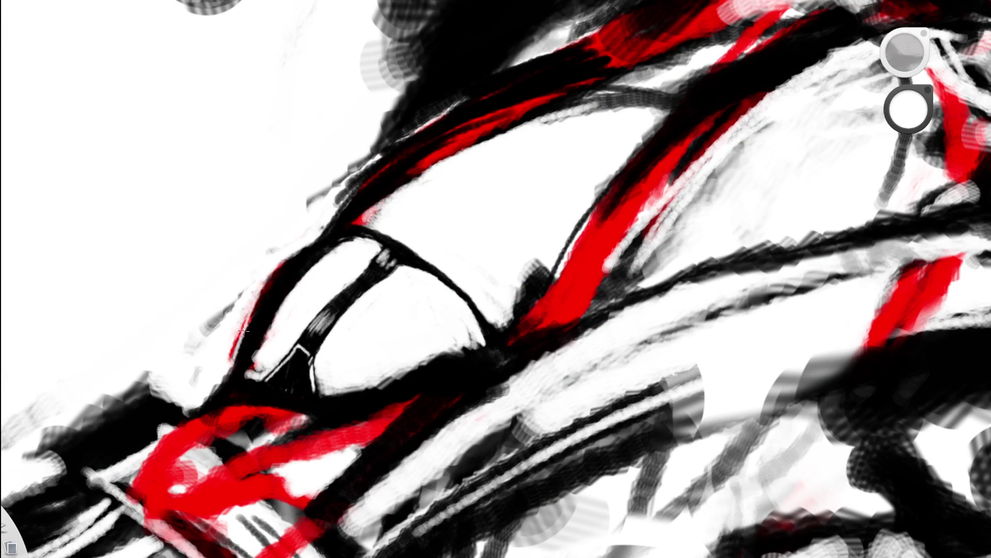
{"action": "mouse_move", "coordinate": [313, 243]}
{"action": "left_mouse_down"}
{"action": "mouse_move", "coordinate": [234, 342]}
{"action": "mouse_move", "coordinate": [258, 310]}
{"action": "left_mouse_up"}
{"action": "left_click_drag", "start_coordinate": [290, 256], "coordinate": [250, 308]}
{"action": "key", "text": "space"}
{"action": "mouse_move", "coordinate": [501, 306]}
{"action": "left_mouse_down"}
{"action": "mouse_move", "coordinate": [557, 248]}
{"action": "mouse_move", "coordinate": [629, 299]}
{"action": "mouse_move", "coordinate": [471, 148]}
{"action": "left_mouse_up"}
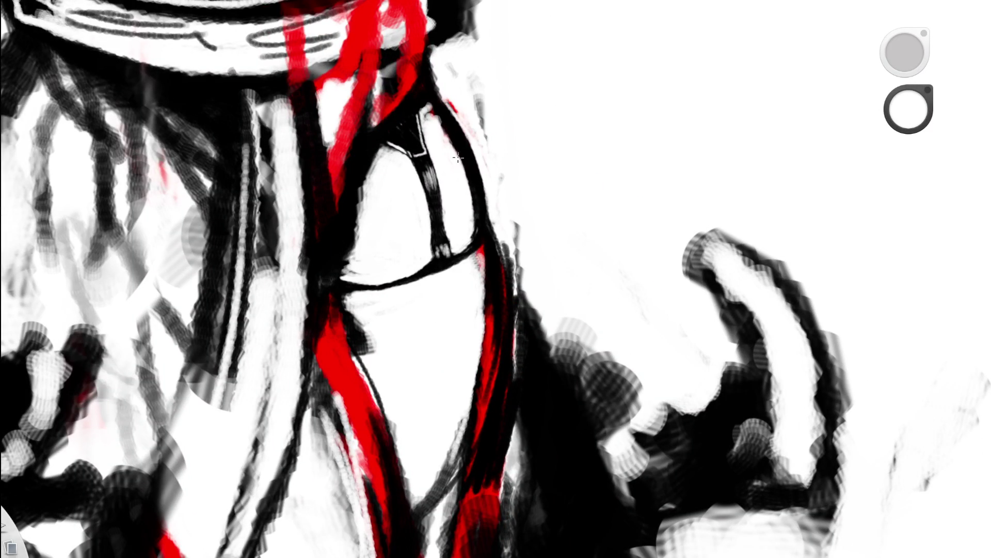
{"action": "left_click_drag", "start_coordinate": [477, 209], "coordinate": [473, 245]}
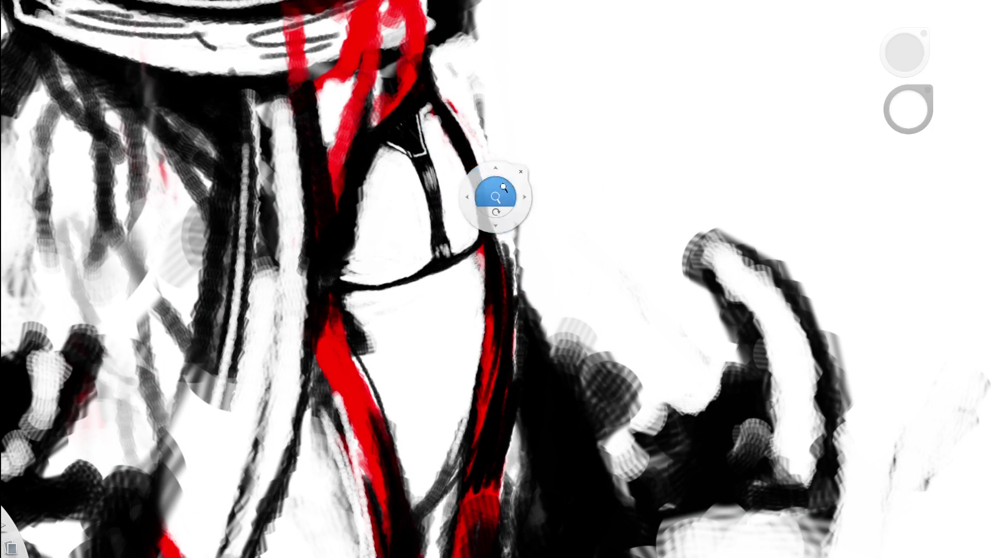
{"action": "left_click_drag", "start_coordinate": [469, 197], "coordinate": [508, 190]}
{"action": "mouse_move", "coordinate": [514, 283]}
{"action": "left_mouse_down"}
{"action": "mouse_move", "coordinate": [502, 306]}
{"action": "mouse_move", "coordinate": [391, 286]}
{"action": "left_mouse_up"}
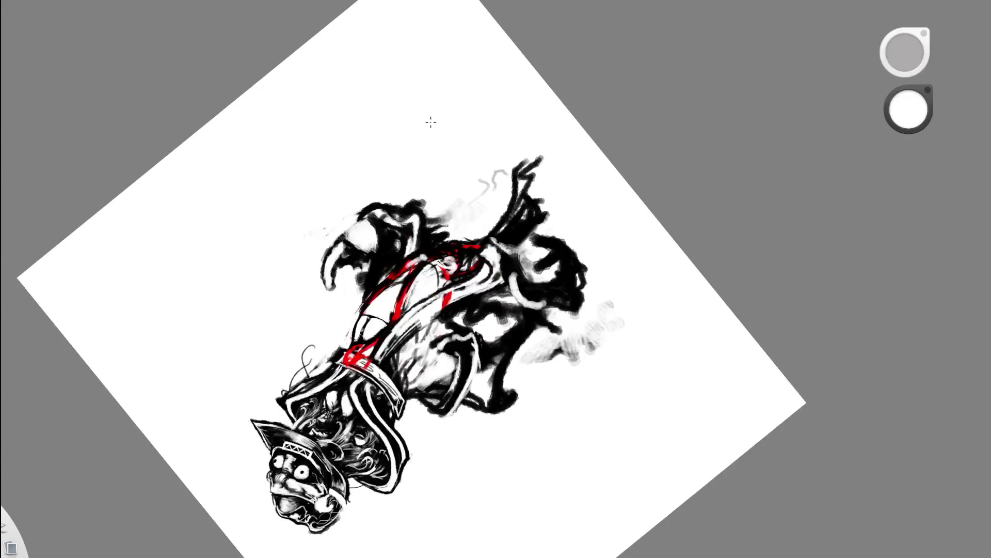
{"action": "scroll", "coordinate": [364, 334], "scroll_direction": "up", "scroll_amount": 5}
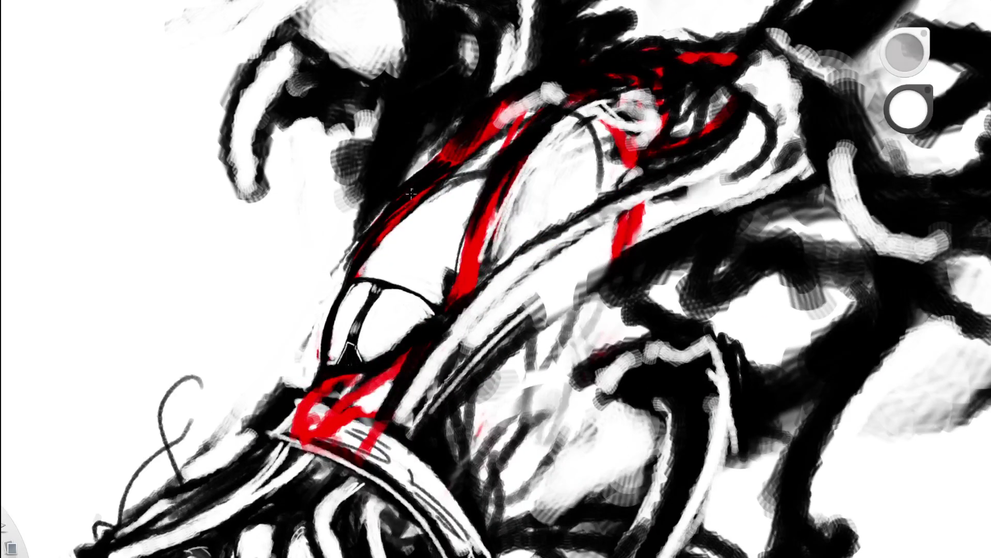
{"action": "scroll", "coordinate": [407, 285], "scroll_direction": "up", "scroll_amount": 5}
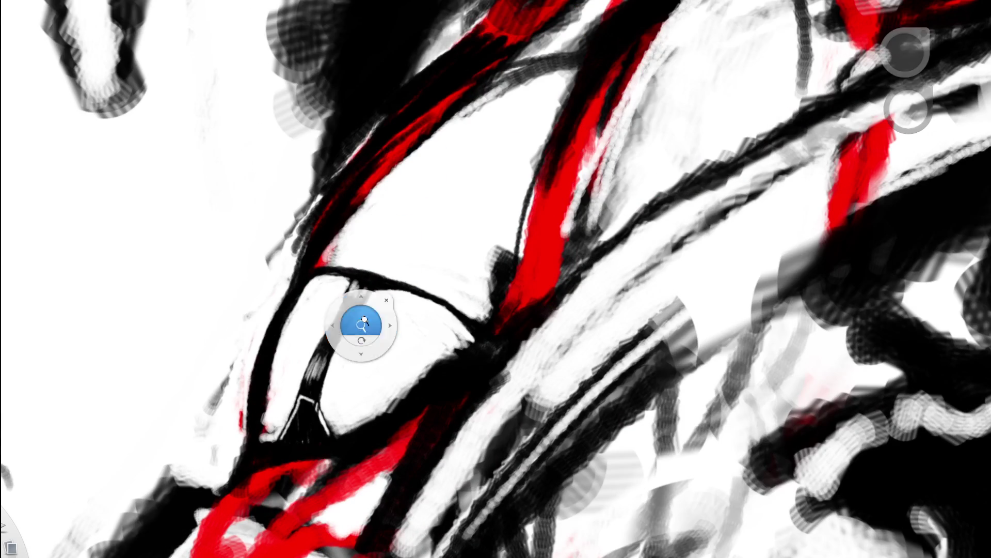
{"action": "scroll", "coordinate": [362, 320], "scroll_direction": "up", "scroll_amount": 2}
Lighten the red band's edge with repeated thin white strokes along the black curve
{"action": "key", "text": "d"}
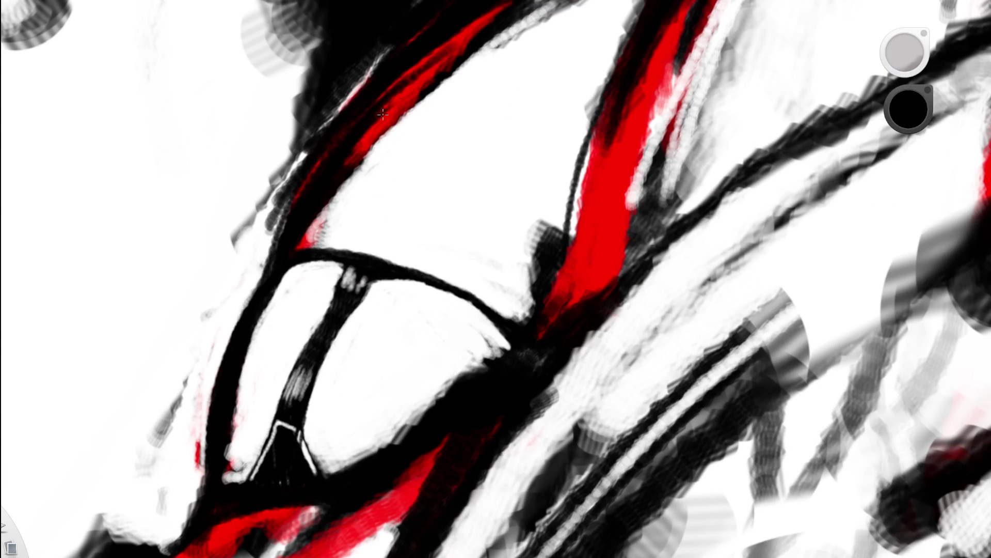
{"action": "scroll", "coordinate": [399, 95], "scroll_direction": "down", "scroll_amount": 5}
{"action": "scroll", "coordinate": [372, 194], "scroll_direction": "down", "scroll_amount": 3}
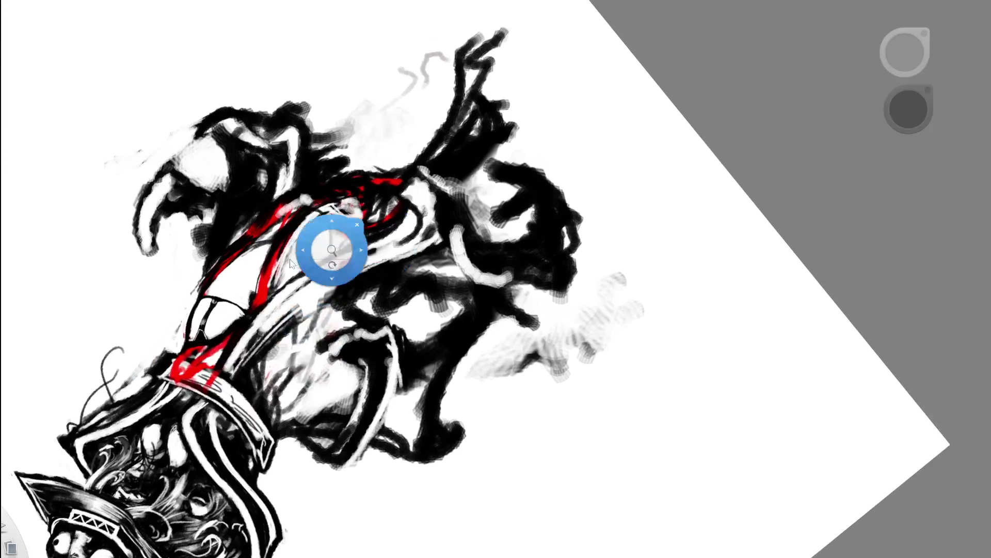
{"action": "scroll", "coordinate": [341, 246], "scroll_direction": "up", "scroll_amount": 5}
{"action": "key", "text": "e"}
{"action": "left_click_drag", "start_coordinate": [182, 311], "coordinate": [211, 255]}
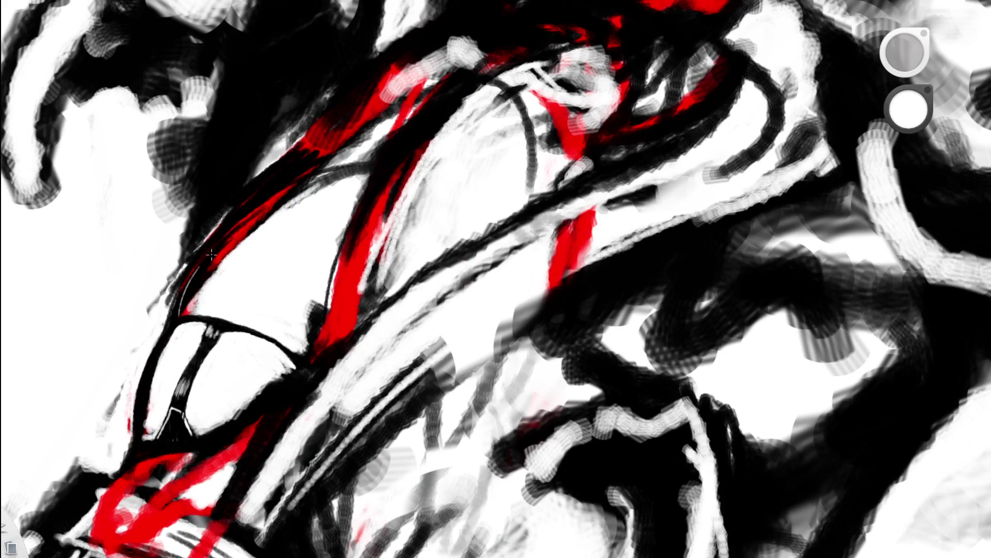
{"action": "mouse_move", "coordinate": [179, 312]}
{"action": "left_mouse_down"}
{"action": "mouse_move", "coordinate": [241, 226]}
{"action": "mouse_move", "coordinate": [223, 244]}
{"action": "left_mouse_up"}
{"action": "left_click_drag", "start_coordinate": [182, 310], "coordinate": [223, 249]}
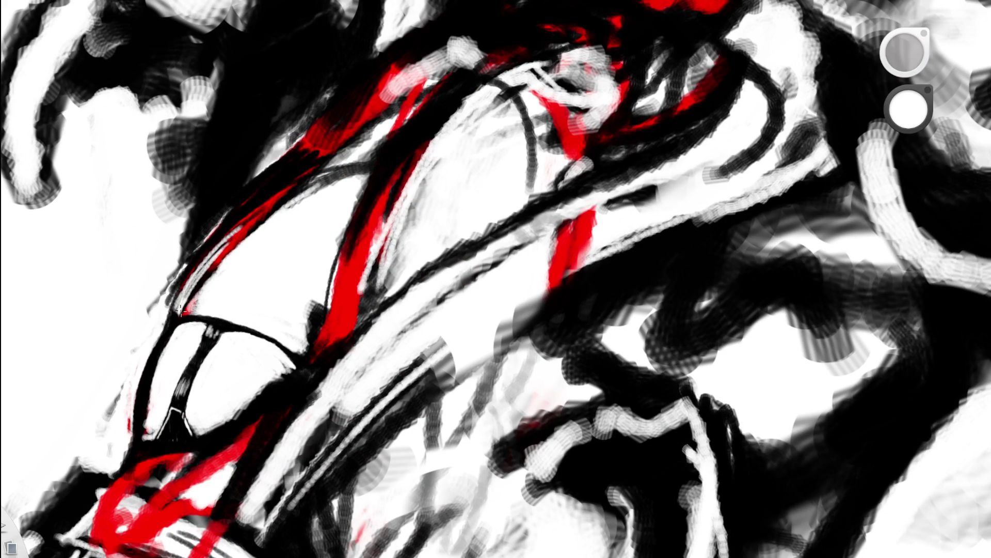
{"action": "left_click_drag", "start_coordinate": [264, 206], "coordinate": [181, 305]}
{"action": "key", "text": "space"}
{"action": "left_click_drag", "start_coordinate": [382, 205], "coordinate": [507, 183]}
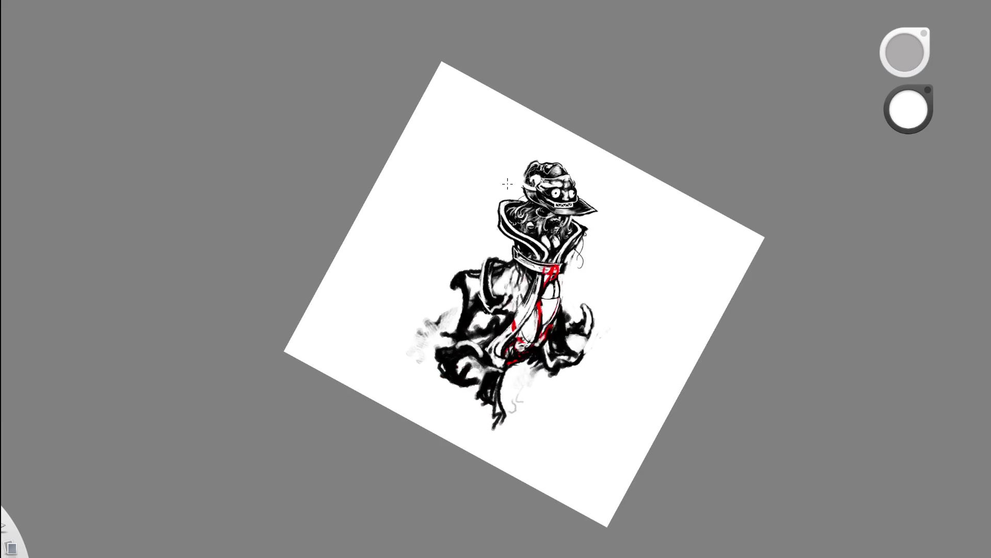
Add faint white highlights running down the red hair strand
{"action": "key", "text": "space"}
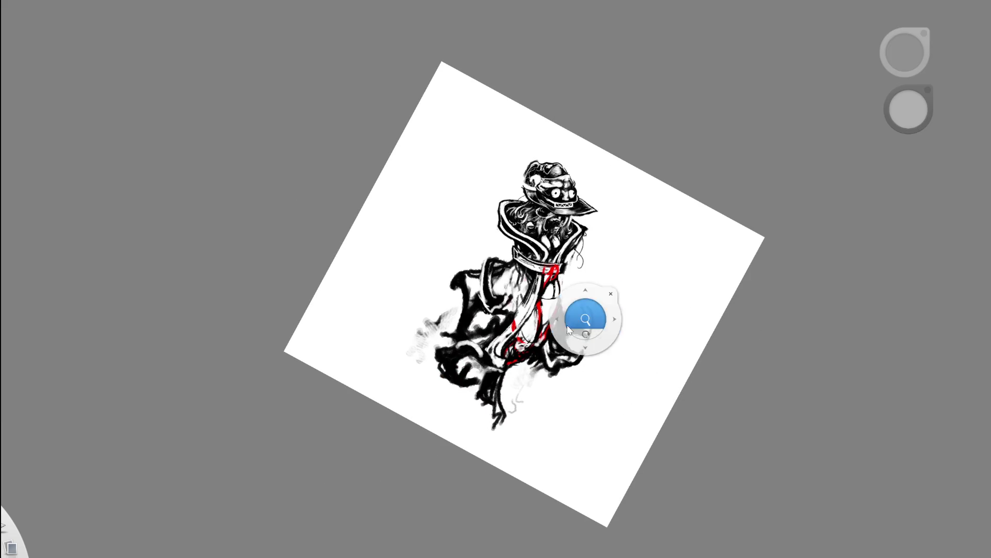
{"action": "left_click", "coordinate": [567, 324]}
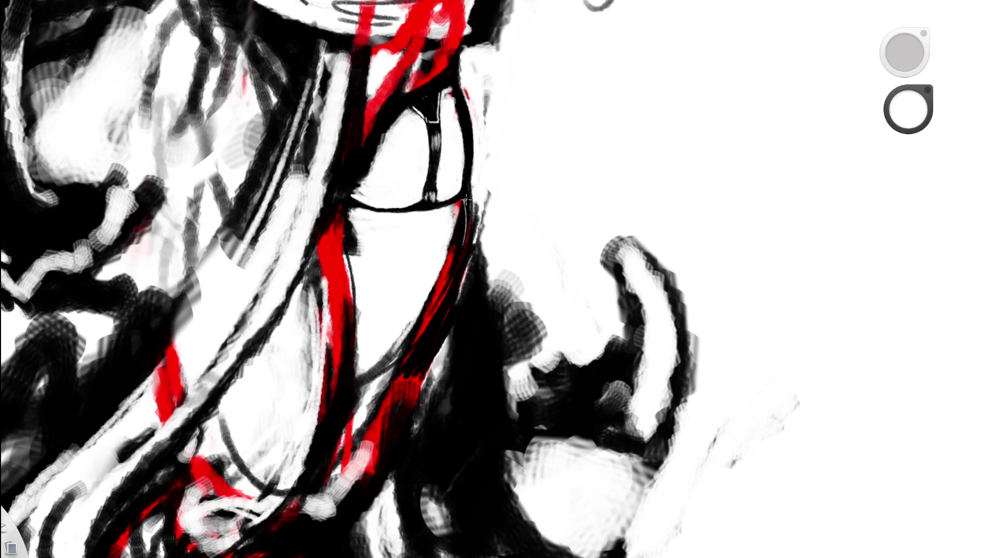
{"action": "left_click_drag", "start_coordinate": [464, 203], "coordinate": [442, 275]}
{"action": "mouse_move", "coordinate": [463, 201]}
{"action": "left_mouse_down"}
{"action": "mouse_move", "coordinate": [421, 331]}
{"action": "mouse_move", "coordinate": [434, 301]}
{"action": "left_mouse_up"}
{"action": "left_click_drag", "start_coordinate": [461, 209], "coordinate": [447, 257]}
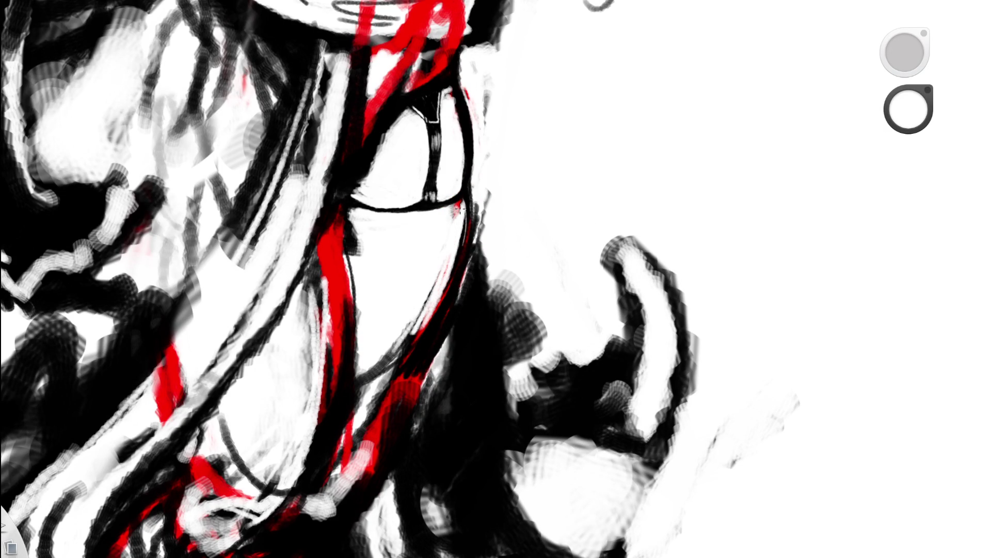
Lighten the dark curve on the lower chest with white strokes
{"action": "left_click_drag", "start_coordinate": [454, 208], "coordinate": [324, 279]}
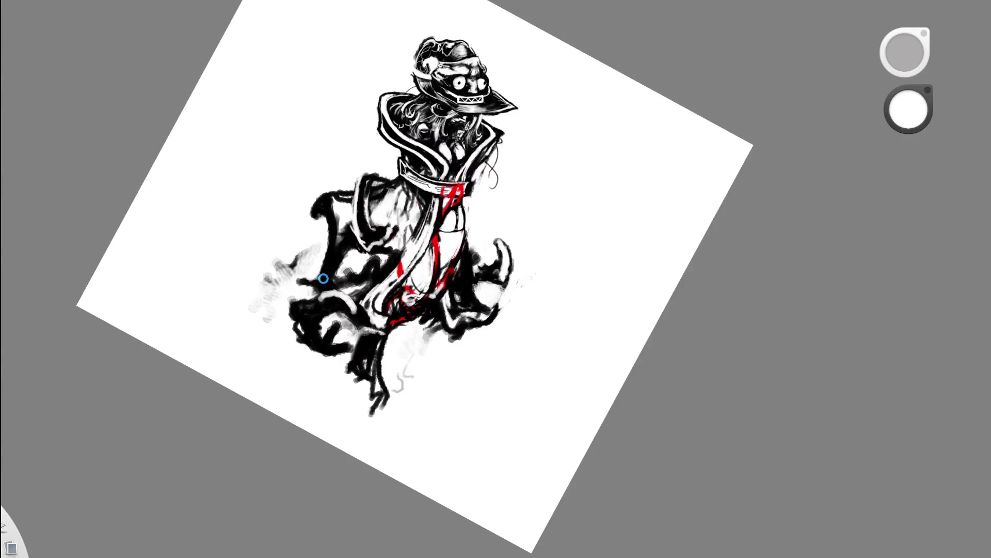
{"action": "left_click_drag", "start_coordinate": [465, 249], "coordinate": [576, 247]}
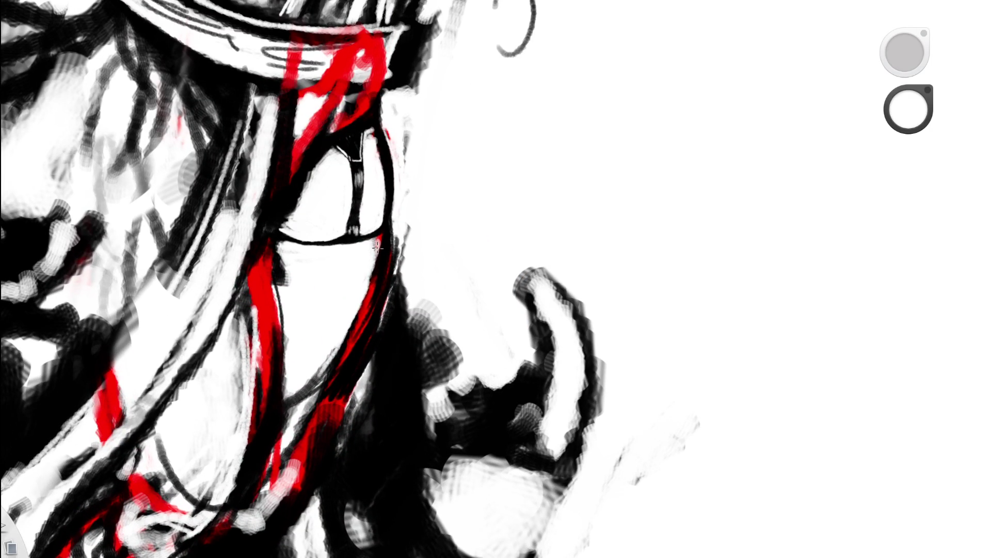
{"action": "left_click_drag", "start_coordinate": [341, 323], "coordinate": [309, 399]}
{"action": "left_click_drag", "start_coordinate": [333, 349], "coordinate": [302, 411]}
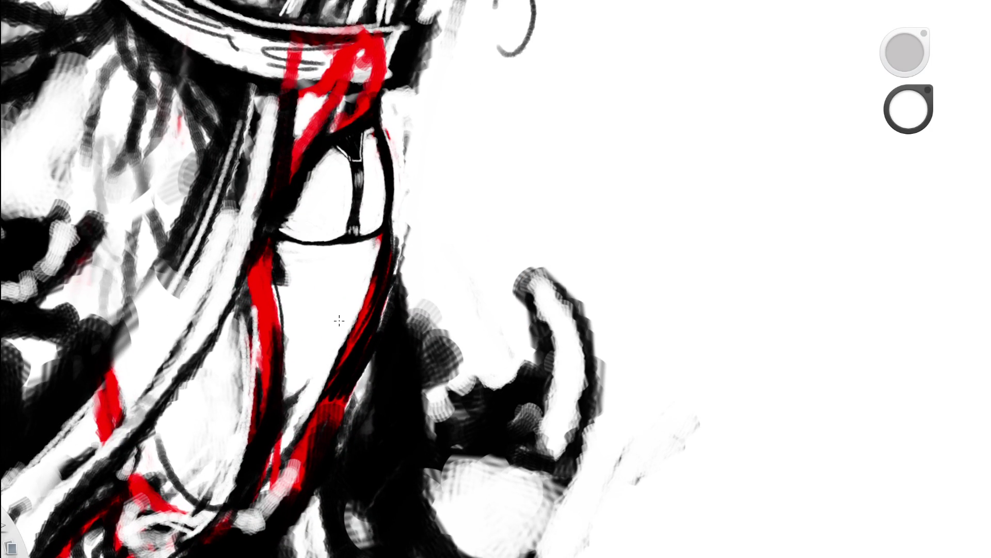
{"action": "left_click_drag", "start_coordinate": [414, 254], "coordinate": [237, 346]}
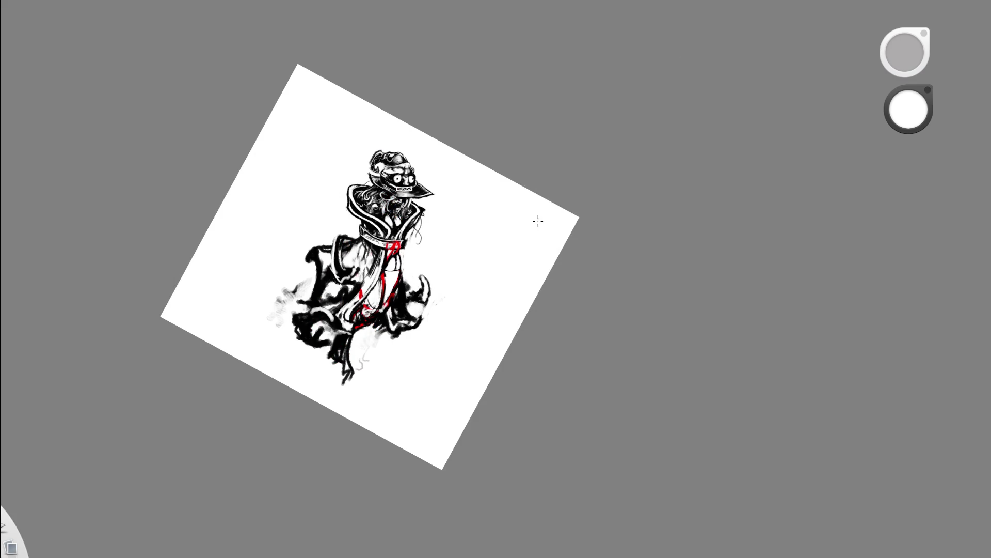
{"action": "mouse_move", "coordinate": [536, 225]}
{"action": "left_mouse_down"}
{"action": "mouse_move", "coordinate": [408, 358]}
{"action": "mouse_move", "coordinate": [492, 271]}
{"action": "left_mouse_up"}
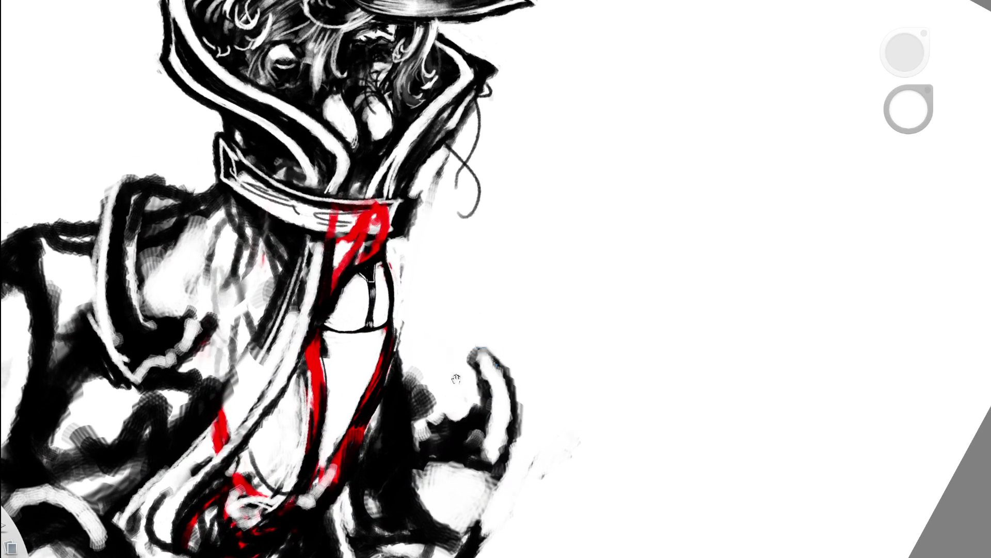
Draw a thin black line and several thick vertical black strokes across the chest
{"action": "left_click", "coordinate": [909, 109]}
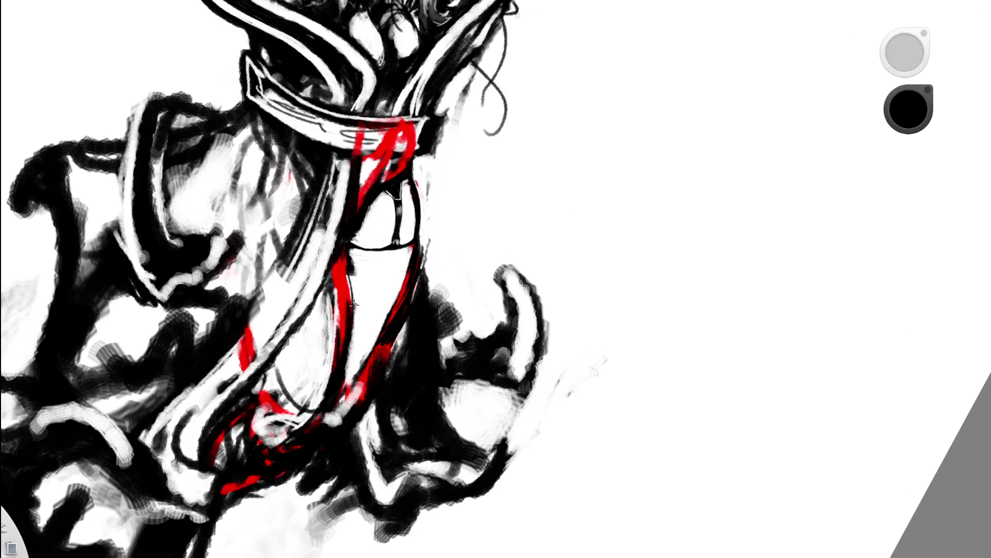
{"action": "left_click_drag", "start_coordinate": [353, 307], "coordinate": [403, 302]}
{"action": "left_click_drag", "start_coordinate": [370, 242], "coordinate": [364, 306]}
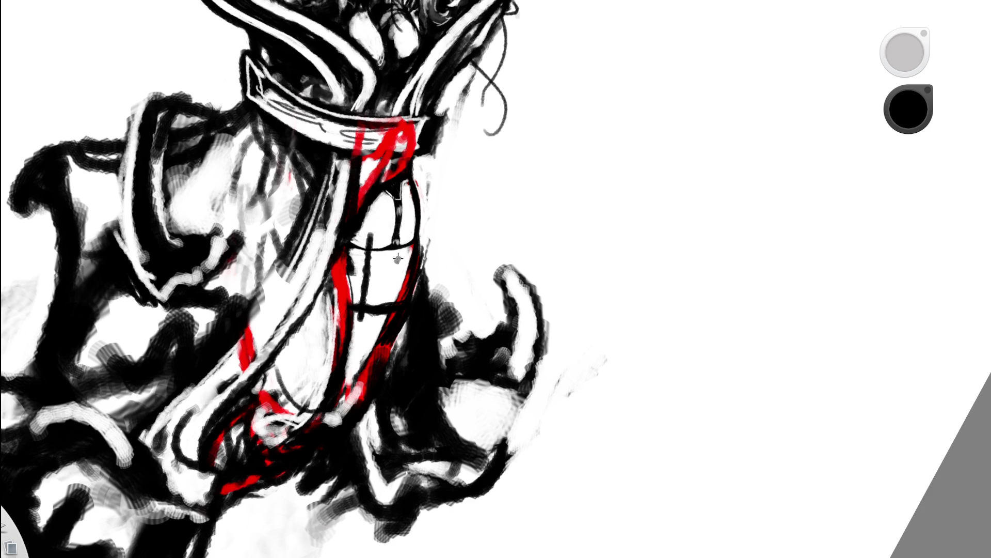
{"action": "key", "text": "ctrl+z"}
{"action": "left_click_drag", "start_coordinate": [369, 240], "coordinate": [361, 307]}
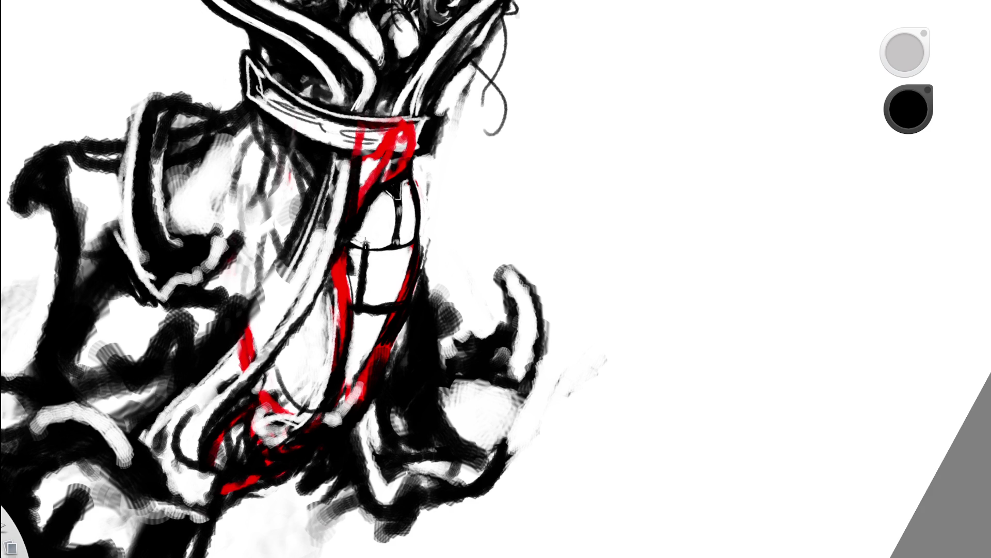
{"action": "left_click_drag", "start_coordinate": [386, 238], "coordinate": [378, 314]}
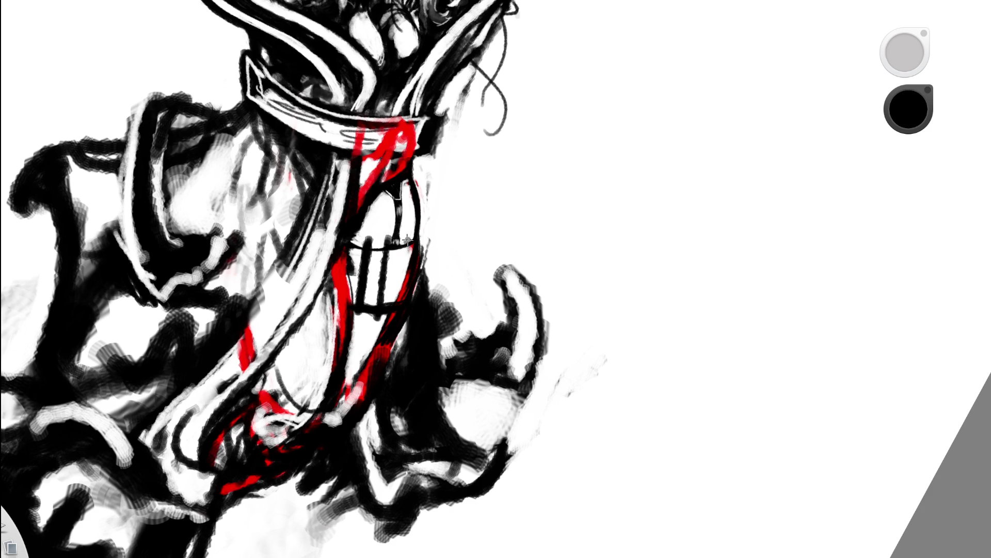
{"action": "left_click_drag", "start_coordinate": [403, 249], "coordinate": [400, 296]}
{"action": "mouse_move", "coordinate": [420, 242]}
{"action": "left_mouse_down"}
{"action": "mouse_move", "coordinate": [417, 298]}
{"action": "mouse_move", "coordinate": [300, 306]}
{"action": "left_mouse_up"}
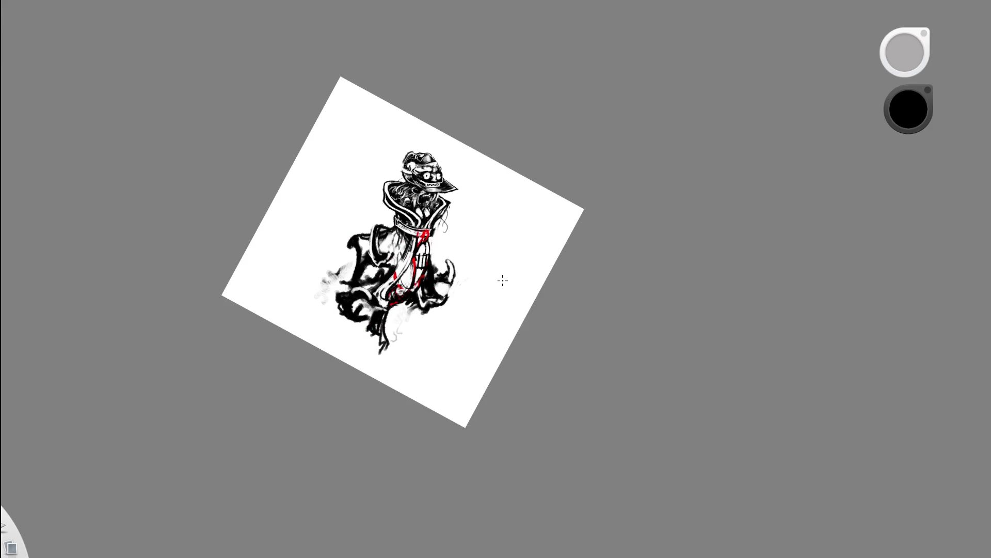
Try long thin lines down to the legs, then undo them and the dark chest strokes
{"action": "left_click_drag", "start_coordinate": [487, 250], "coordinate": [503, 271]}
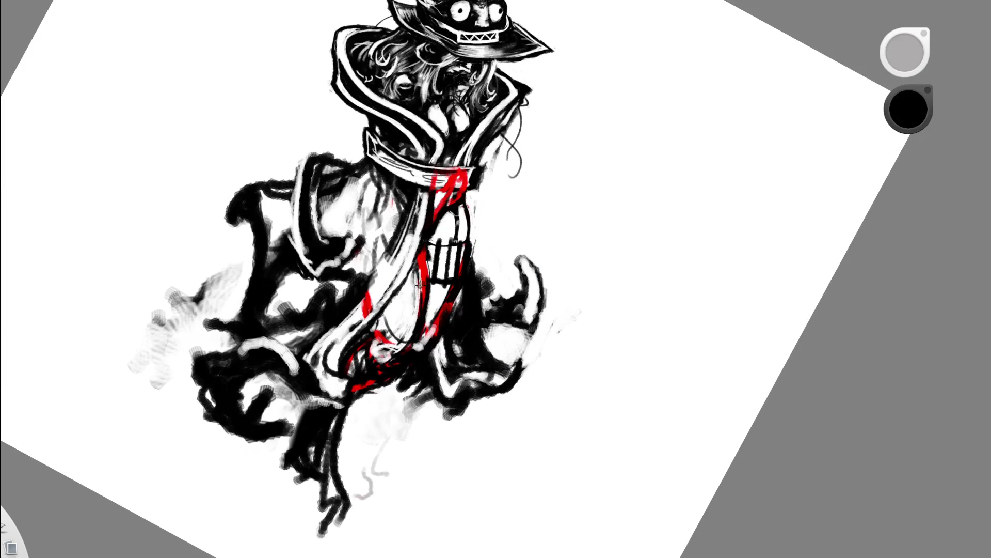
{"action": "mouse_move", "coordinate": [401, 293]}
{"action": "left_mouse_down"}
{"action": "mouse_move", "coordinate": [396, 531]}
{"action": "mouse_move", "coordinate": [386, 366]}
{"action": "left_mouse_up"}
{"action": "left_click_drag", "start_coordinate": [454, 271], "coordinate": [359, 289]}
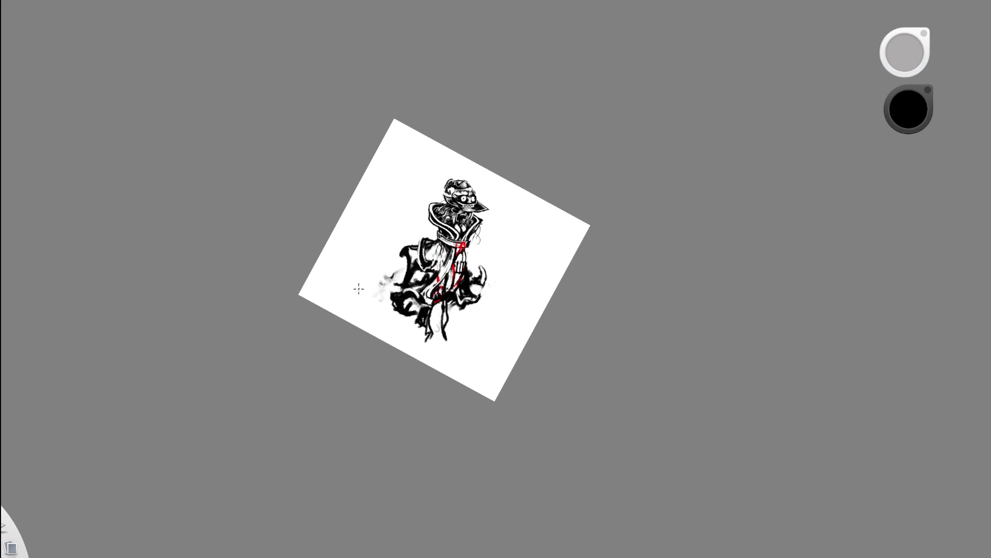
{"action": "key", "text": "ctrl+z"}
{"action": "mouse_move", "coordinate": [555, 225]}
{"action": "left_mouse_down"}
{"action": "mouse_move", "coordinate": [440, 257]}
{"action": "mouse_move", "coordinate": [409, 503]}
{"action": "mouse_move", "coordinate": [348, 527]}
{"action": "mouse_move", "coordinate": [333, 427]}
{"action": "left_mouse_up"}
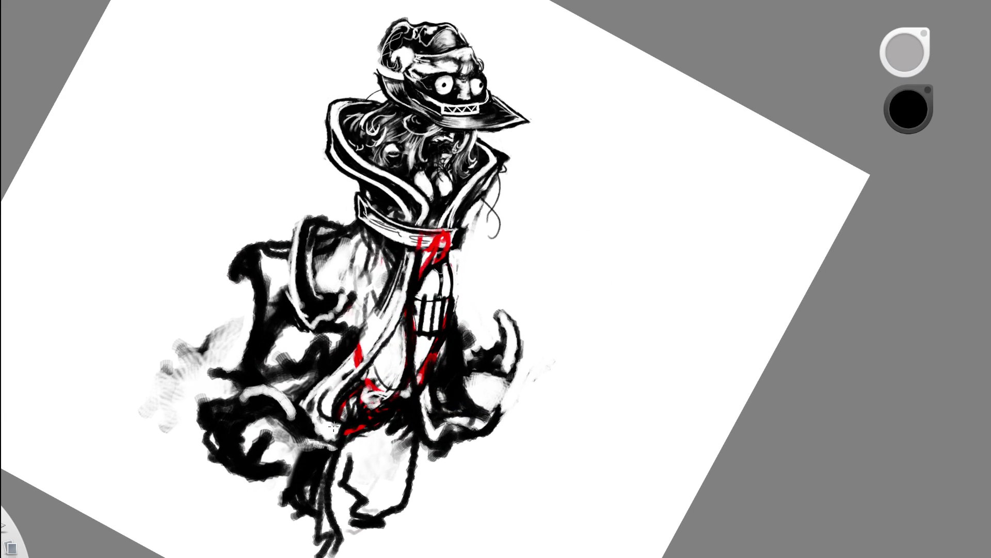
{"action": "left_click_drag", "start_coordinate": [504, 254], "coordinate": [401, 279]}
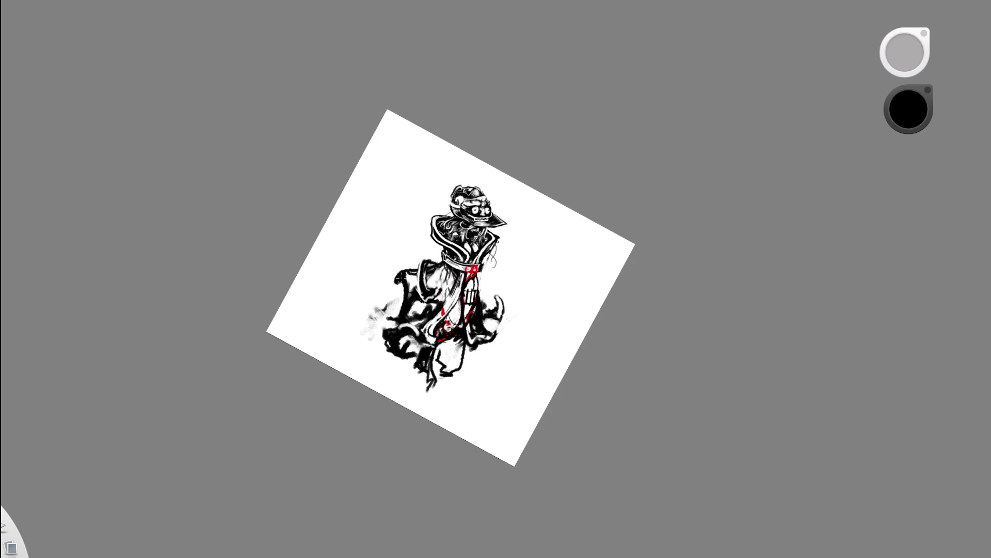
{"action": "left_click_drag", "start_coordinate": [532, 272], "coordinate": [546, 292]}
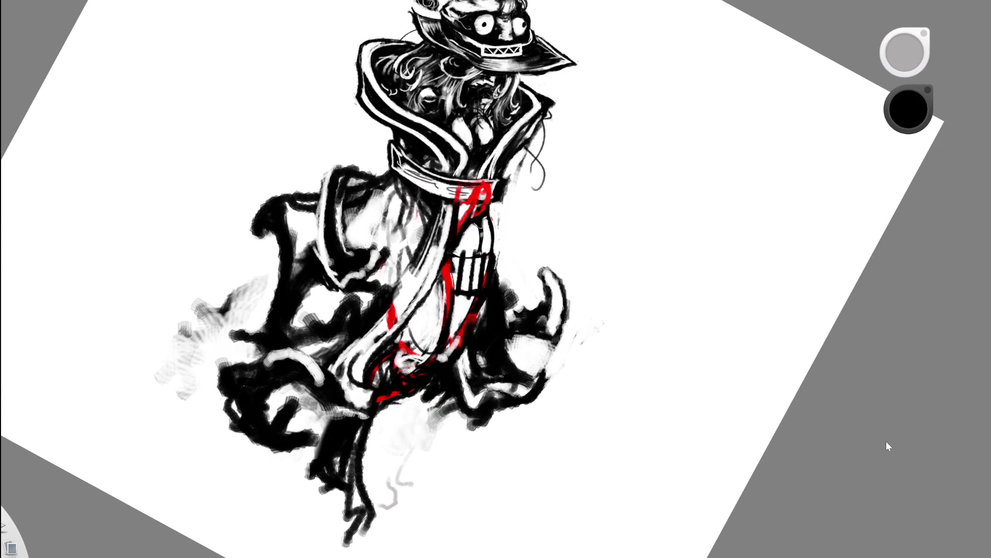
{"action": "key", "text": "ctrl+z"}
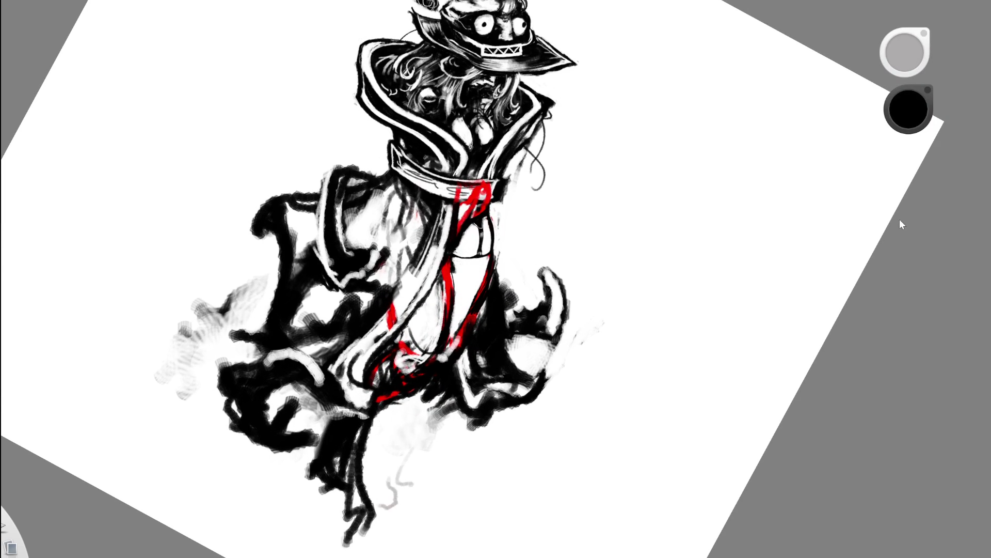
Erase to lighten the dark patch beside the torso
{"action": "left_click_drag", "start_coordinate": [498, 287], "coordinate": [515, 306]}
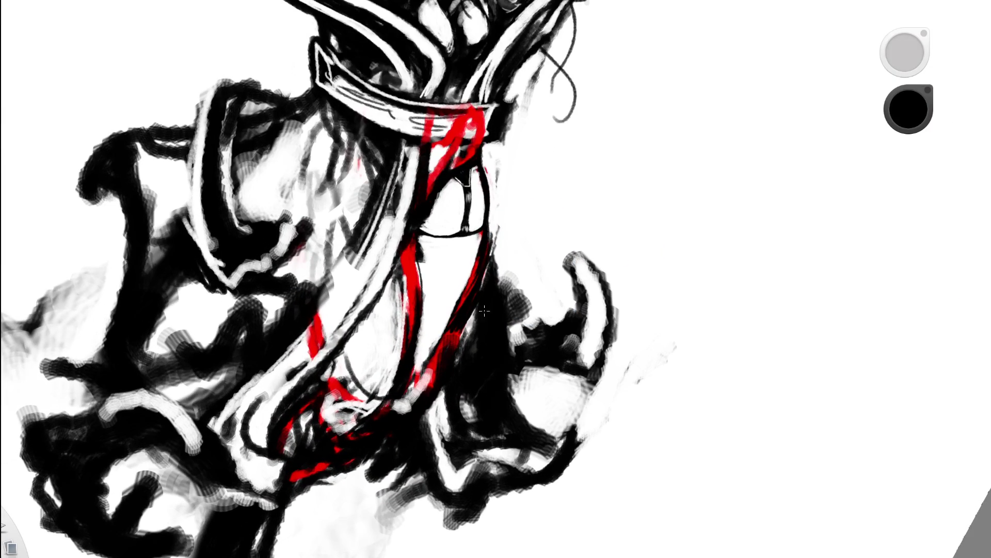
{"action": "key", "text": "e"}
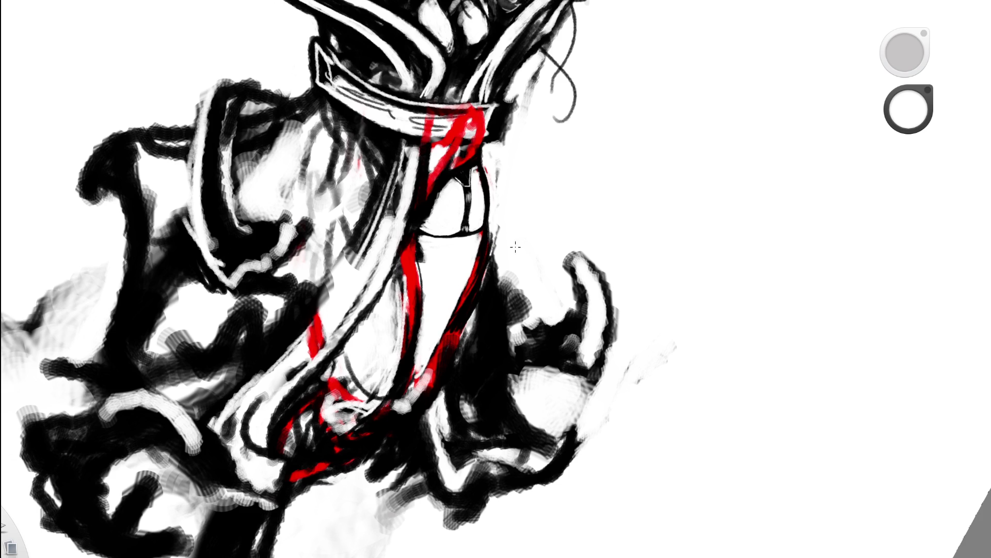
{"action": "mouse_move", "coordinate": [406, 406]}
{"action": "left_mouse_down"}
{"action": "mouse_move", "coordinate": [422, 392]}
{"action": "mouse_move", "coordinate": [410, 410]}
{"action": "left_mouse_up"}
{"action": "left_click_drag", "start_coordinate": [469, 266], "coordinate": [369, 323]}
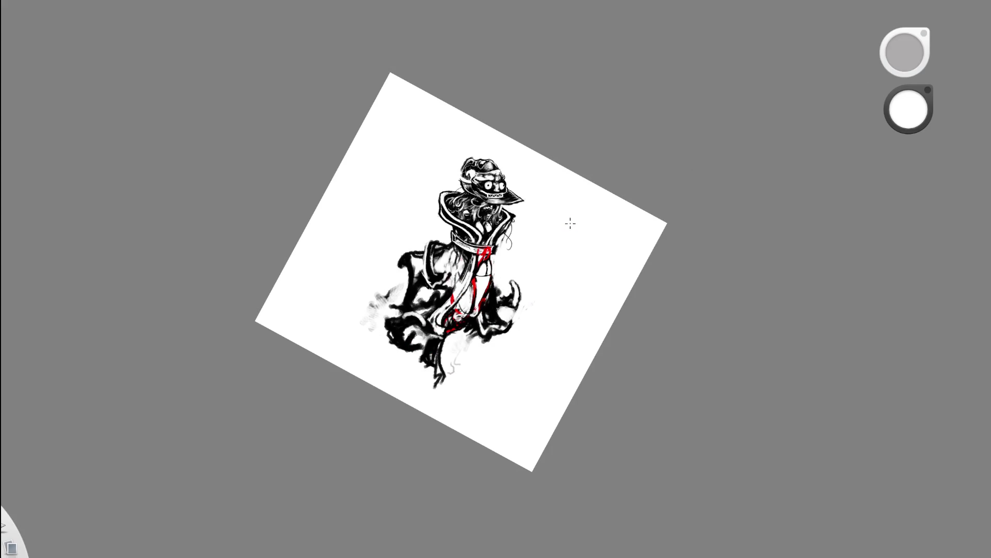
{"action": "scroll", "coordinate": [512, 287], "scroll_direction": "up", "scroll_amount": 5}
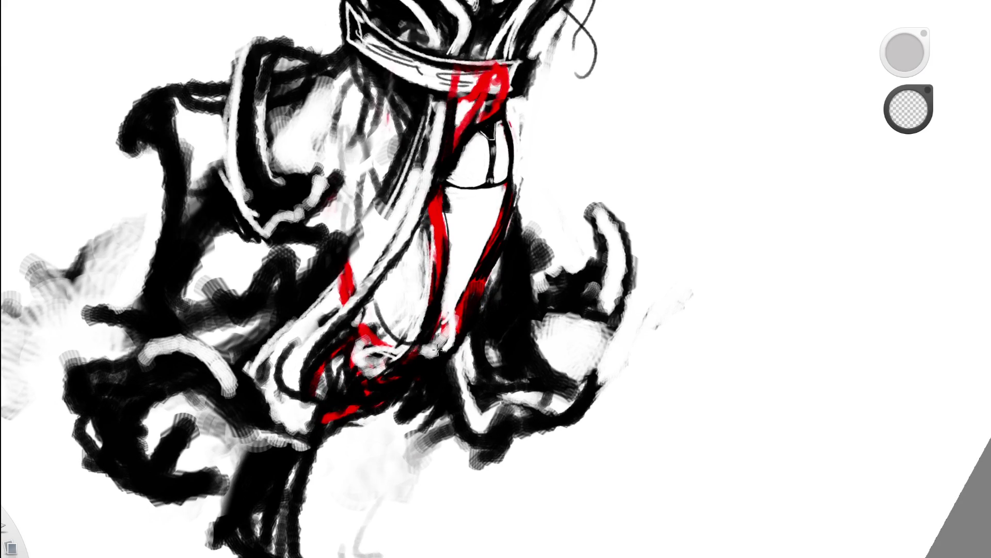
Paint white over part of the lower red ribbon line
{"action": "key", "text": "e"}
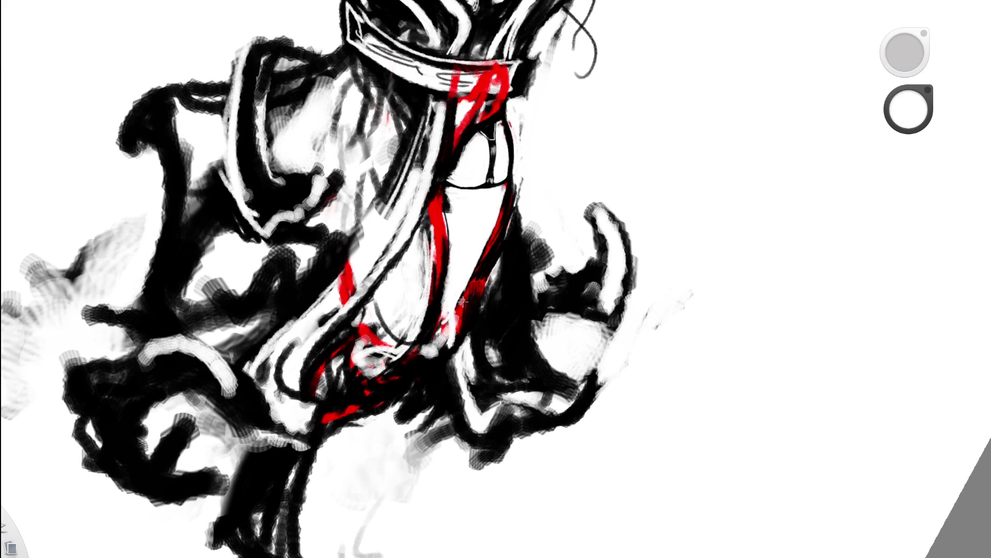
{"action": "left_click_drag", "start_coordinate": [455, 325], "coordinate": [487, 223]}
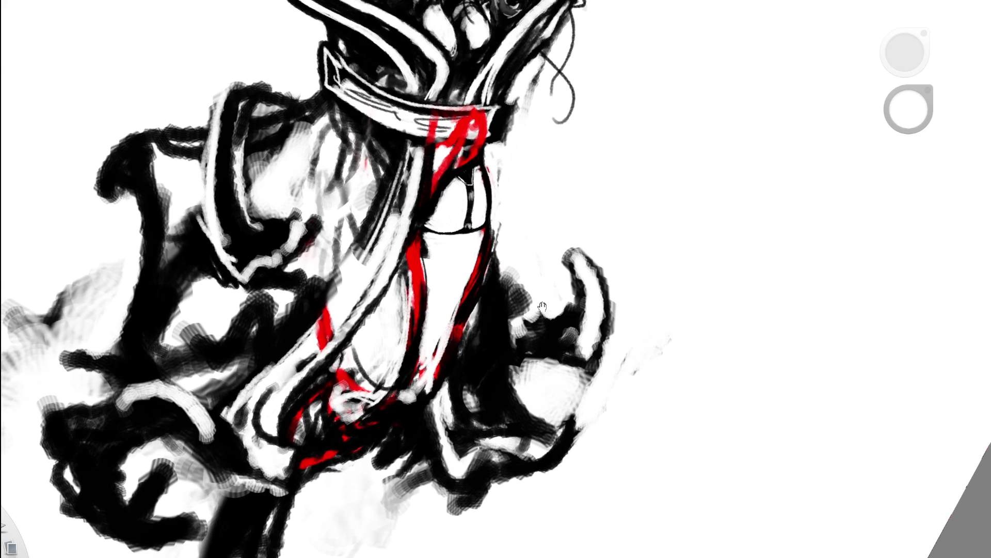
{"action": "left_click_drag", "start_coordinate": [507, 259], "coordinate": [485, 285]}
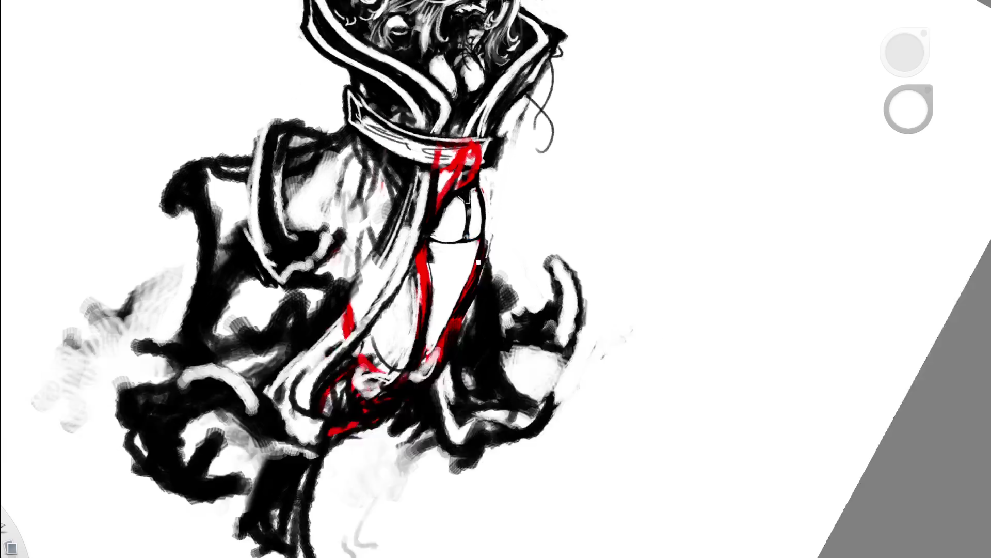
{"action": "mouse_move", "coordinate": [470, 268]}
{"action": "left_mouse_down"}
{"action": "mouse_move", "coordinate": [488, 354]}
{"action": "mouse_move", "coordinate": [425, 283]}
{"action": "left_mouse_up"}
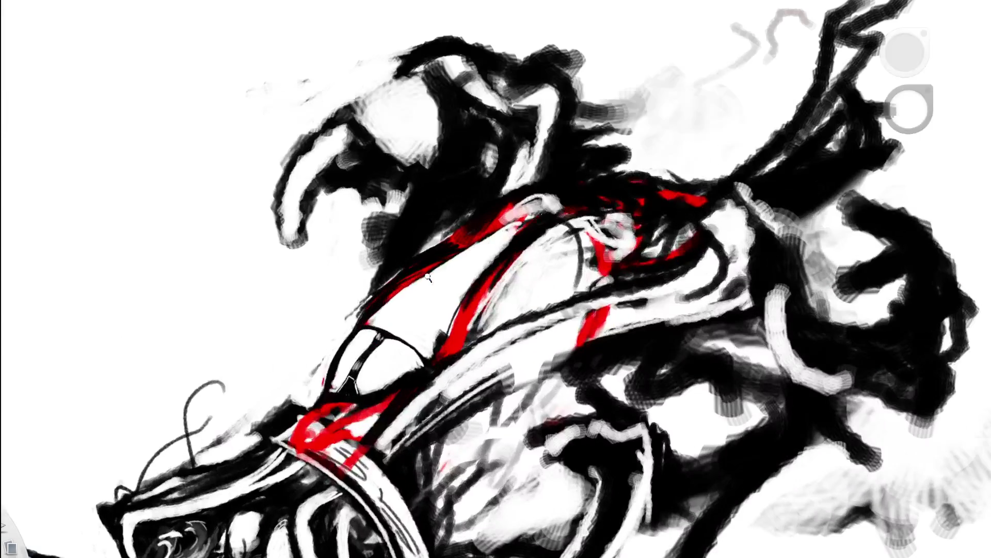
Paint and brighten thin white highlights alongside the red midsection stroke
{"action": "left_click_drag", "start_coordinate": [383, 295], "coordinate": [479, 225]}
{"action": "left_click_drag", "start_coordinate": [435, 255], "coordinate": [522, 197]}
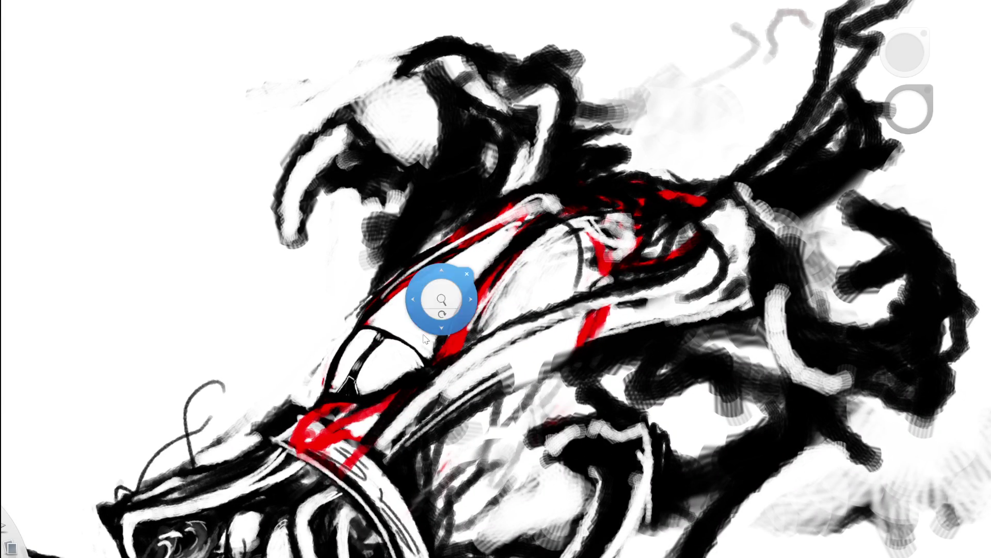
{"action": "scroll", "coordinate": [443, 277], "scroll_direction": "up", "scroll_amount": 3}
{"action": "left_click_drag", "start_coordinate": [329, 338], "coordinate": [387, 272]}
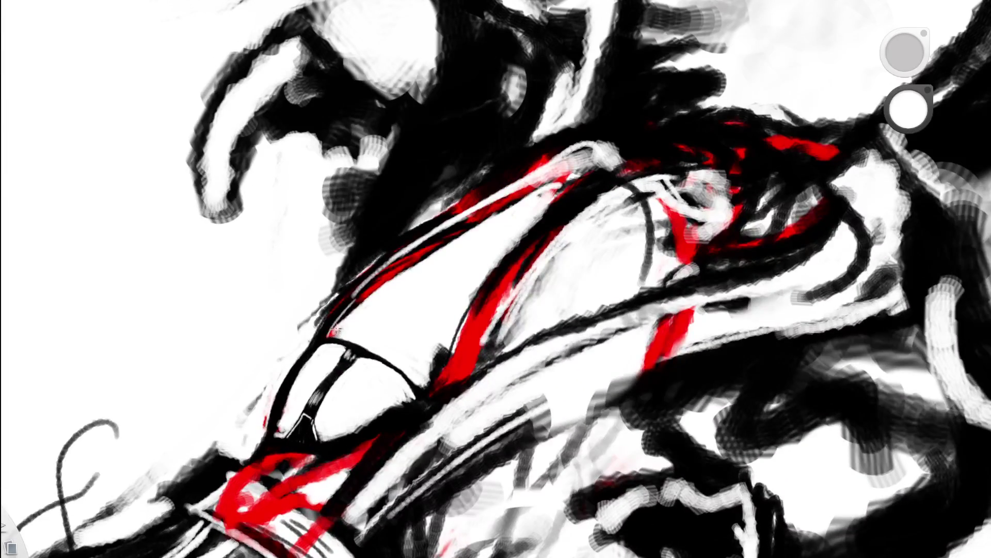
{"action": "left_click_drag", "start_coordinate": [333, 332], "coordinate": [399, 252]}
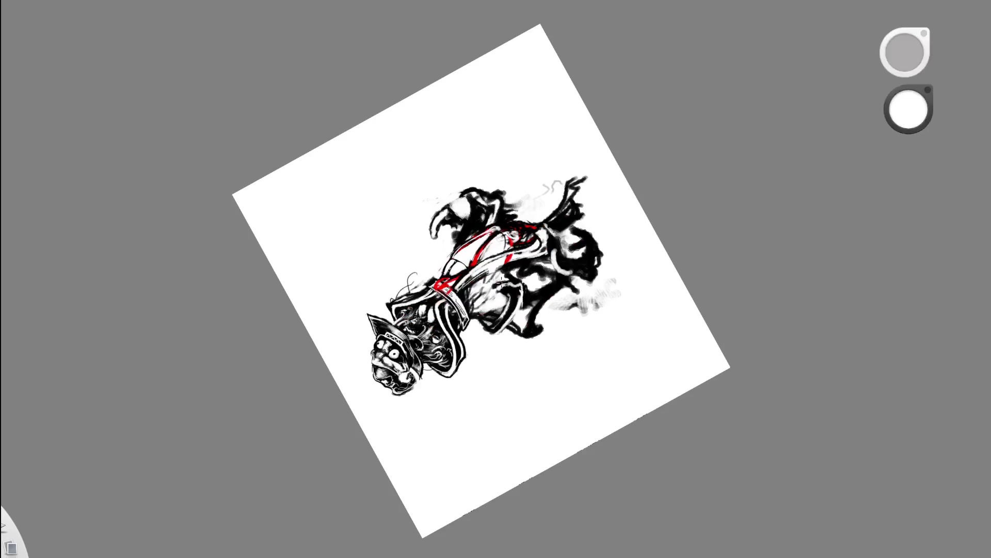
{"action": "left_click_drag", "start_coordinate": [480, 210], "coordinate": [402, 228]}
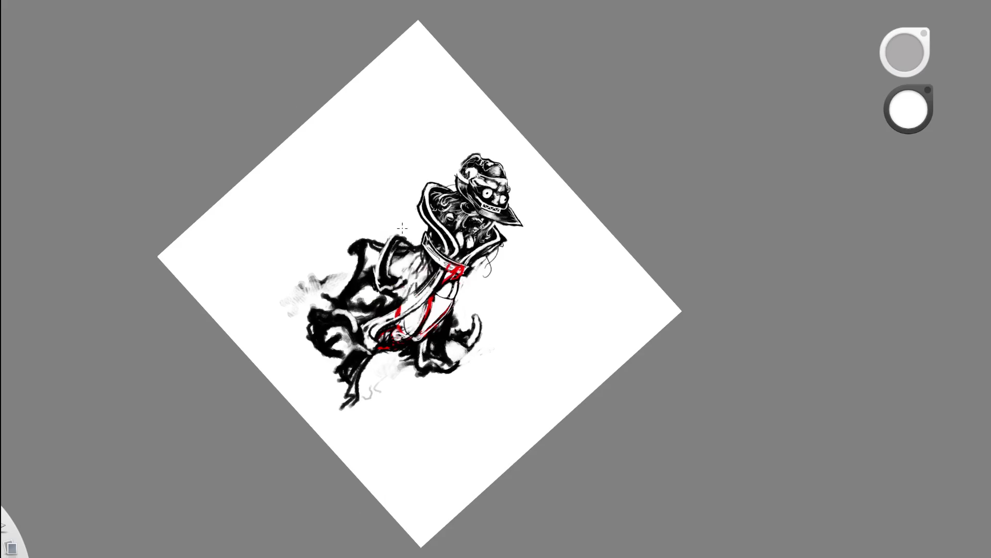
Paint white highlights over the right red ribbon stroke
{"action": "left_click_drag", "start_coordinate": [476, 354], "coordinate": [551, 265]}
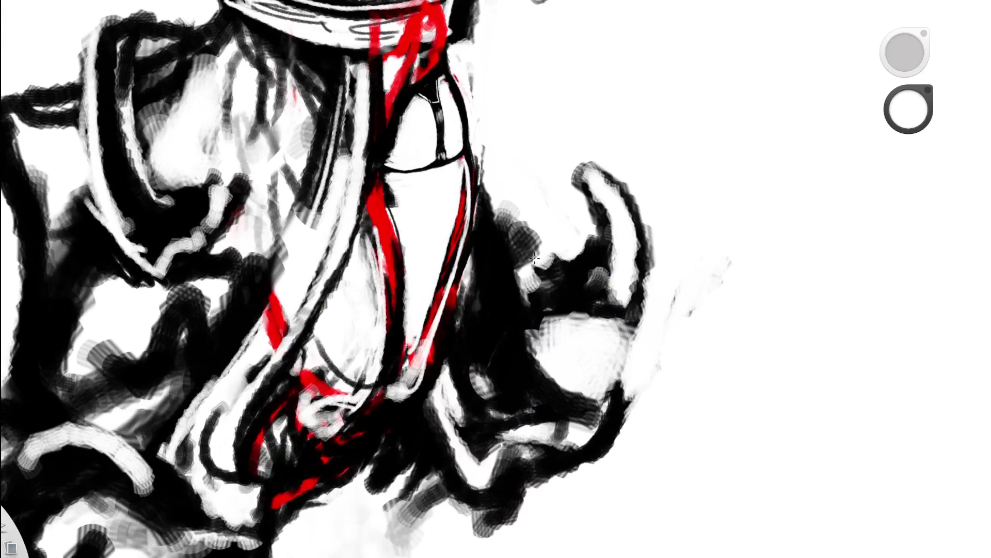
{"action": "left_click_drag", "start_coordinate": [462, 203], "coordinate": [405, 358]}
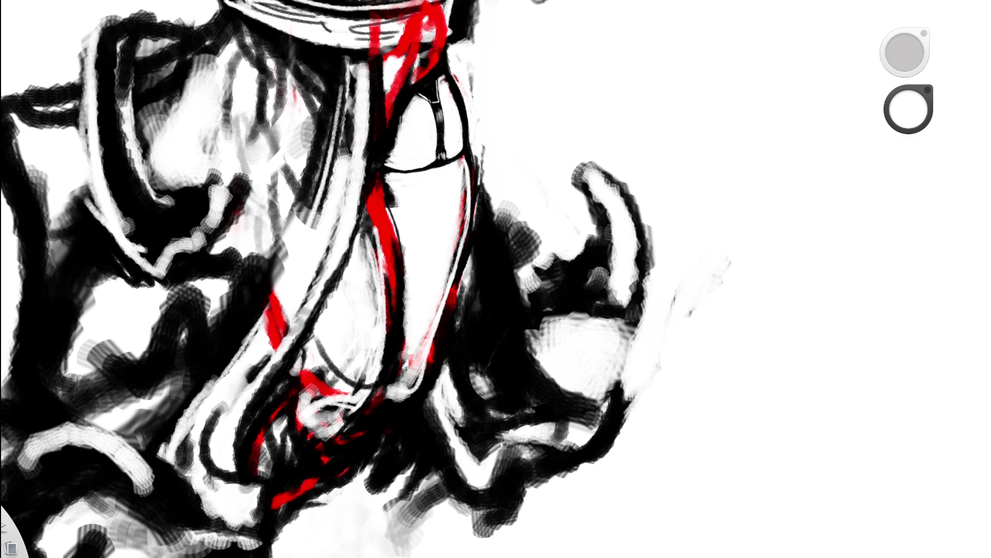
{"action": "left_click_drag", "start_coordinate": [453, 150], "coordinate": [434, 178]}
{"action": "left_click_drag", "start_coordinate": [475, 104], "coordinate": [518, 68]}
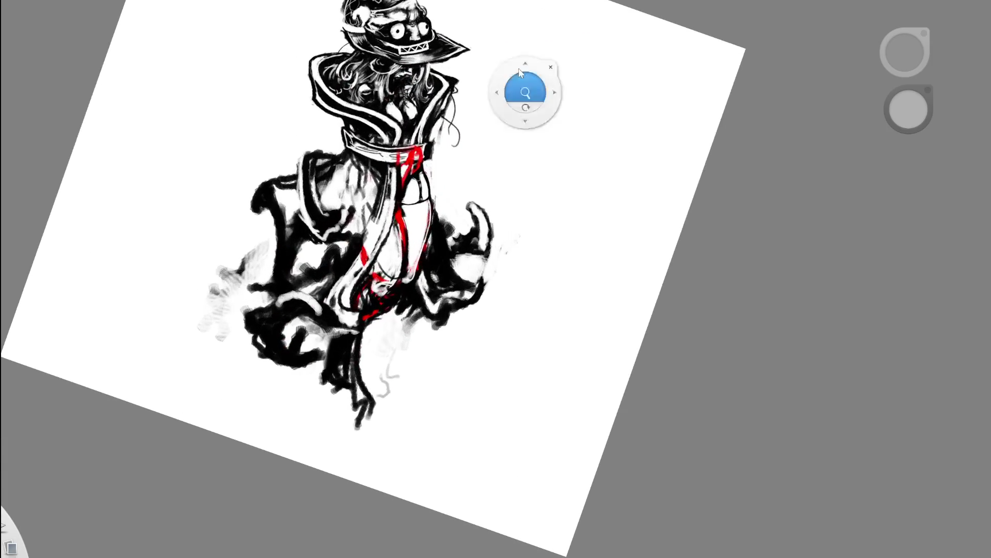
{"action": "mouse_move", "coordinate": [461, 178]}
{"action": "left_mouse_down"}
{"action": "mouse_move", "coordinate": [410, 255]}
{"action": "mouse_move", "coordinate": [434, 217]}
{"action": "left_mouse_up"}
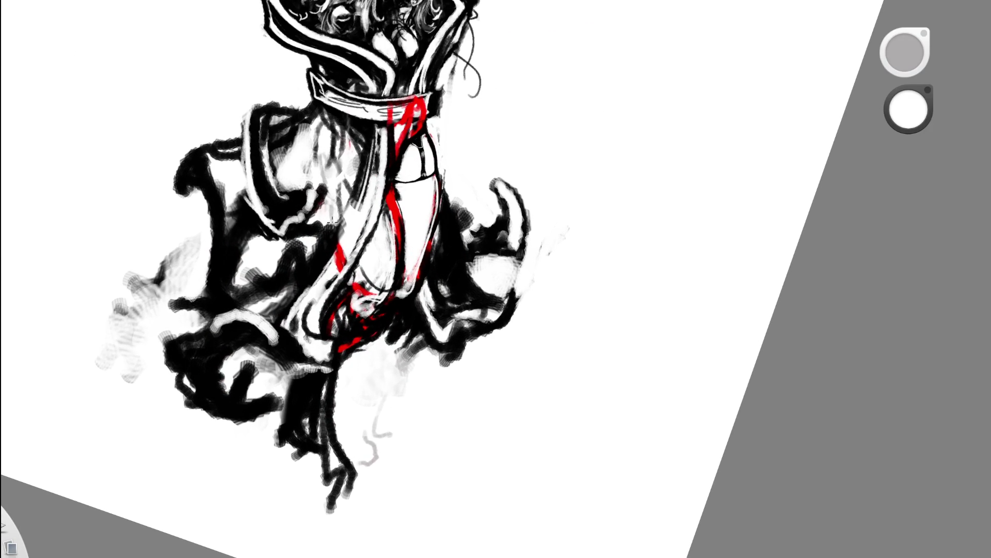
Brush black strokes along the red line, then erase them away again
{"action": "left_click", "coordinate": [417, 148], "text": "alt"}
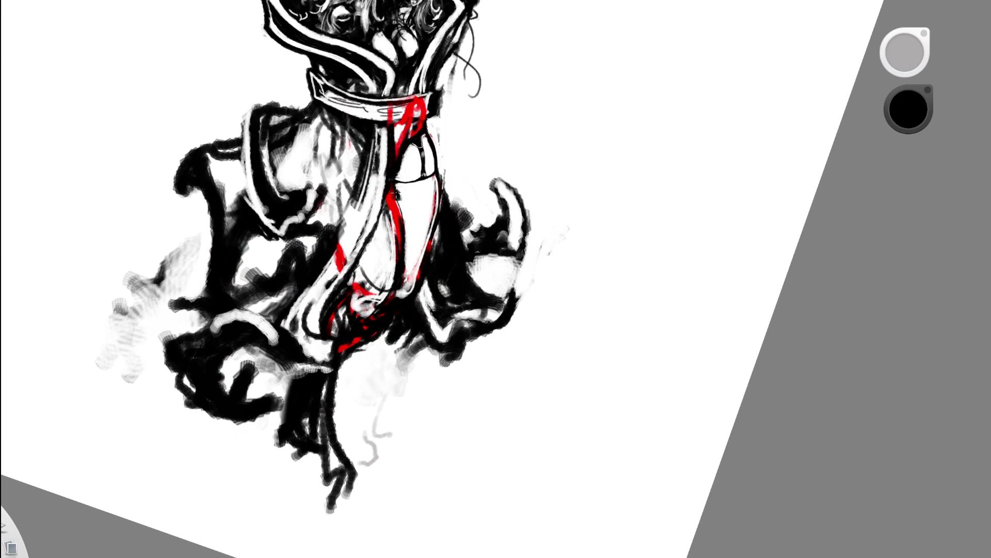
{"action": "left_click_drag", "start_coordinate": [393, 155], "coordinate": [398, 299]}
{"action": "mouse_move", "coordinate": [398, 148]}
{"action": "left_mouse_down"}
{"action": "mouse_move", "coordinate": [381, 302]}
{"action": "mouse_move", "coordinate": [358, 311]}
{"action": "left_mouse_up"}
{"action": "left_click_drag", "start_coordinate": [391, 273], "coordinate": [370, 303]}
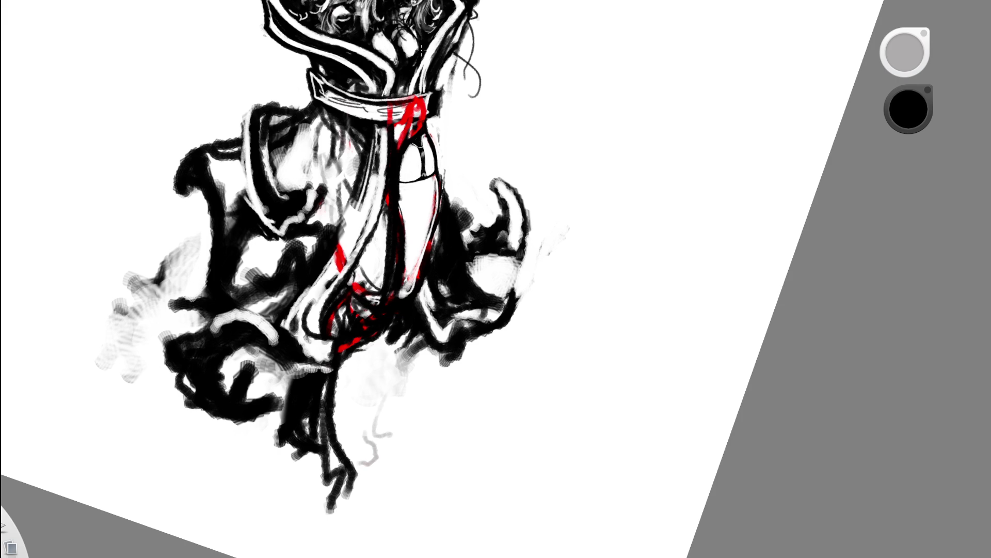
{"action": "key", "text": "e"}
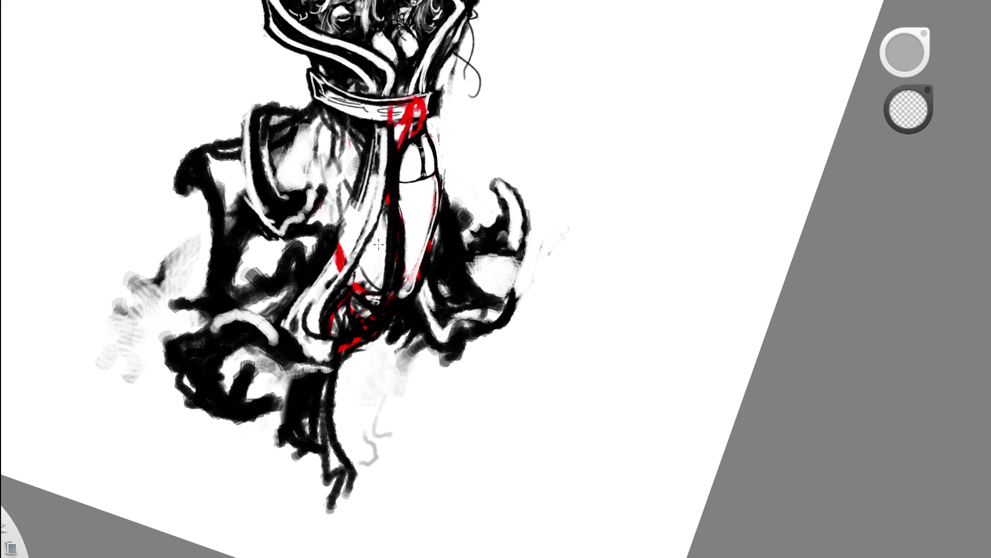
{"action": "left_click_drag", "start_coordinate": [388, 228], "coordinate": [359, 313]}
{"action": "mouse_move", "coordinate": [401, 203]}
{"action": "left_mouse_down"}
{"action": "mouse_move", "coordinate": [396, 295]}
{"action": "mouse_move", "coordinate": [392, 184]}
{"action": "mouse_move", "coordinate": [401, 298]}
{"action": "mouse_move", "coordinate": [361, 318]}
{"action": "left_mouse_up"}
{"action": "key", "text": "e"}
{"action": "key", "text": "e"}
{"action": "key", "text": "e"}
Fill the gap between the ribbon lines with dark paint
{"action": "left_click_drag", "start_coordinate": [361, 264], "coordinate": [361, 320]}
{"action": "mouse_move", "coordinate": [361, 243]}
{"action": "left_mouse_down"}
{"action": "mouse_move", "coordinate": [377, 304]}
{"action": "mouse_move", "coordinate": [389, 311]}
{"action": "left_mouse_up"}
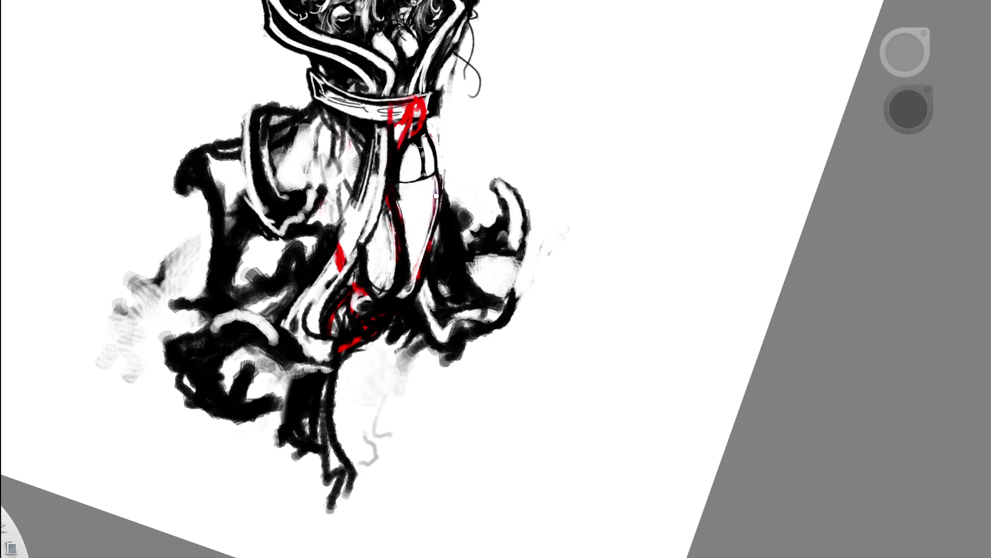
{"action": "left_click_drag", "start_coordinate": [436, 206], "coordinate": [305, 269]}
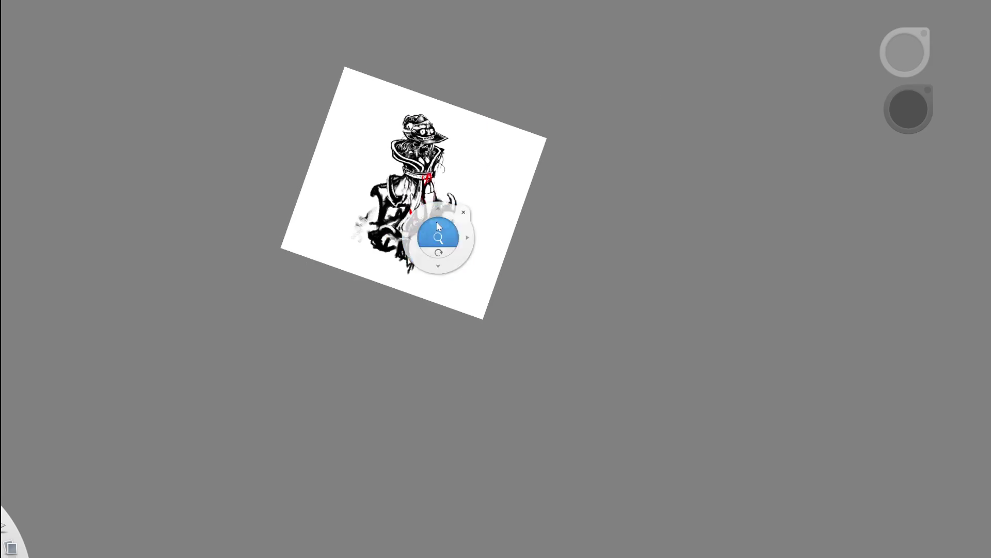
{"action": "left_click_drag", "start_coordinate": [436, 222], "coordinate": [504, 202]}
Darken the cloth's right edge with a black outline and check the whole figure
{"action": "left_click_drag", "start_coordinate": [430, 133], "coordinate": [412, 219]}
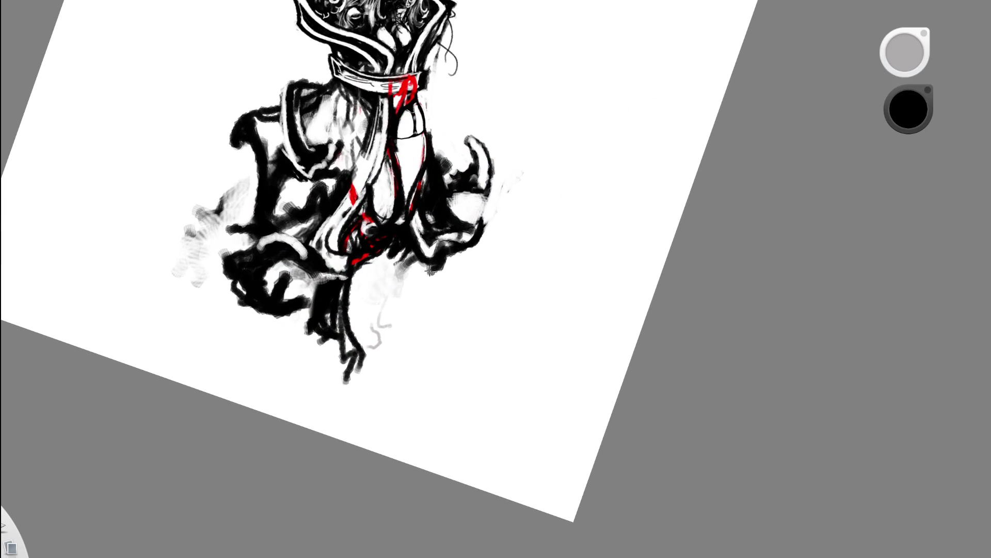
{"action": "left_click_drag", "start_coordinate": [455, 169], "coordinate": [354, 239]}
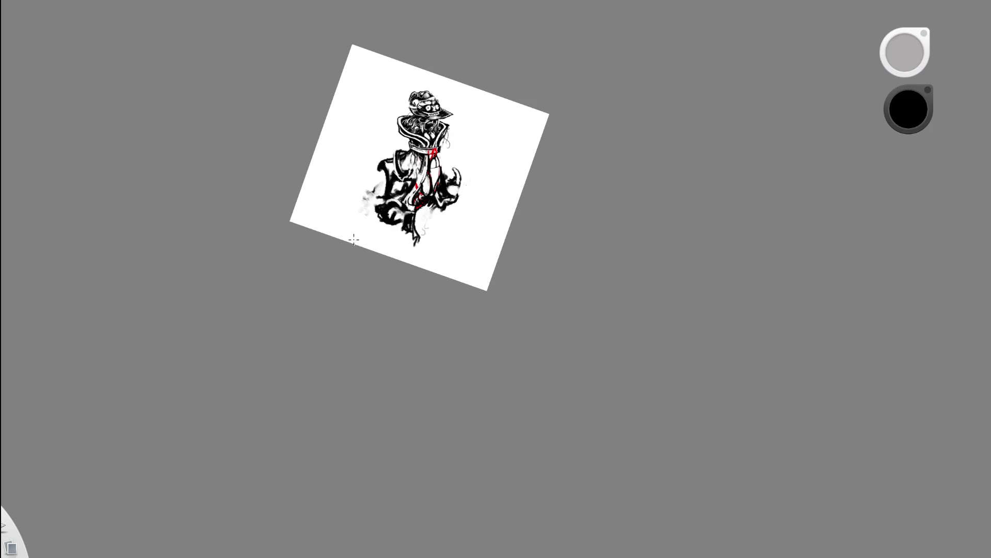
{"action": "left_click_drag", "start_coordinate": [460, 193], "coordinate": [531, 72]}
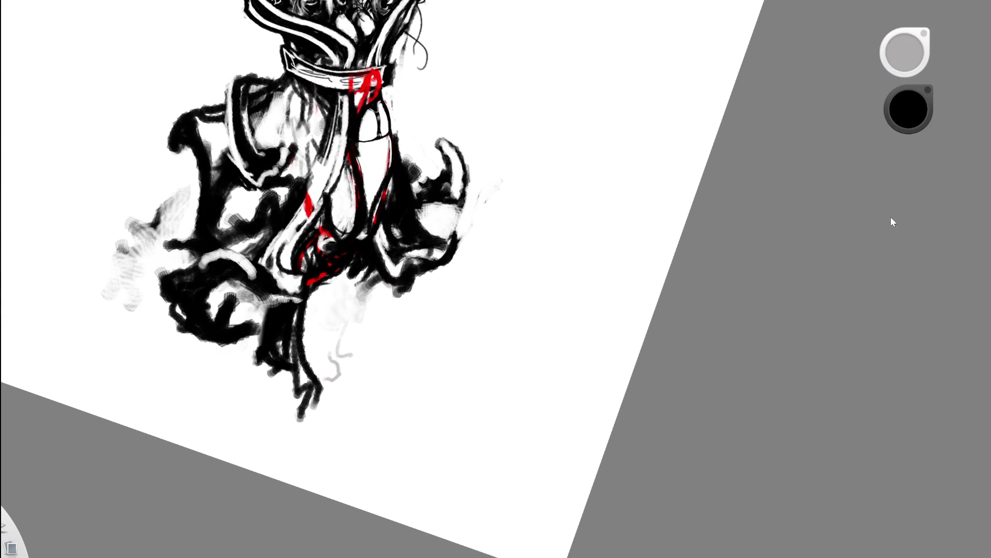
{"action": "key", "text": "space"}
{"action": "mouse_move", "coordinate": [447, 243]}
{"action": "left_mouse_down"}
{"action": "mouse_move", "coordinate": [492, 352]}
{"action": "mouse_move", "coordinate": [798, 259]}
{"action": "left_mouse_up"}
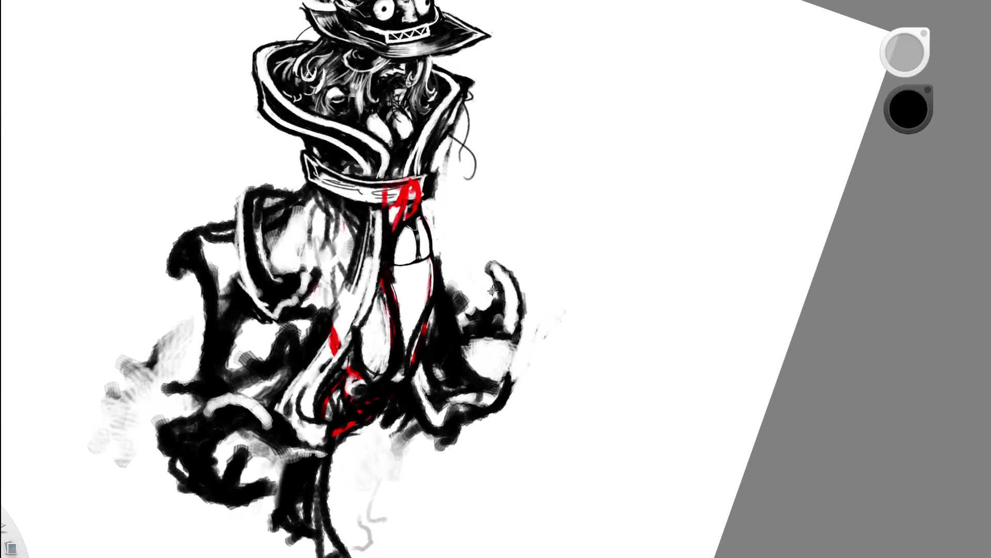
Undo the leg hatching, lighten the leg strokes by erasing, and paint black over the white squiggles
{"action": "key", "text": "ctrl+z"}
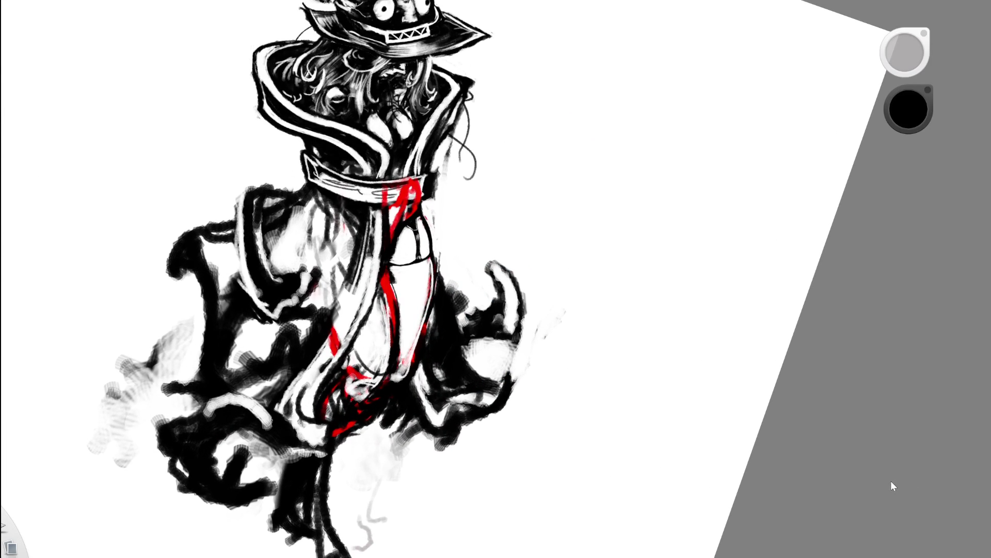
{"action": "key", "text": "e"}
{"action": "mouse_move", "coordinate": [364, 358]}
{"action": "left_mouse_down"}
{"action": "mouse_move", "coordinate": [362, 397]}
{"action": "mouse_move", "coordinate": [369, 296]}
{"action": "left_mouse_up"}
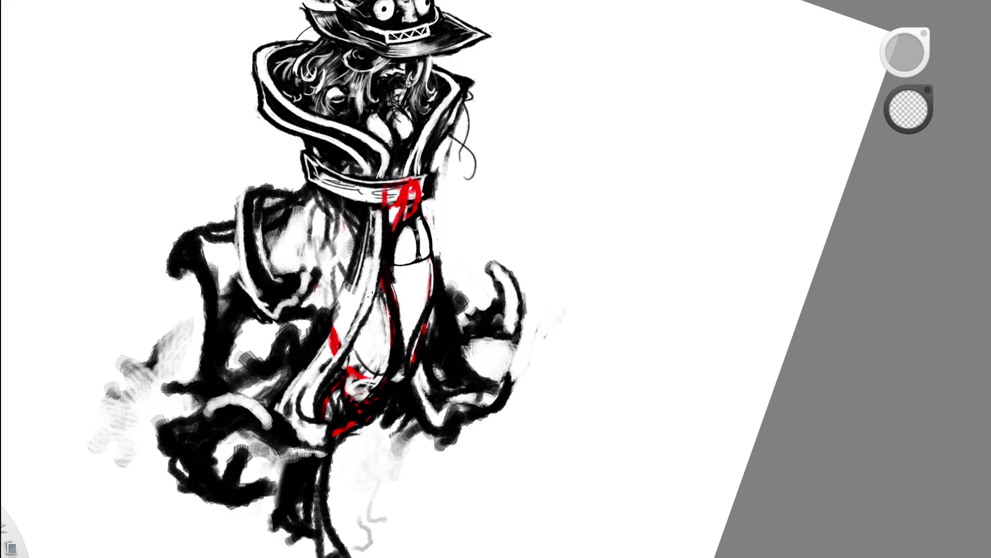
{"action": "key", "text": "b"}
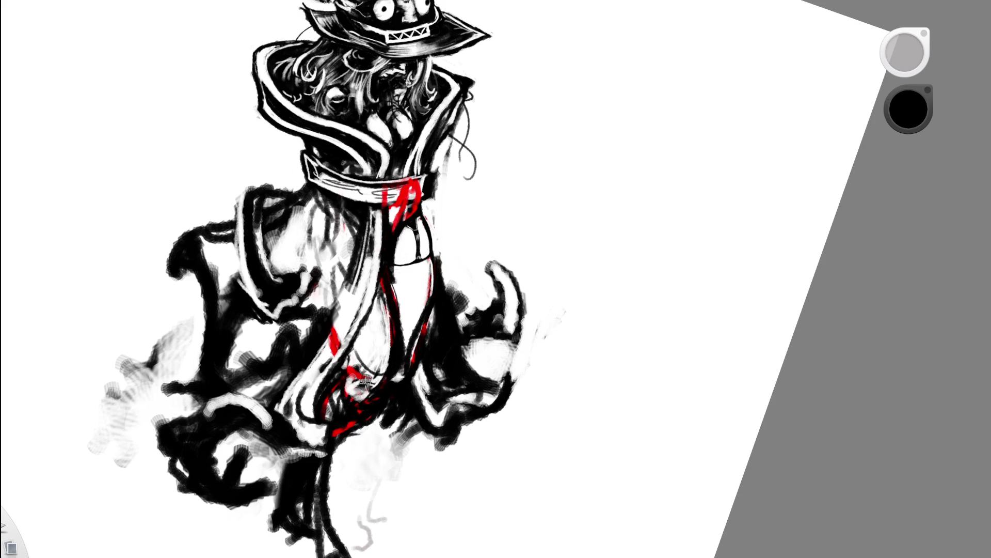
{"action": "left_click_drag", "start_coordinate": [379, 385], "coordinate": [358, 351]}
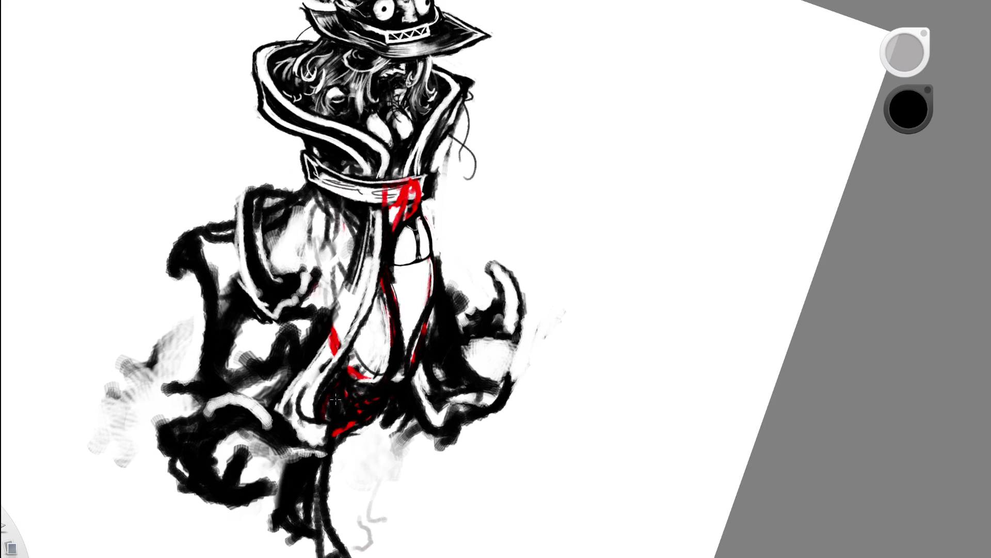
Weave thin white looping strokes over the darkened lower robe, redoing after an undo
{"action": "left_click", "coordinate": [467, 230], "text": "alt"}
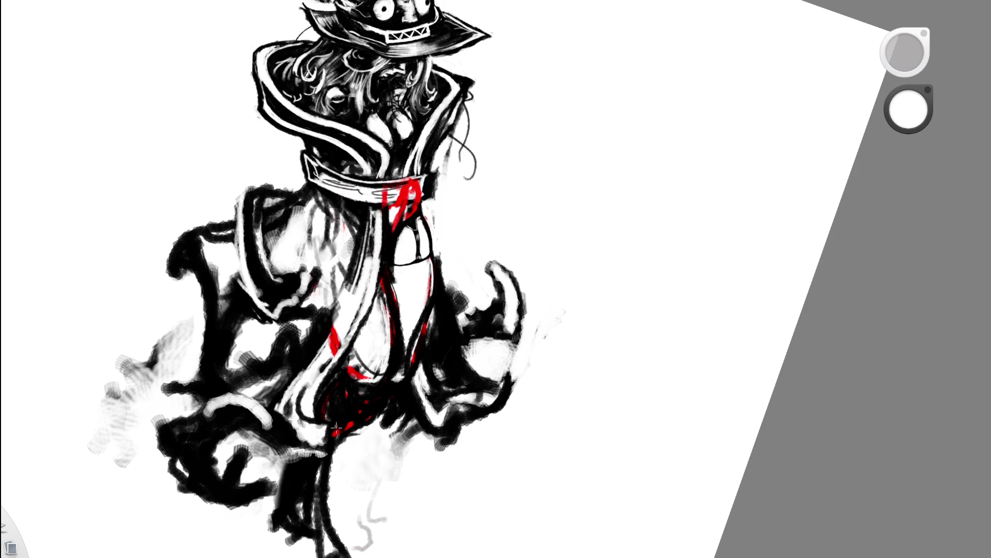
{"action": "mouse_move", "coordinate": [341, 418]}
{"action": "left_mouse_down"}
{"action": "mouse_move", "coordinate": [382, 382]}
{"action": "mouse_move", "coordinate": [325, 428]}
{"action": "mouse_move", "coordinate": [364, 402]}
{"action": "mouse_move", "coordinate": [341, 438]}
{"action": "left_mouse_up"}
{"action": "mouse_move", "coordinate": [341, 364]}
{"action": "left_mouse_down"}
{"action": "mouse_move", "coordinate": [333, 372]}
{"action": "mouse_move", "coordinate": [384, 378]}
{"action": "left_mouse_up"}
{"action": "key", "text": "ctrl+z"}
{"action": "key", "text": "ctrl+z"}
{"action": "key", "text": "ctrl+z"}
{"action": "mouse_move", "coordinate": [348, 358]}
{"action": "left_mouse_down"}
{"action": "mouse_move", "coordinate": [385, 385]}
{"action": "mouse_move", "coordinate": [357, 403]}
{"action": "mouse_move", "coordinate": [356, 372]}
{"action": "left_mouse_up"}
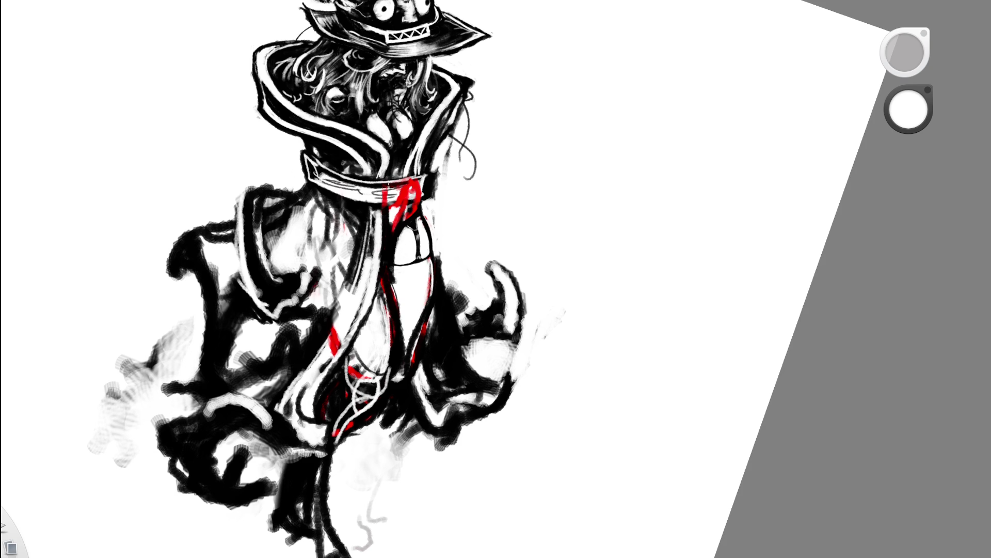
{"action": "scroll", "coordinate": [409, 79], "scroll_direction": "down", "scroll_amount": 5}
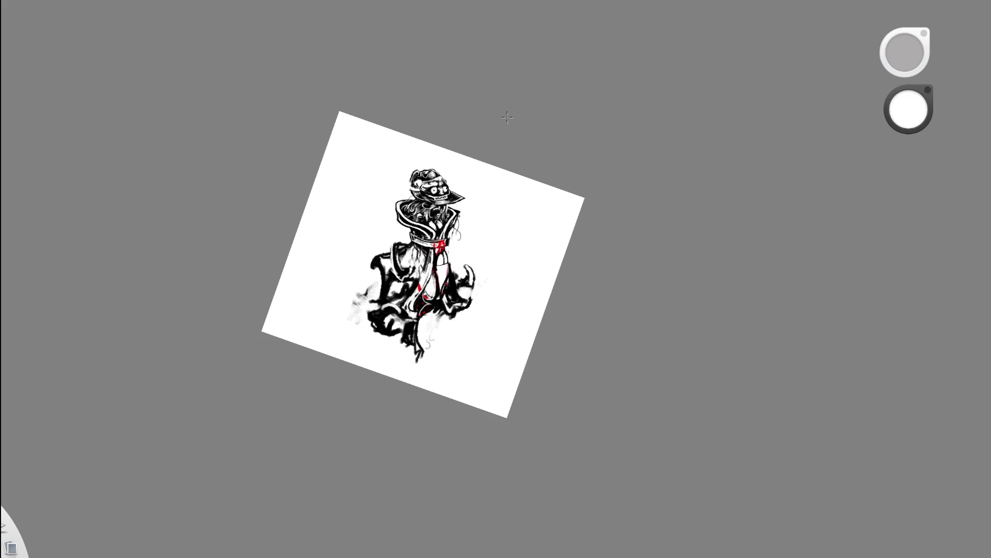
{"action": "scroll", "coordinate": [466, 176], "scroll_direction": "up", "scroll_amount": 5}
{"action": "scroll", "coordinate": [448, 266], "scroll_direction": "up", "scroll_amount": 2}
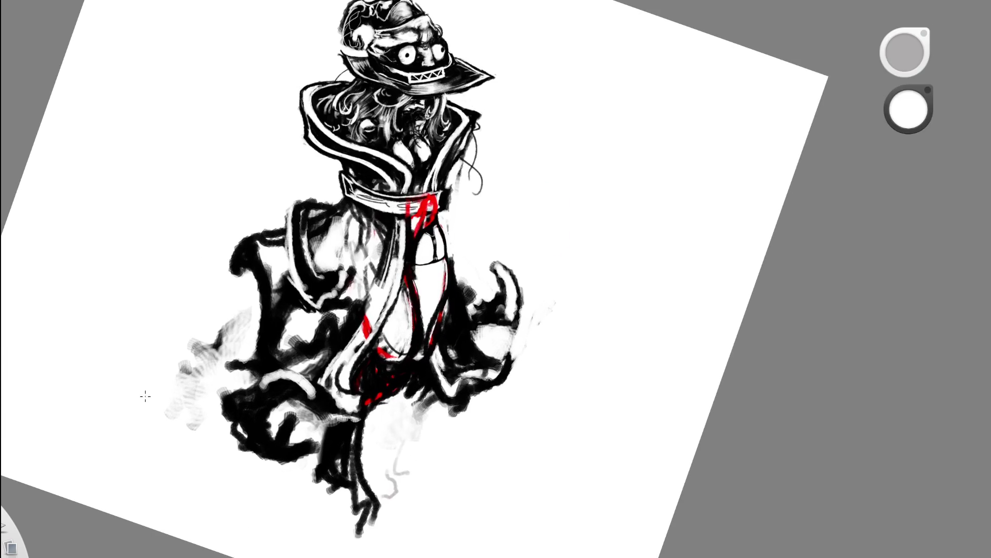
With white paint, draw a curve then a looping oval over the dark red-flecked skirt front
{"action": "key", "text": "x"}
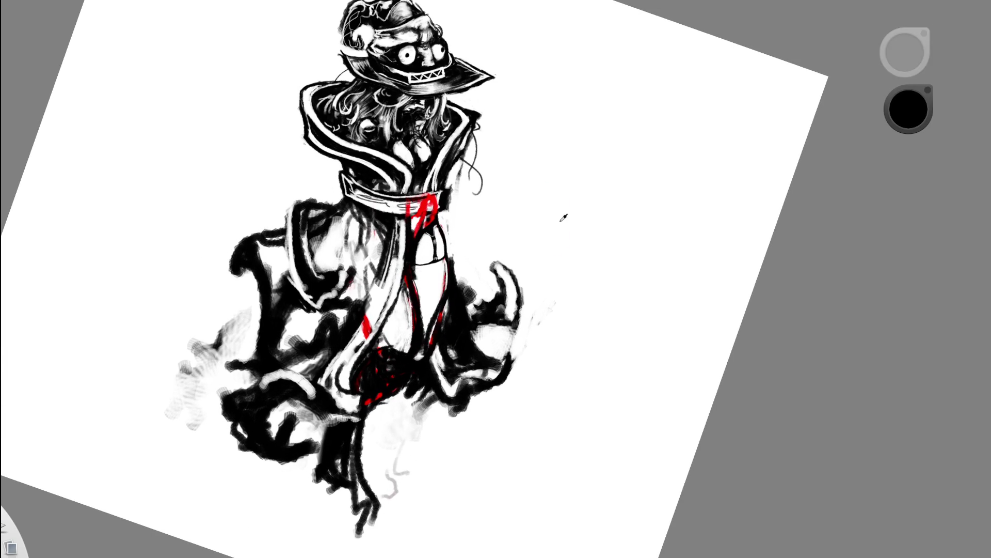
{"action": "key", "text": "x"}
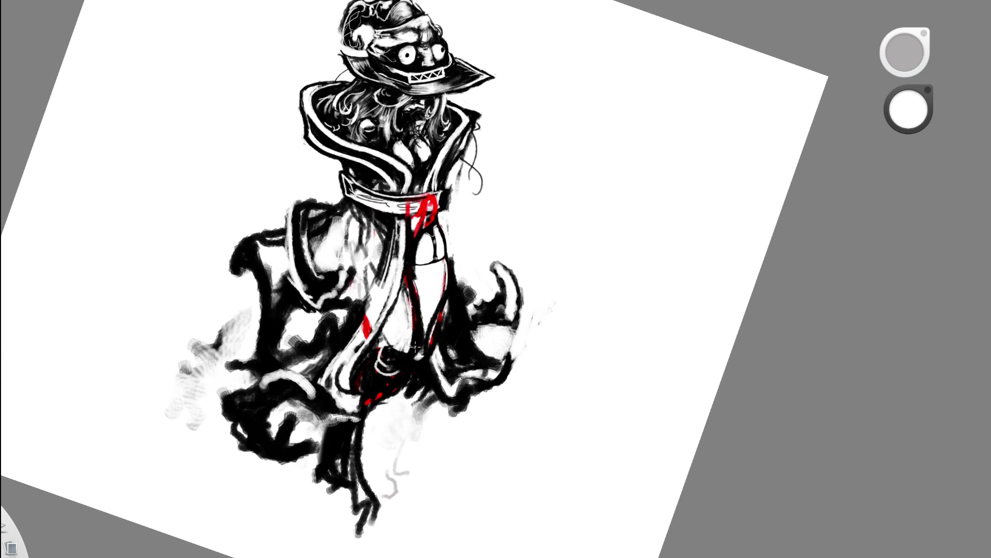
{"action": "mouse_move", "coordinate": [390, 350]}
{"action": "left_mouse_down"}
{"action": "mouse_move", "coordinate": [417, 348]}
{"action": "mouse_move", "coordinate": [418, 311]}
{"action": "left_mouse_up"}
{"action": "key", "text": "ctrl+z"}
{"action": "key", "text": "ctrl+z"}
{"action": "left_click_drag", "start_coordinate": [419, 371], "coordinate": [404, 252]}
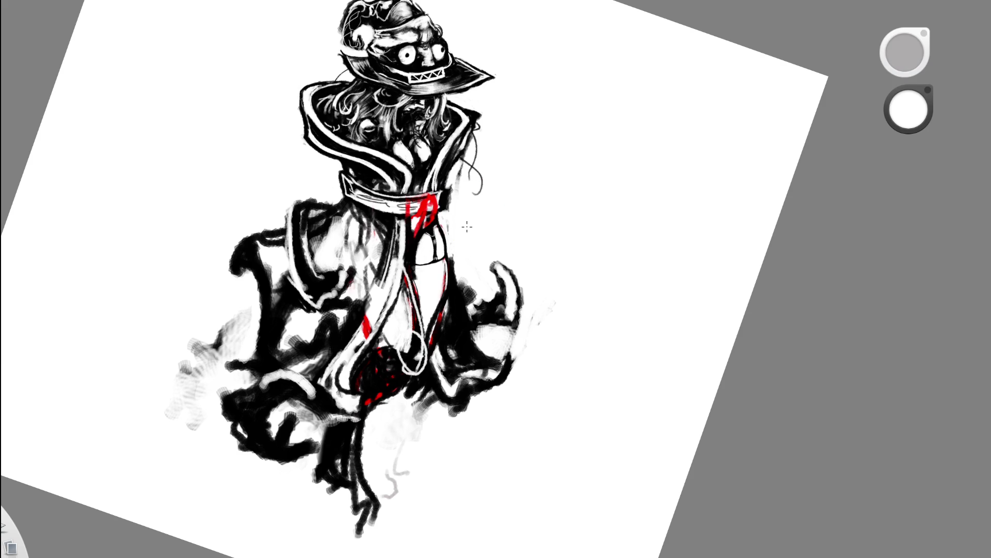
Undo and redo the white loop stroke to compare, keeping it in place
{"action": "key", "text": "ctrl+z"}
{"action": "key", "text": "ctrl+shift+z"}
{"action": "key", "text": "ctrl+z"}
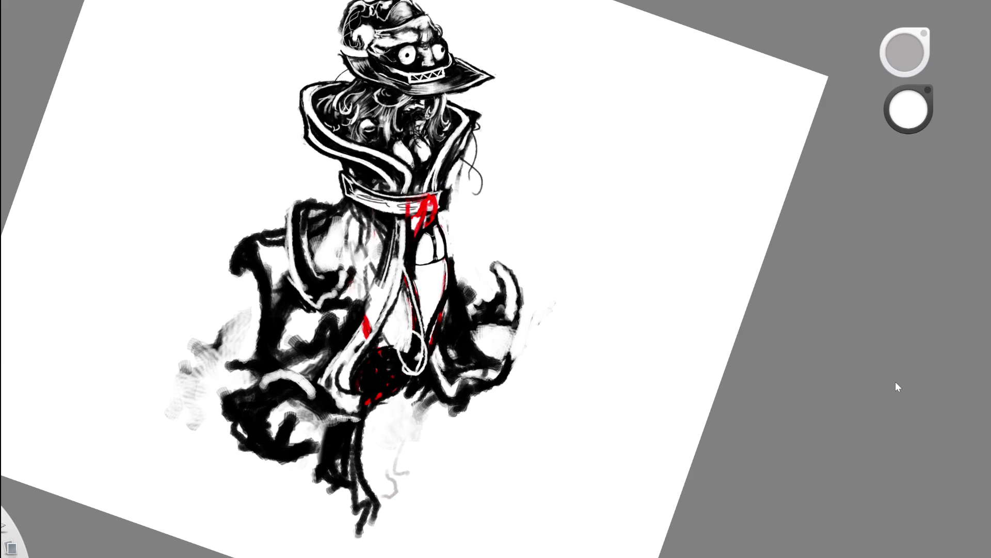
{"action": "key", "text": "ctrl+shift+z"}
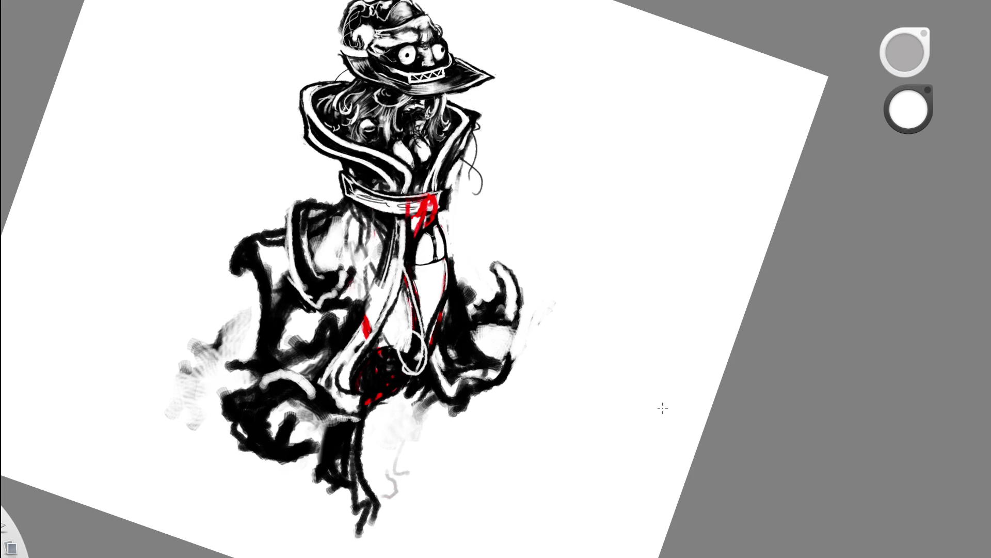
{"action": "scroll", "coordinate": [476, 299], "scroll_direction": "up", "scroll_amount": 3}
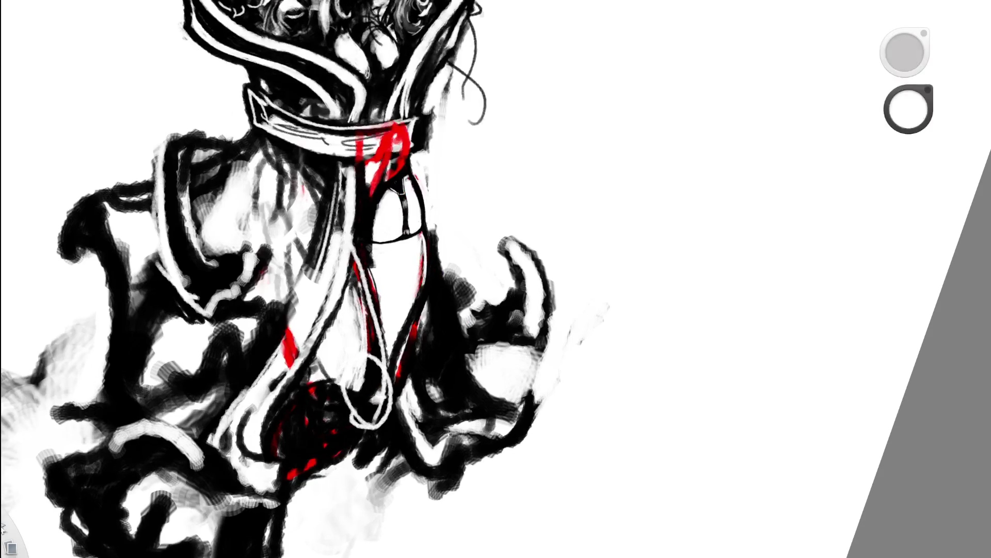
Switch to black ink and darken the lower leg line with repeated passes
{"action": "left_click_drag", "start_coordinate": [909, 109], "coordinate": [909, 155]}
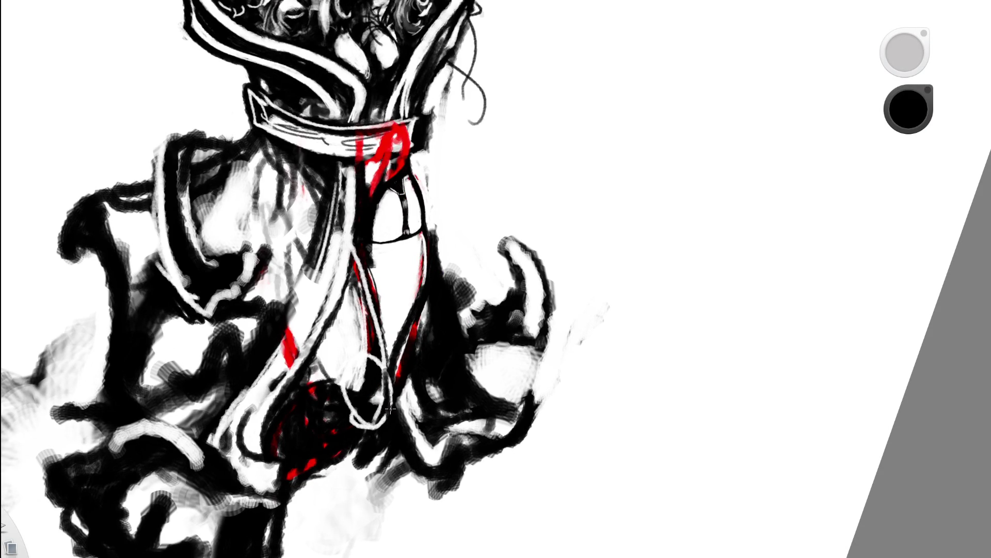
{"action": "key", "text": "e"}
{"action": "key", "text": "e"}
{"action": "left_click_drag", "start_coordinate": [390, 373], "coordinate": [392, 373]}
{"action": "key", "text": "e"}
{"action": "key", "text": "e"}
{"action": "left_click_drag", "start_coordinate": [366, 253], "coordinate": [382, 350]}
{"action": "left_click_drag", "start_coordinate": [359, 252], "coordinate": [386, 403]}
{"action": "left_click_drag", "start_coordinate": [366, 298], "coordinate": [384, 388]}
{"action": "left_click_drag", "start_coordinate": [357, 254], "coordinate": [386, 369]}
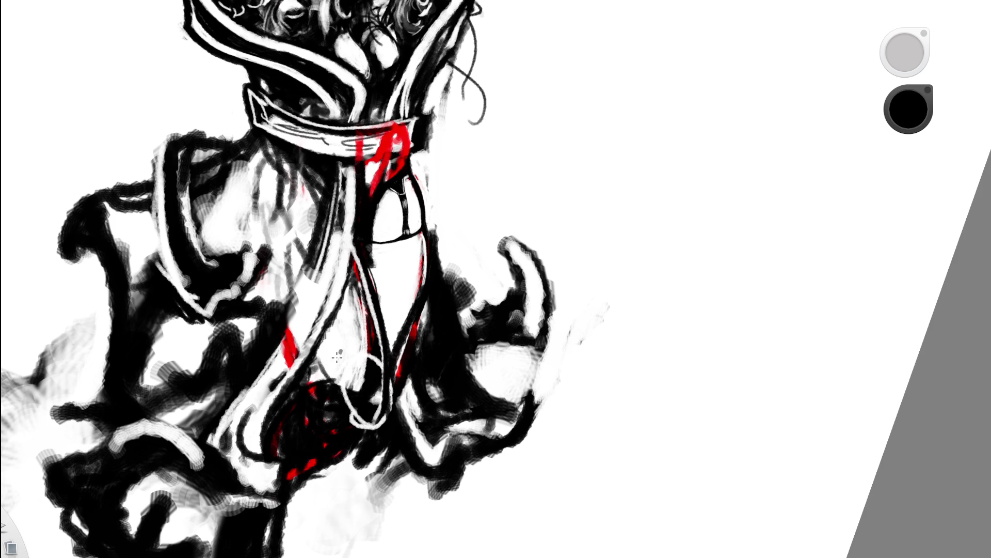
{"action": "scroll", "coordinate": [299, 322], "scroll_direction": "down", "scroll_amount": 5}
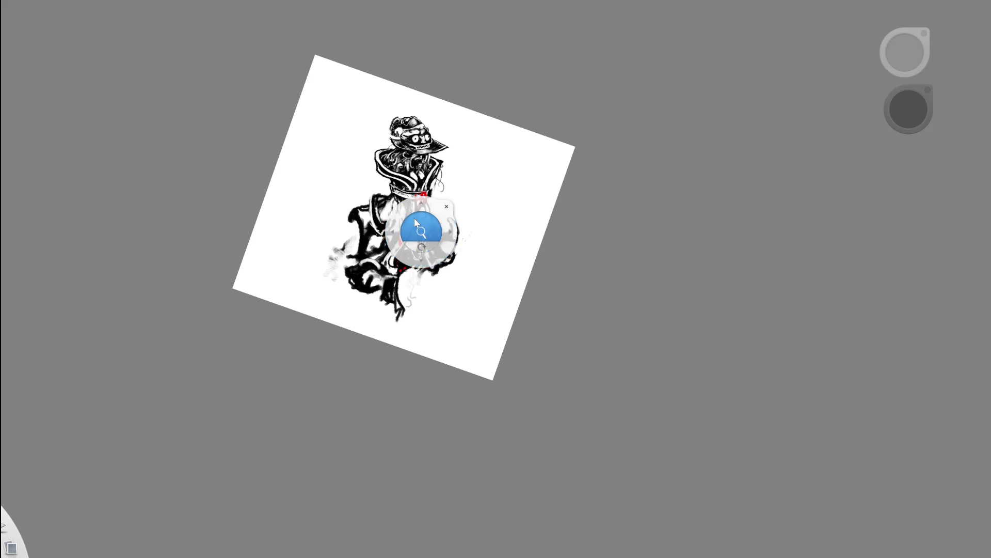
{"action": "scroll", "coordinate": [421, 228], "scroll_direction": "up", "scroll_amount": 5}
Darken the lower cloak front, cover part of the white loop and trail dark strokes down the figure
{"action": "mouse_move", "coordinate": [370, 303]}
{"action": "left_mouse_down"}
{"action": "mouse_move", "coordinate": [372, 326]}
{"action": "mouse_move", "coordinate": [370, 302]}
{"action": "left_mouse_up"}
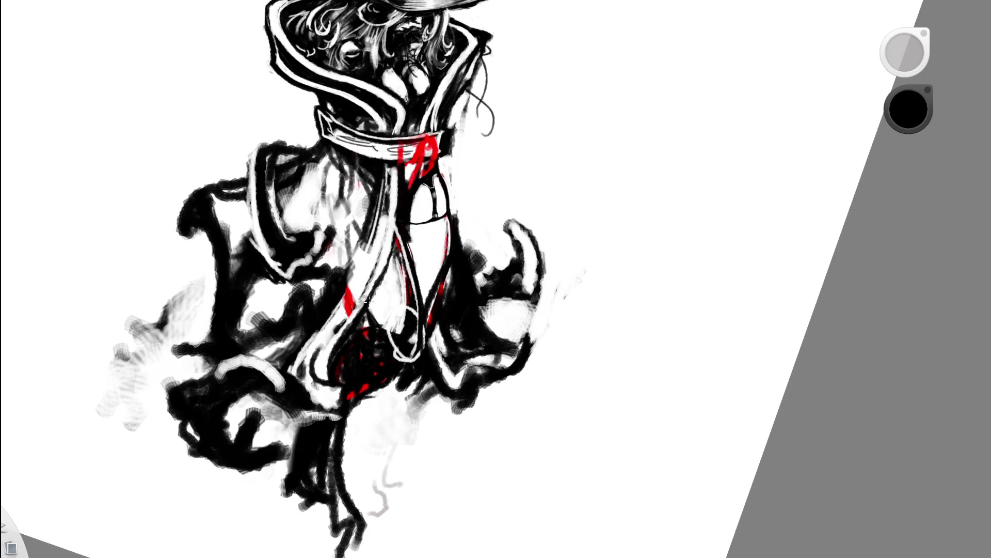
{"action": "mouse_move", "coordinate": [401, 336]}
{"action": "left_mouse_down"}
{"action": "mouse_move", "coordinate": [415, 313]}
{"action": "mouse_move", "coordinate": [399, 334]}
{"action": "mouse_move", "coordinate": [399, 357]}
{"action": "mouse_move", "coordinate": [402, 320]}
{"action": "mouse_move", "coordinate": [402, 358]}
{"action": "mouse_move", "coordinate": [377, 393]}
{"action": "mouse_move", "coordinate": [380, 475]}
{"action": "left_mouse_up"}
{"action": "left_click_drag", "start_coordinate": [387, 424], "coordinate": [388, 525]}
{"action": "left_click_drag", "start_coordinate": [379, 392], "coordinate": [380, 525]}
{"action": "scroll", "coordinate": [418, 232], "scroll_direction": "down", "scroll_amount": 5}
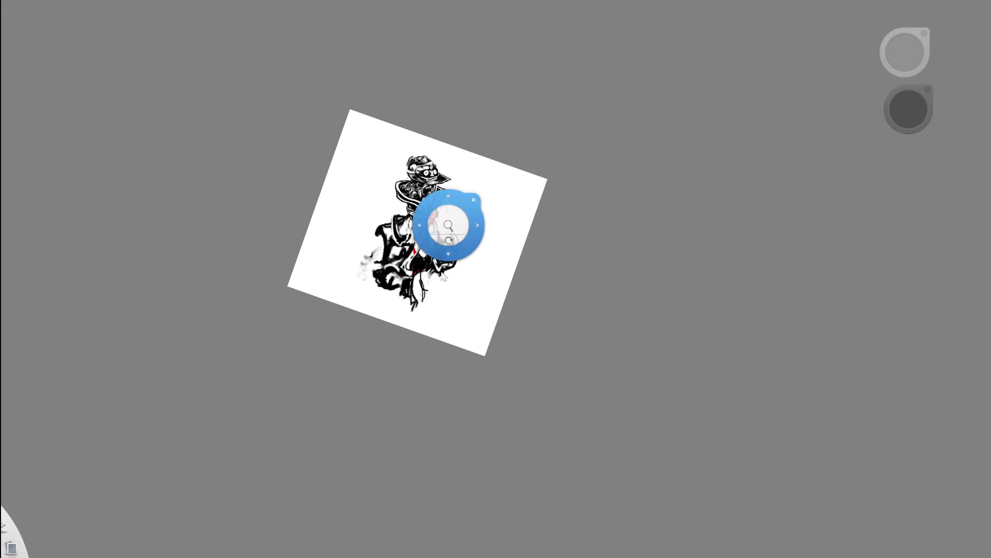
{"action": "scroll", "coordinate": [454, 172], "scroll_direction": "up", "scroll_amount": 5}
Add dark vertical leg strokes, then draw a white circular emblem on the figure's front
{"action": "left_click_drag", "start_coordinate": [400, 314], "coordinate": [401, 419]}
{"action": "left_click_drag", "start_coordinate": [394, 335], "coordinate": [403, 415]}
{"action": "left_click_drag", "start_coordinate": [409, 366], "coordinate": [410, 378]}
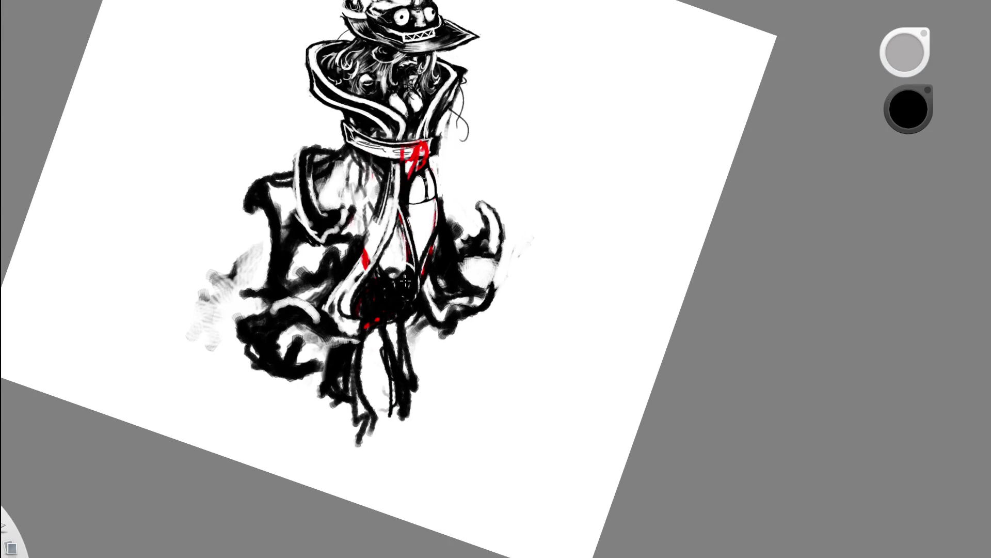
{"action": "left_click", "coordinate": [525, 214], "text": "alt"}
{"action": "mouse_move", "coordinate": [396, 277]}
{"action": "left_mouse_down"}
{"action": "mouse_move", "coordinate": [383, 326]}
{"action": "mouse_move", "coordinate": [406, 389]}
{"action": "left_mouse_up"}
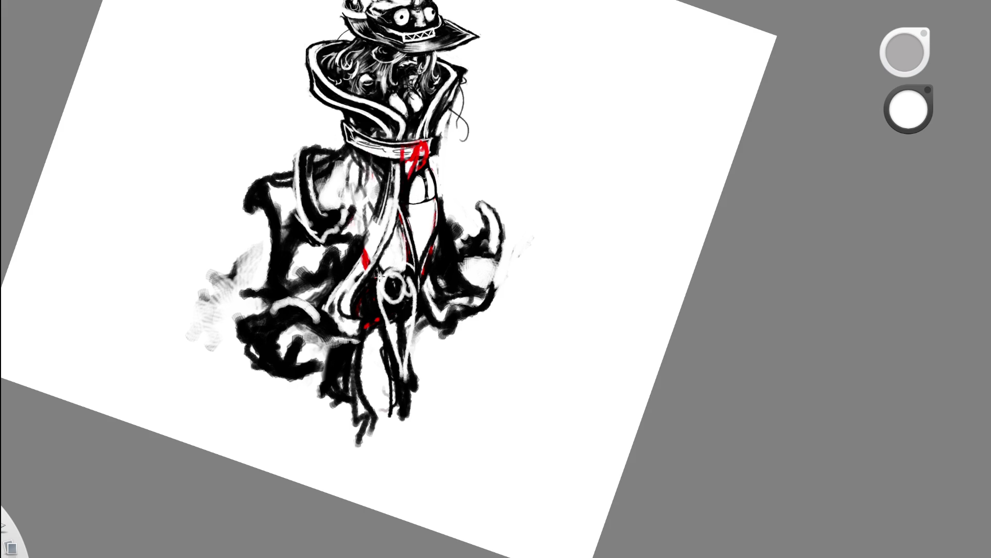
{"action": "scroll", "coordinate": [458, 17], "scroll_direction": "down", "scroll_amount": 3}
{"action": "scroll", "coordinate": [374, 192], "scroll_direction": "down", "scroll_amount": 3}
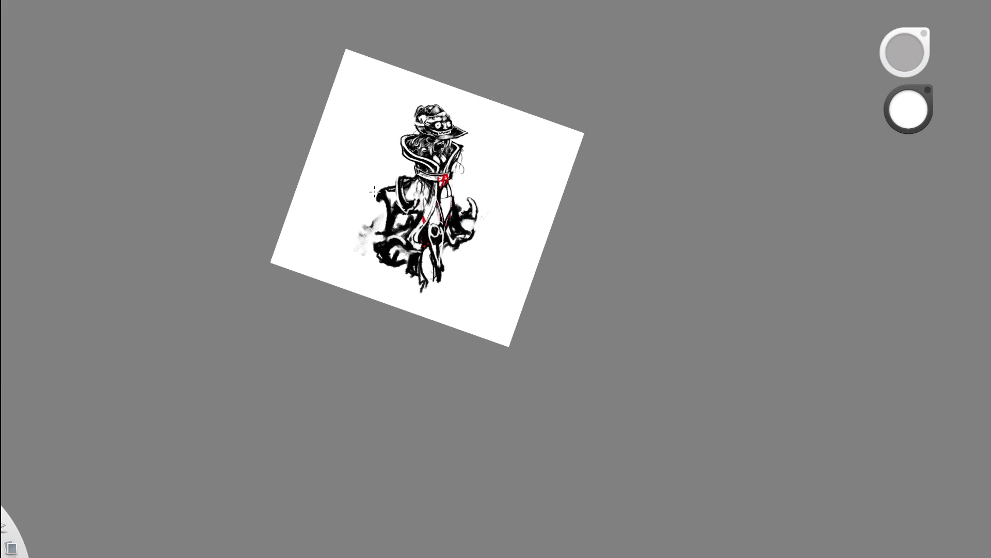
{"action": "scroll", "coordinate": [472, 190], "scroll_direction": "up", "scroll_amount": 3}
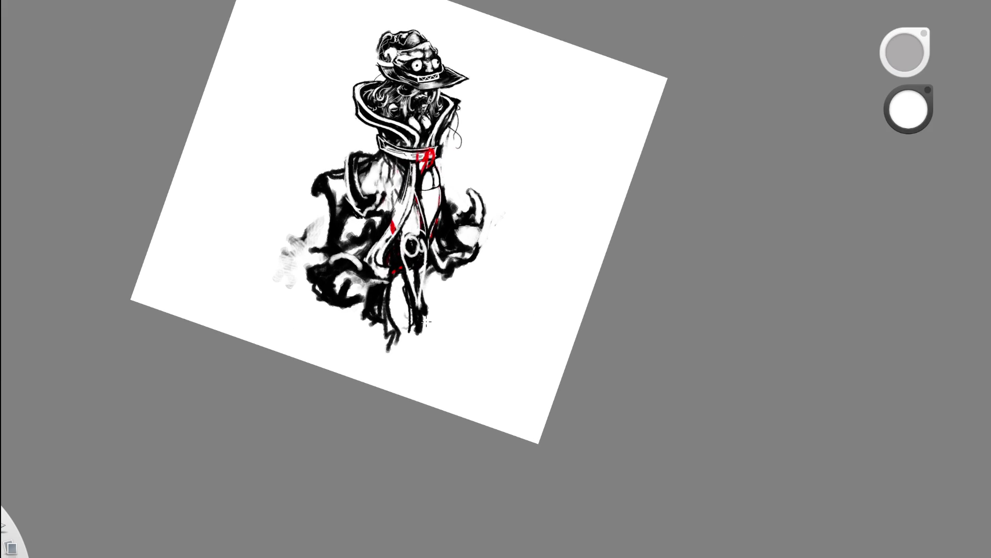
Back in black, extend the legs downward and paint over the white emblem
{"action": "key", "text": "x"}
{"action": "mouse_move", "coordinate": [419, 311]}
{"action": "left_mouse_down"}
{"action": "mouse_move", "coordinate": [421, 364]}
{"action": "mouse_move", "coordinate": [411, 350]}
{"action": "mouse_move", "coordinate": [429, 338]}
{"action": "mouse_move", "coordinate": [439, 353]}
{"action": "left_mouse_up"}
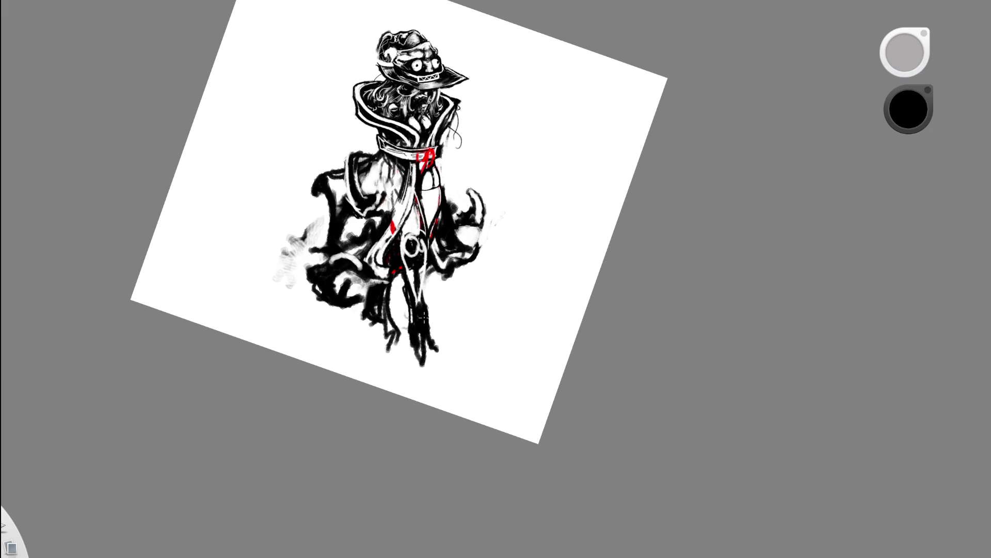
{"action": "scroll", "coordinate": [477, 212], "scroll_direction": "up", "scroll_amount": 2}
{"action": "left_click_drag", "start_coordinate": [394, 219], "coordinate": [396, 267]}
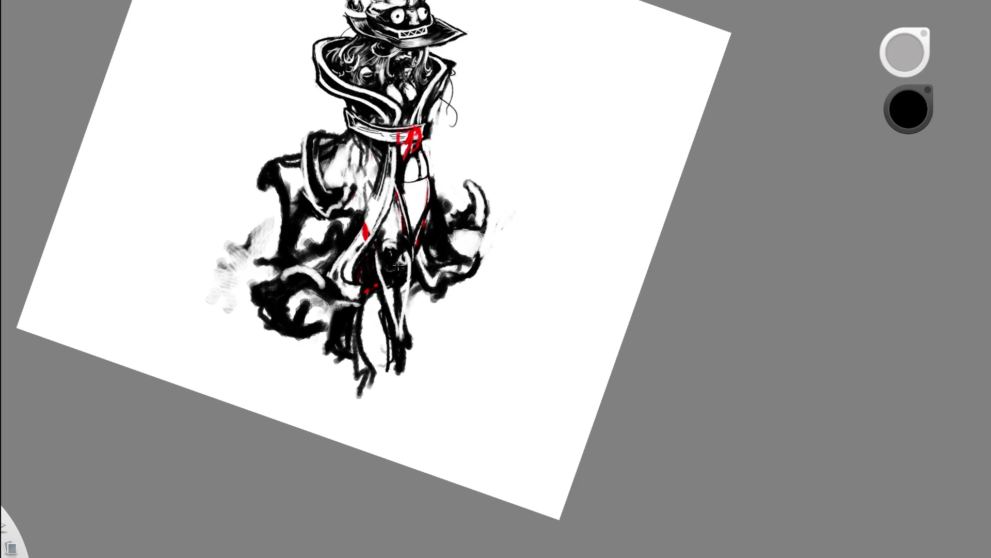
{"action": "scroll", "coordinate": [486, 158], "scroll_direction": "down", "scroll_amount": 2}
{"action": "scroll", "coordinate": [485, 158], "scroll_direction": "down", "scroll_amount": 3}
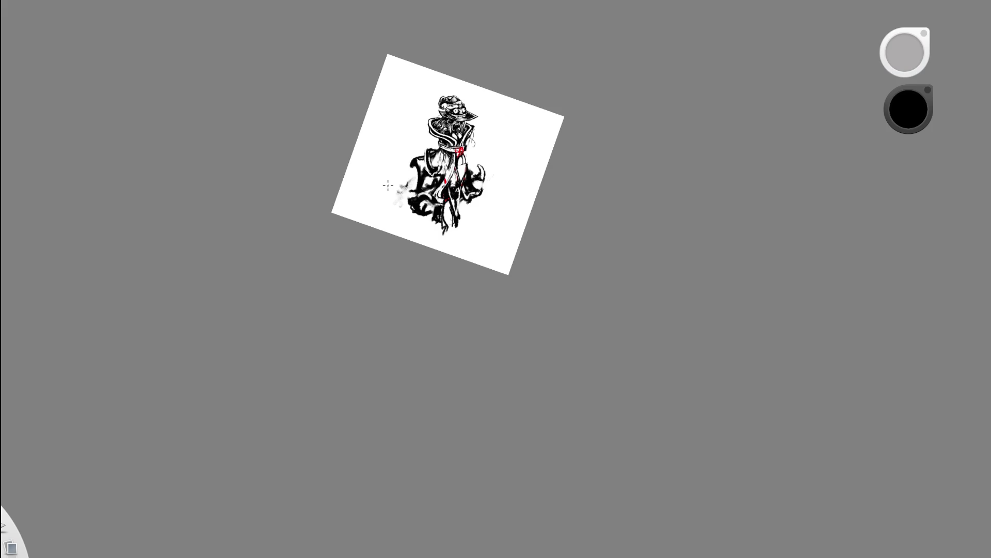
Keep the black emblem strokes after an undo check and turn the canvas upright, enlarged
{"action": "key", "text": "ctrl+z"}
{"action": "key", "text": "ctrl+z"}
{"action": "key", "text": "ctrl+y"}
{"action": "mouse_move", "coordinate": [445, 182]}
{"action": "left_mouse_down"}
{"action": "mouse_move", "coordinate": [494, 234]}
{"action": "mouse_move", "coordinate": [476, 251]}
{"action": "left_mouse_up"}
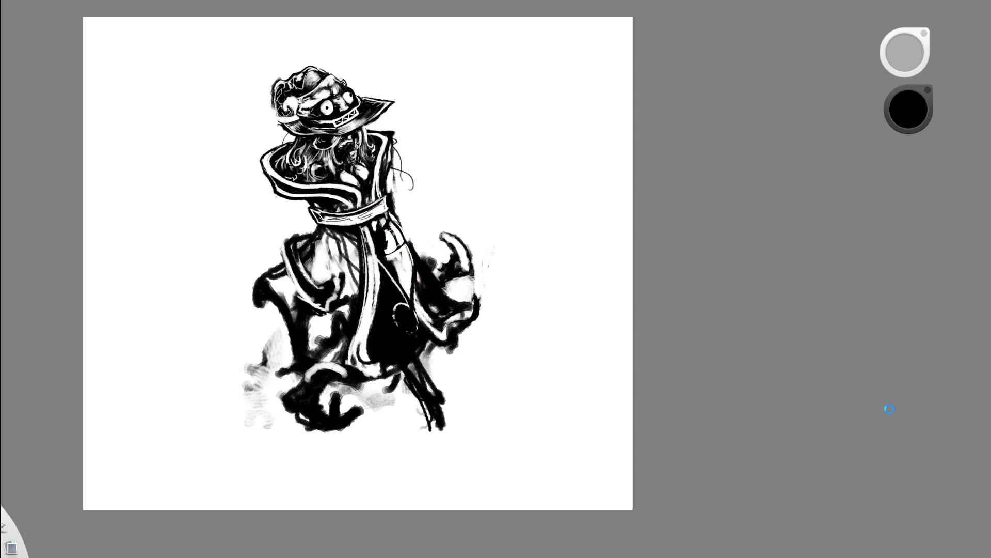
{"action": "scroll", "coordinate": [371, 195], "scroll_direction": "up", "scroll_amount": 3}
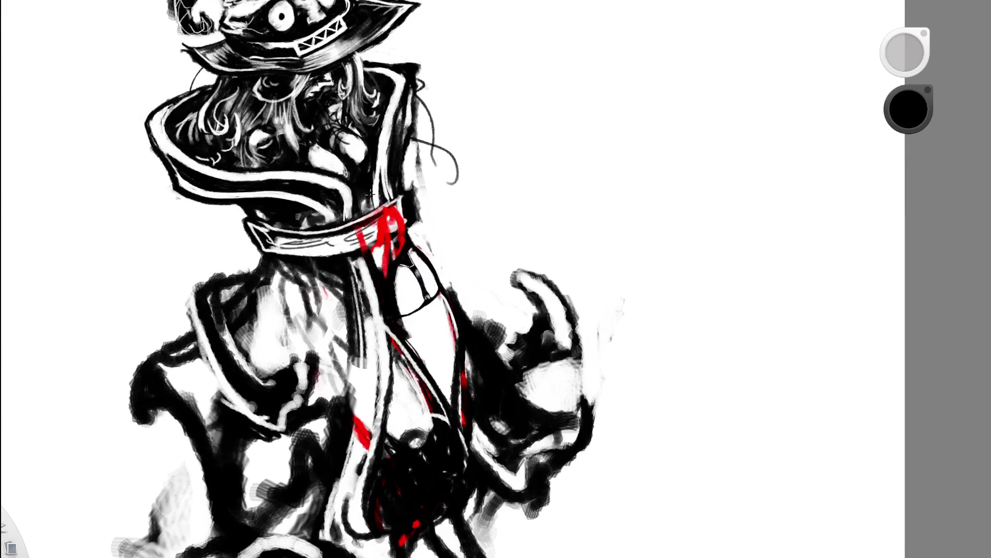
Erase the red marks below the collar into thinner lines and ink the collar's right edge
{"action": "key", "text": "c"}
{"action": "left_click_drag", "start_coordinate": [364, 244], "coordinate": [413, 213]}
{"action": "mouse_move", "coordinate": [376, 242]}
{"action": "left_mouse_down"}
{"action": "mouse_move", "coordinate": [406, 231]}
{"action": "mouse_move", "coordinate": [370, 250]}
{"action": "left_mouse_up"}
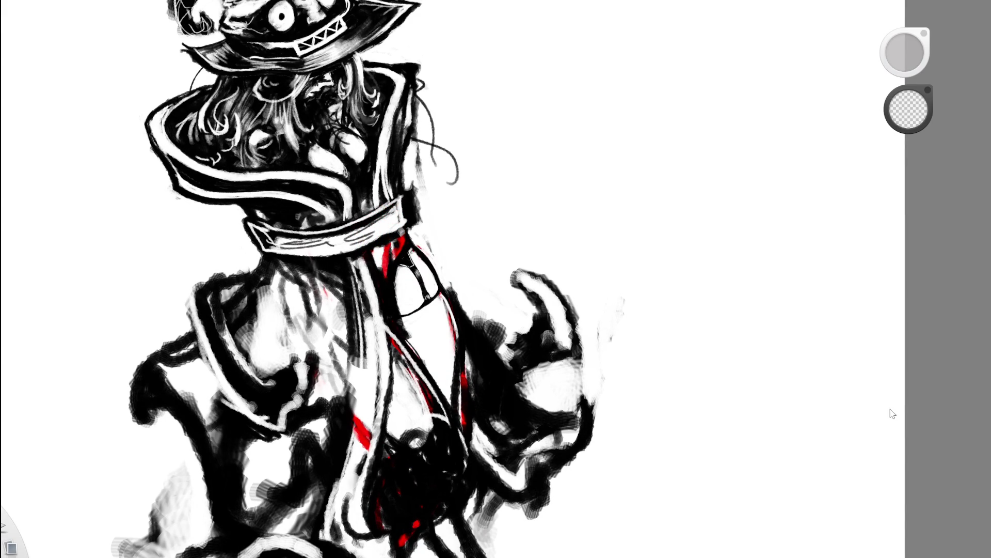
{"action": "key", "text": "ctrl+z"}
{"action": "key", "text": "ctrl+shift+z"}
{"action": "key", "text": "ctrl+z"}
{"action": "key", "text": "ctrl+shift+z"}
{"action": "mouse_move", "coordinate": [425, 223]}
{"action": "left_mouse_down"}
{"action": "mouse_move", "coordinate": [414, 237]}
{"action": "mouse_move", "coordinate": [418, 220]}
{"action": "left_mouse_up"}
{"action": "scroll", "coordinate": [452, 100], "scroll_direction": "down", "scroll_amount": 3}
{"action": "scroll", "coordinate": [326, 236], "scroll_direction": "down", "scroll_amount": 3}
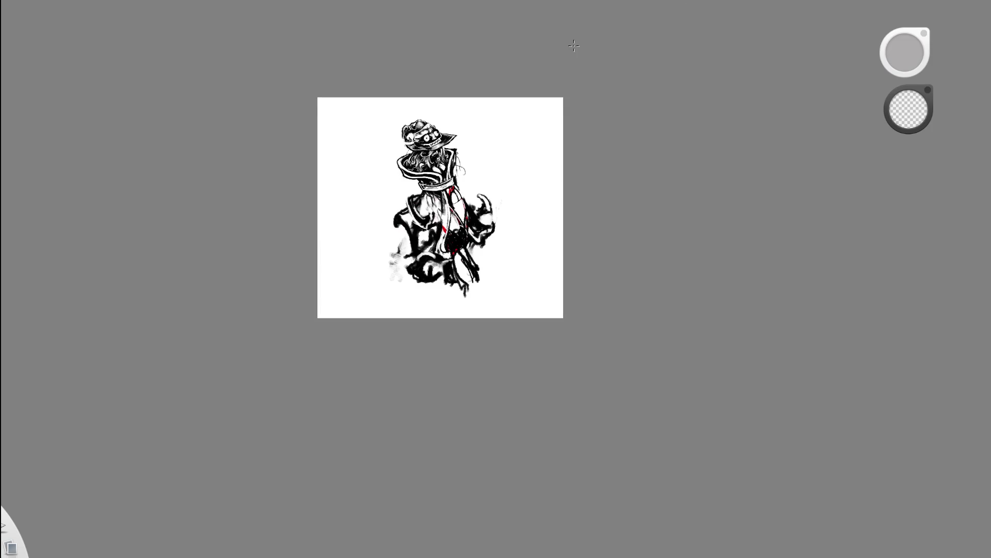
{"action": "scroll", "coordinate": [502, 110], "scroll_direction": "up", "scroll_amount": 3}
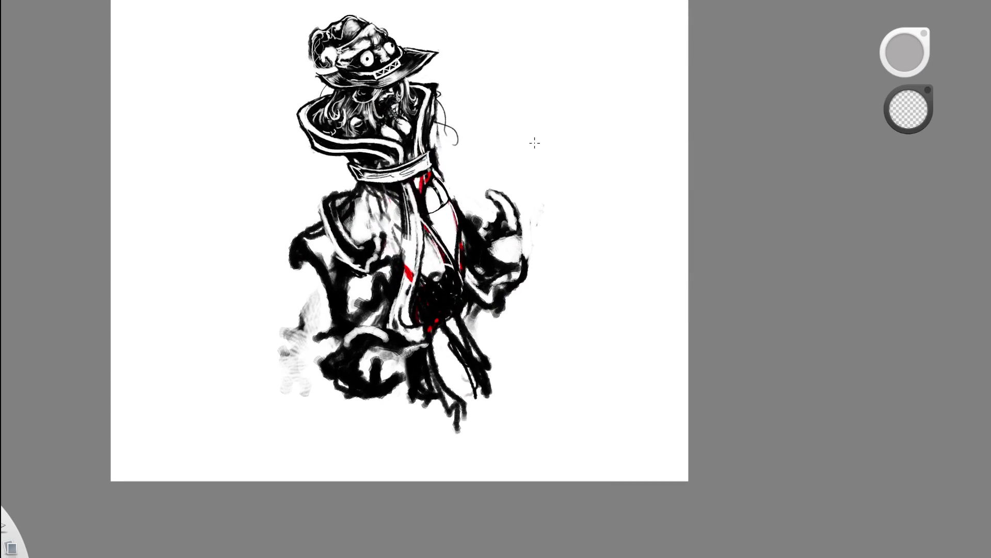
Recentre the figure and paint black over the red ribbon line
{"action": "left_click_drag", "start_coordinate": [483, 188], "coordinate": [479, 210]}
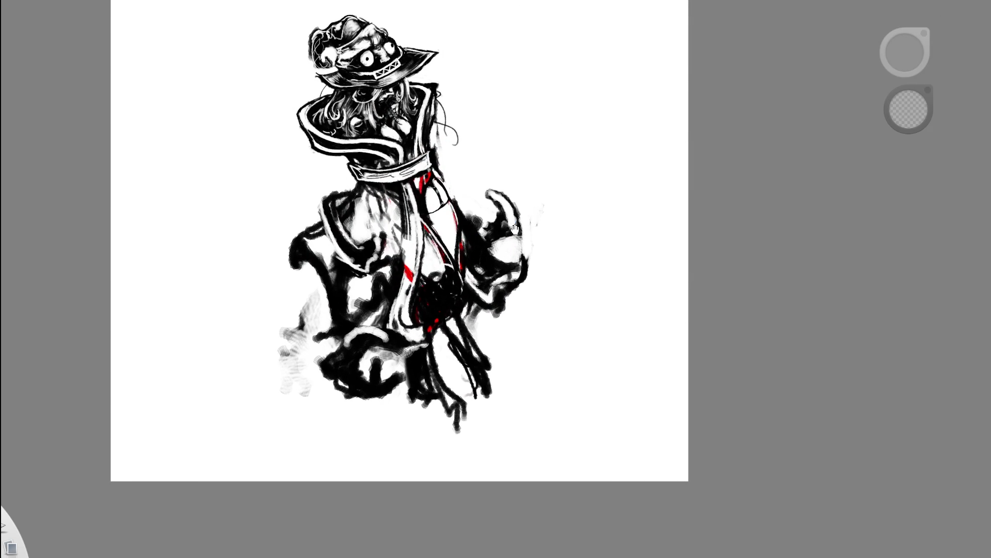
{"action": "mouse_move", "coordinate": [470, 160]}
{"action": "left_mouse_down"}
{"action": "mouse_move", "coordinate": [500, 221]}
{"action": "mouse_move", "coordinate": [521, 198]}
{"action": "mouse_move", "coordinate": [543, 247]}
{"action": "left_mouse_up"}
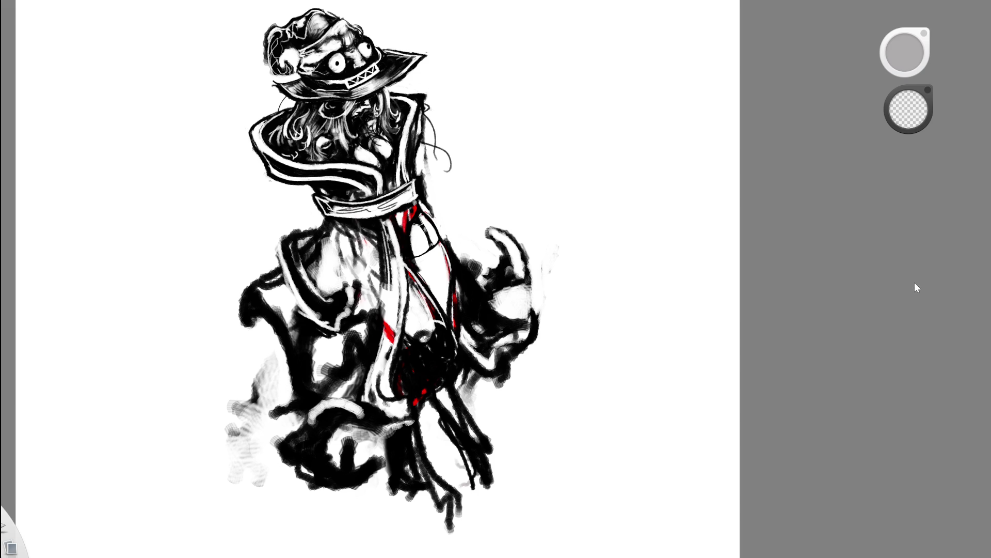
{"action": "scroll", "coordinate": [453, 280], "scroll_direction": "up", "scroll_amount": 2}
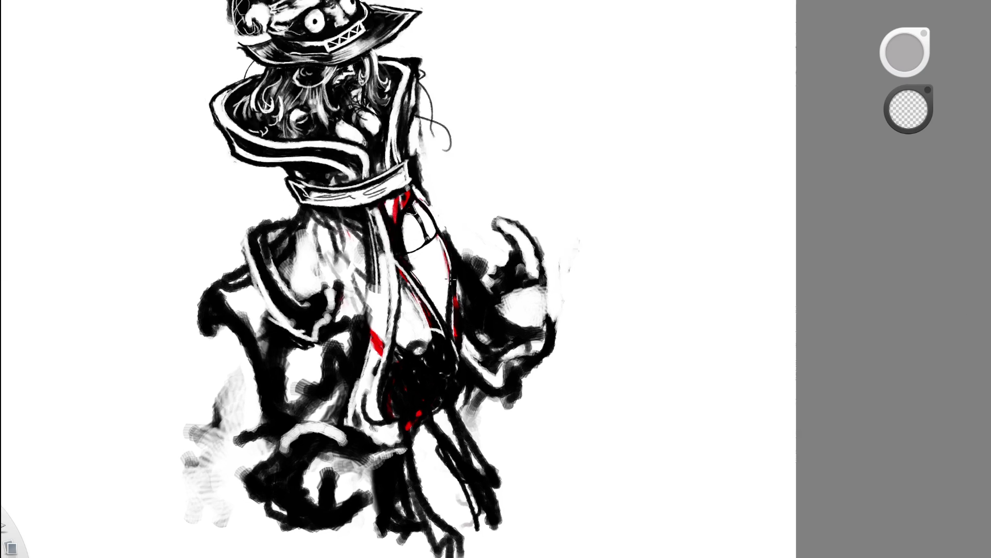
{"action": "scroll", "coordinate": [453, 280], "scroll_direction": "up", "scroll_amount": 2}
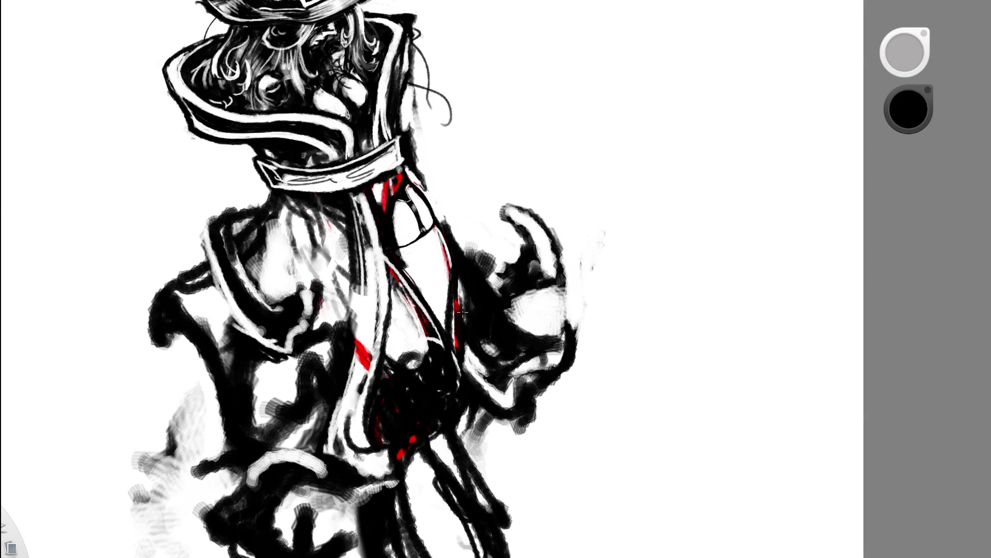
{"action": "left_click_drag", "start_coordinate": [456, 357], "coordinate": [465, 277]}
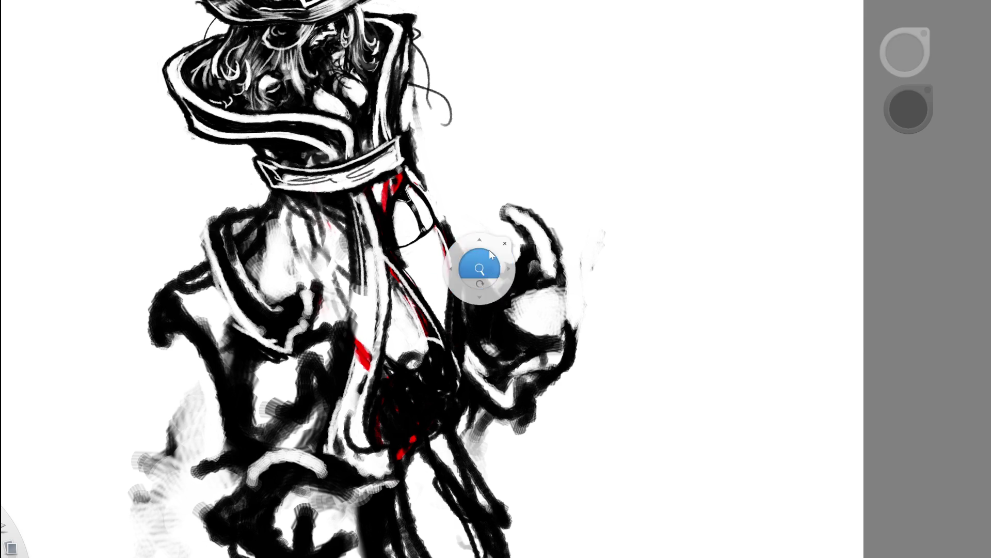
{"action": "scroll", "coordinate": [490, 263], "scroll_direction": "down", "scroll_amount": 5}
{"action": "scroll", "coordinate": [507, 209], "scroll_direction": "up", "scroll_amount": 5}
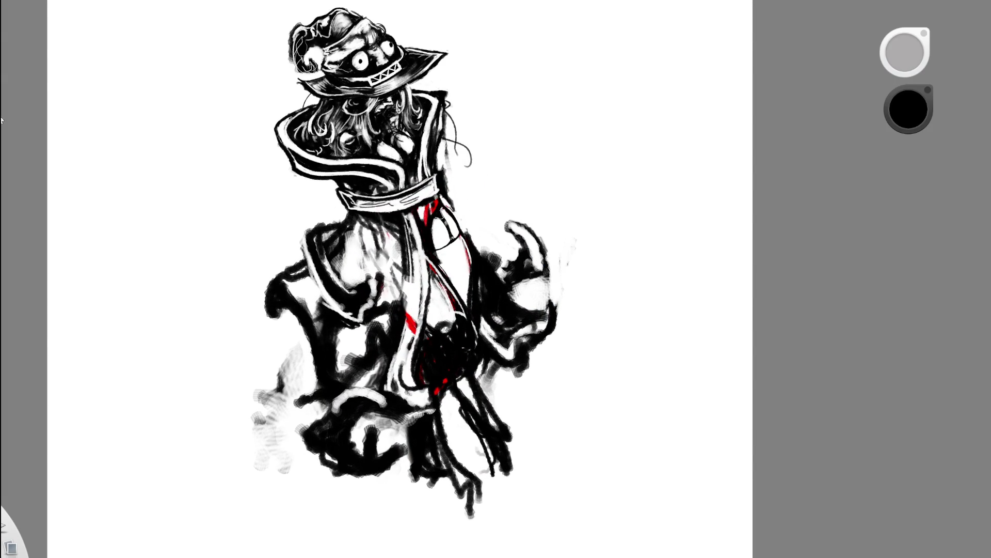
Mirror the view, cover the red and grey marks on the strap edge with white, then fit and tilt the canvas
{"action": "key", "text": "x"}
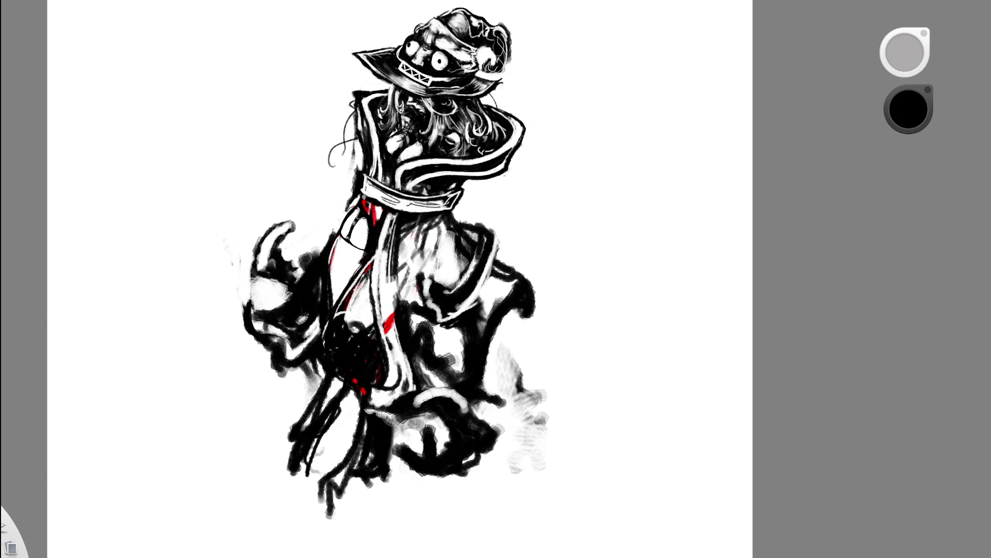
{"action": "key", "text": "space"}
{"action": "scroll", "coordinate": [376, 233], "scroll_direction": "up", "scroll_amount": 3}
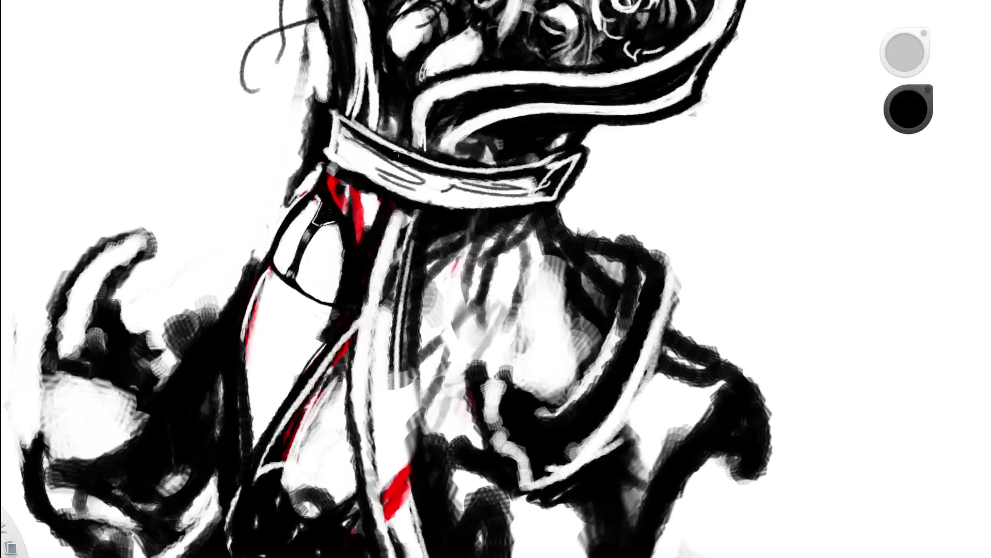
{"action": "scroll", "coordinate": [376, 233], "scroll_direction": "up", "scroll_amount": 3}
{"action": "key", "text": "x"}
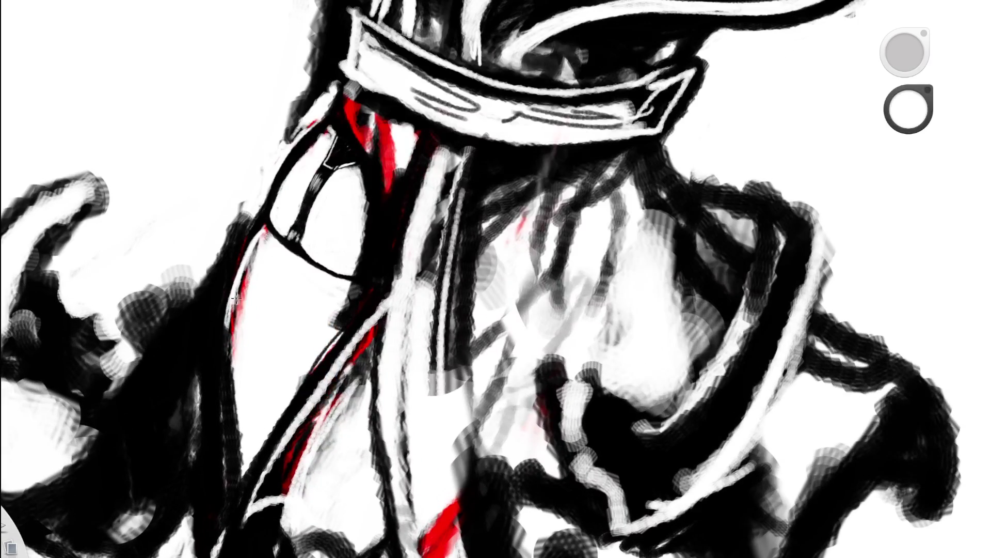
{"action": "left_click_drag", "start_coordinate": [249, 268], "coordinate": [230, 340]}
{"action": "mouse_move", "coordinate": [254, 249]}
{"action": "left_mouse_down"}
{"action": "mouse_move", "coordinate": [247, 272]}
{"action": "mouse_move", "coordinate": [254, 243]}
{"action": "left_mouse_up"}
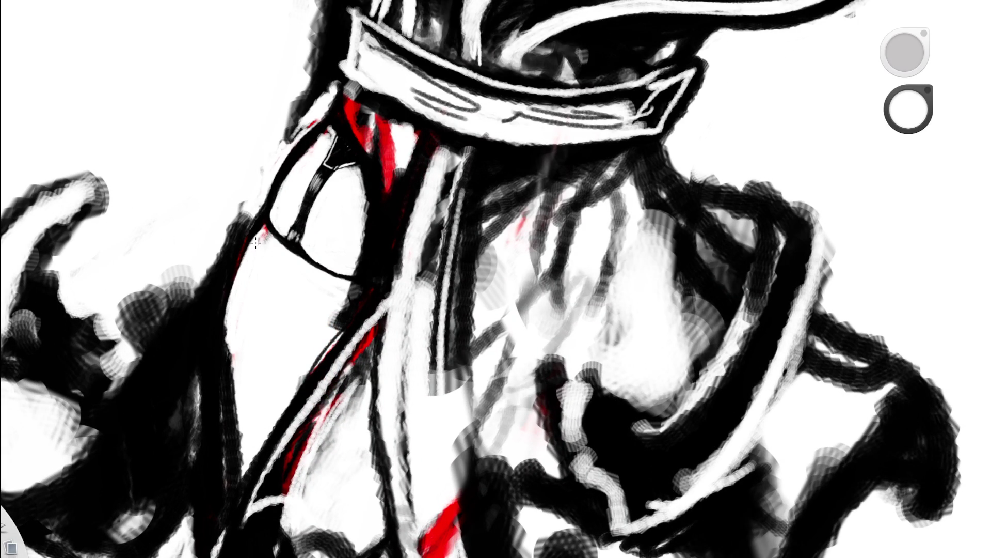
{"action": "key", "text": "Home"}
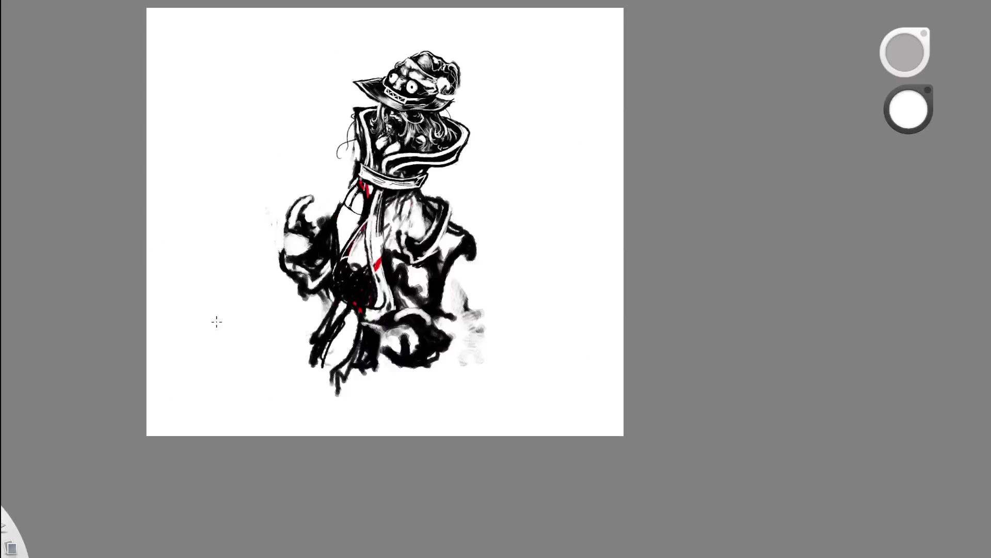
{"action": "mouse_move", "coordinate": [463, 108]}
{"action": "left_mouse_down"}
{"action": "mouse_move", "coordinate": [446, 163]}
{"action": "mouse_move", "coordinate": [343, 159]}
{"action": "left_mouse_up"}
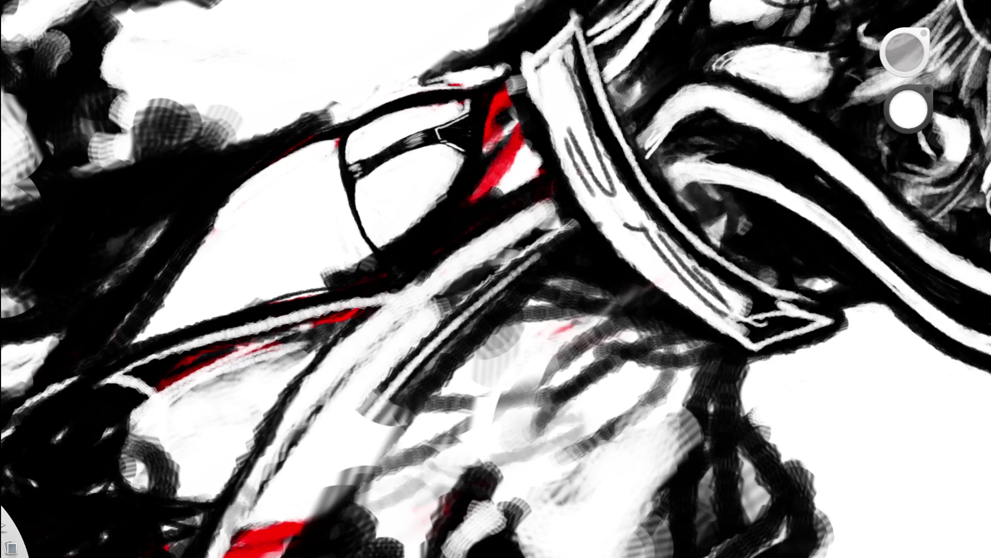
Thicken the glasses frame's left edge in black, then trim its inner edge crisp with white
{"action": "left_click", "coordinate": [339, 116], "text": "alt"}
{"action": "left_click_drag", "start_coordinate": [339, 135], "coordinate": [355, 227]}
{"action": "left_click_drag", "start_coordinate": [346, 189], "coordinate": [370, 251]}
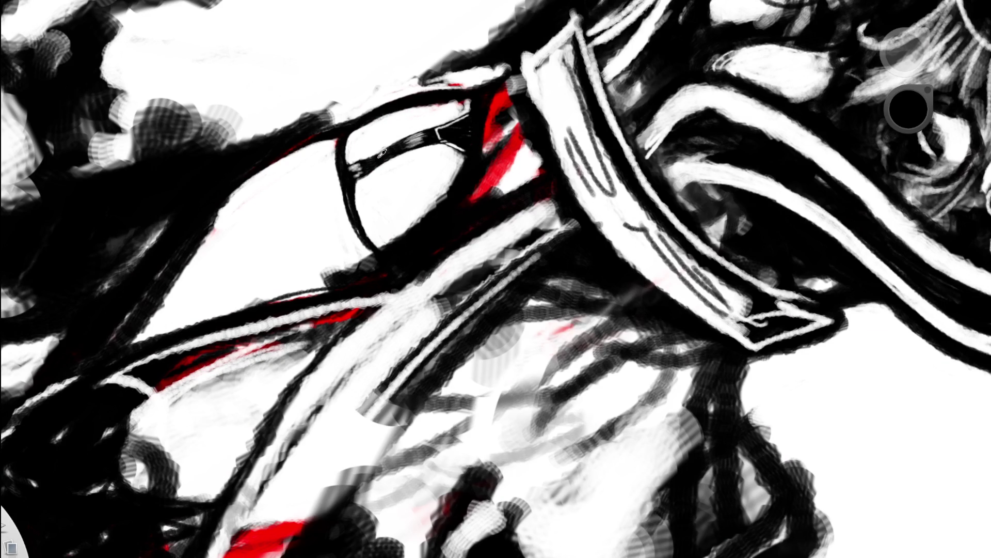
{"action": "left_click", "coordinate": [359, 184], "text": "alt"}
{"action": "left_click_drag", "start_coordinate": [355, 180], "coordinate": [371, 244]}
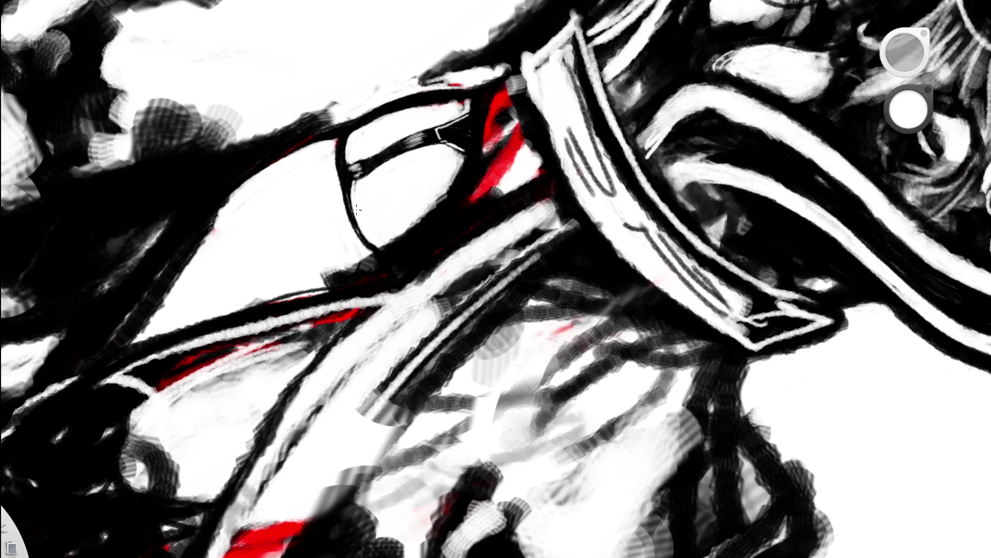
{"action": "mouse_move", "coordinate": [354, 190]}
{"action": "left_mouse_down"}
{"action": "mouse_move", "coordinate": [351, 131]}
{"action": "mouse_move", "coordinate": [358, 214]}
{"action": "left_mouse_up"}
{"action": "left_click_drag", "start_coordinate": [356, 170], "coordinate": [356, 187]}
Draw a black line under the eye shape and darken the ellipse's inner left edge
{"action": "left_click_drag", "start_coordinate": [398, 126], "coordinate": [223, 302]}
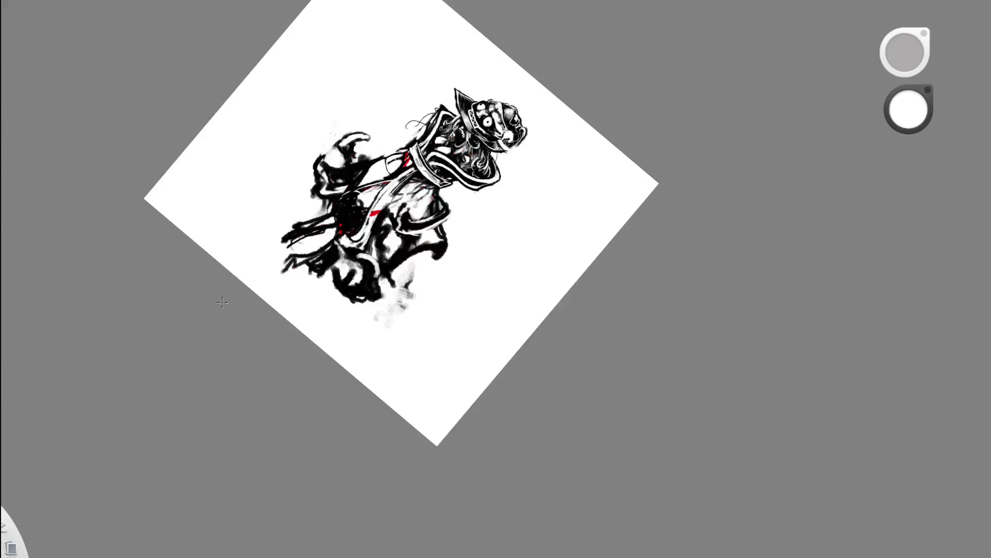
{"action": "mouse_move", "coordinate": [459, 240]}
{"action": "left_mouse_down"}
{"action": "mouse_move", "coordinate": [313, 283]}
{"action": "mouse_move", "coordinate": [405, 133]}
{"action": "left_mouse_up"}
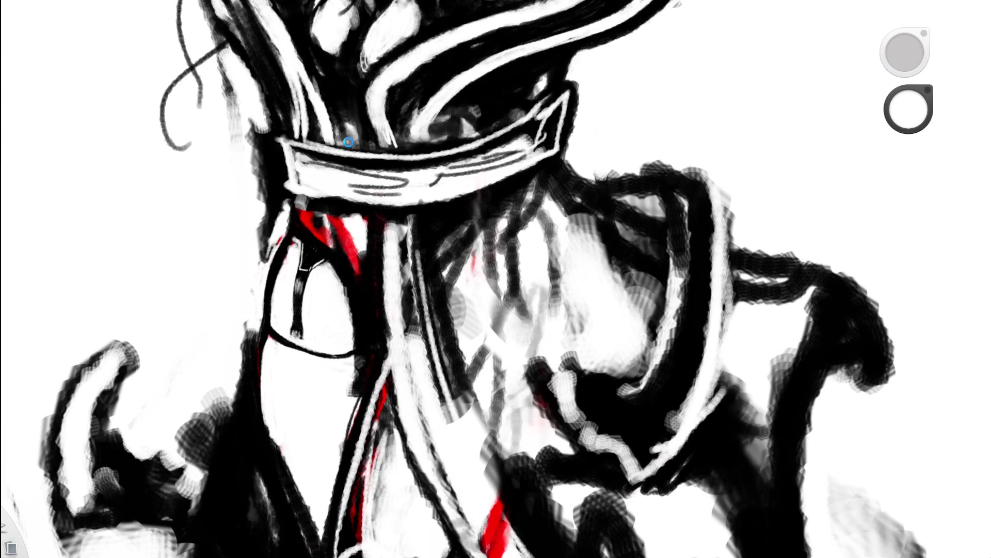
{"action": "left_click", "coordinate": [278, 300], "text": "alt"}
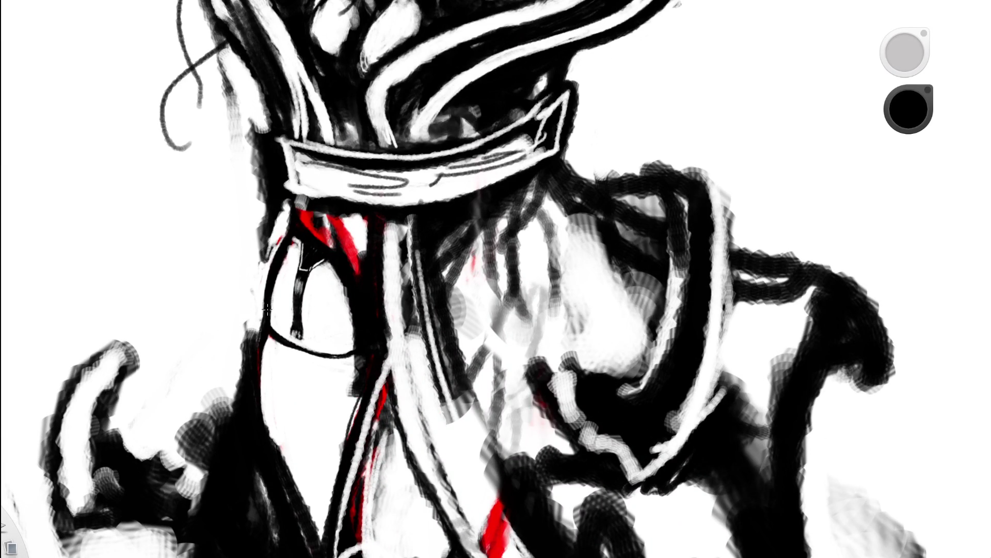
{"action": "left_click_drag", "start_coordinate": [290, 331], "coordinate": [355, 343]}
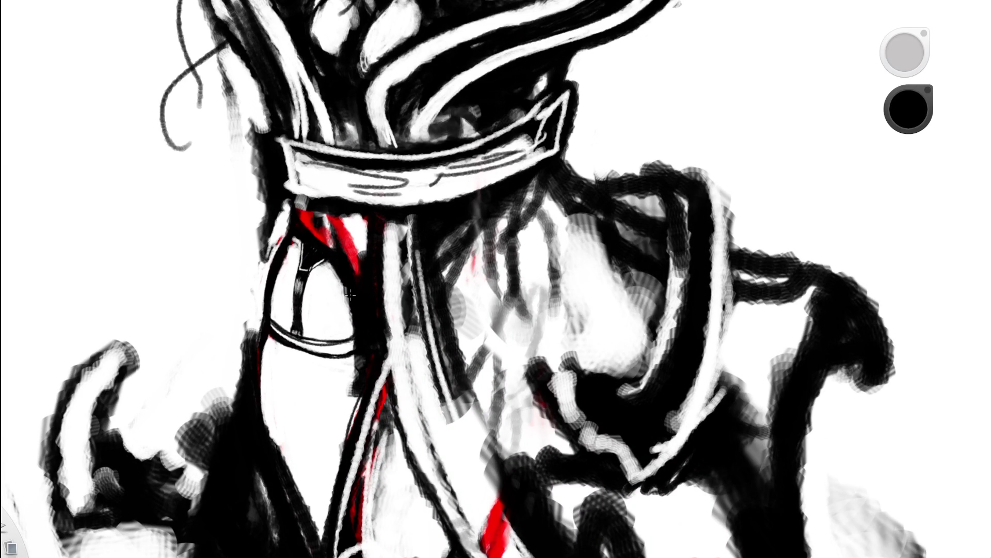
{"action": "scroll", "coordinate": [348, 293], "scroll_direction": "down", "scroll_amount": 5}
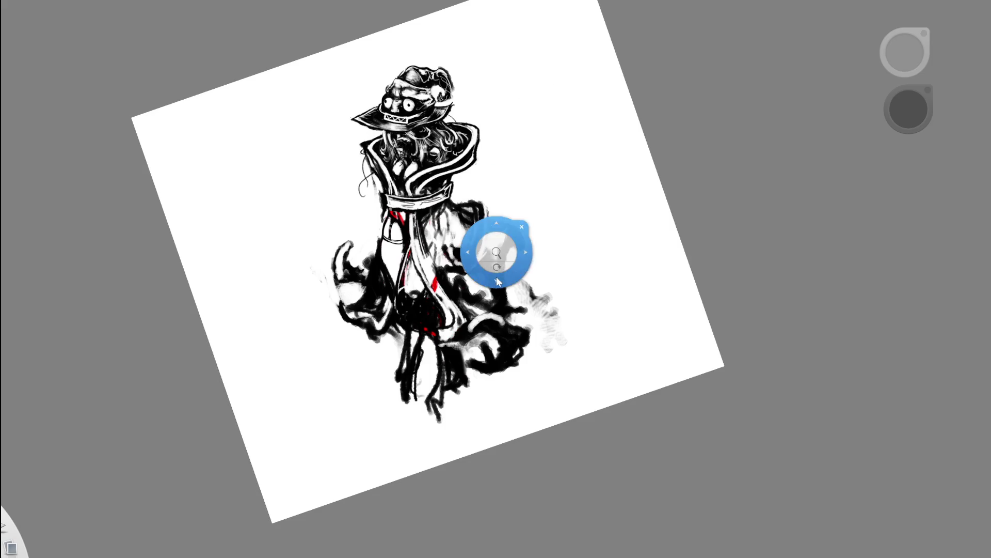
{"action": "left_click_drag", "start_coordinate": [503, 263], "coordinate": [448, 223]}
{"action": "scroll", "coordinate": [447, 222], "scroll_direction": "up", "scroll_amount": 5}
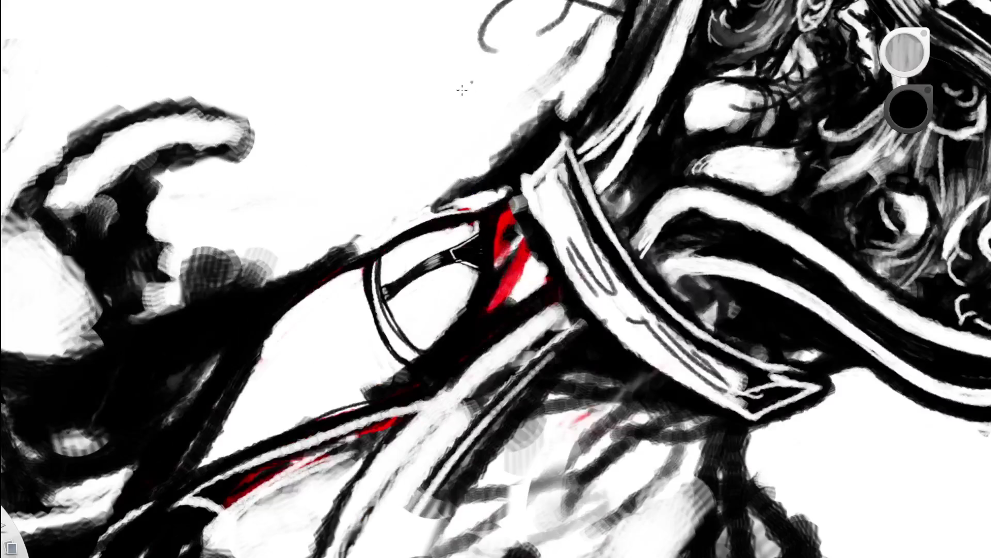
{"action": "left_click_drag", "start_coordinate": [371, 268], "coordinate": [398, 337]}
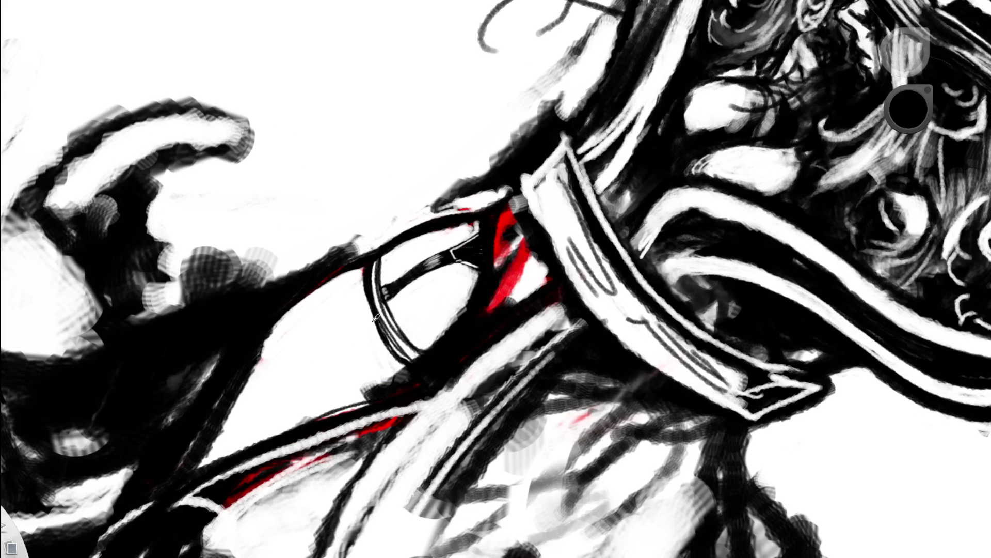
Thicken the dark ellipse's left arc in black, then reframe the view close on the drawing
{"action": "key", "text": "x"}
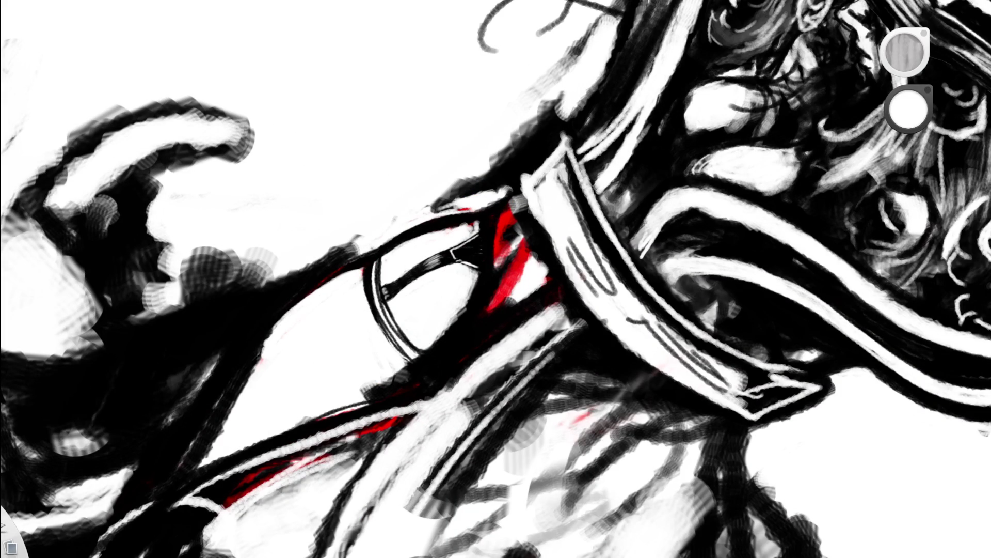
{"action": "key", "text": "x"}
{"action": "left_click_drag", "start_coordinate": [376, 283], "coordinate": [395, 340]}
{"action": "mouse_move", "coordinate": [384, 305]}
{"action": "left_mouse_down"}
{"action": "mouse_move", "coordinate": [418, 357]}
{"action": "mouse_move", "coordinate": [403, 353]}
{"action": "left_mouse_up"}
{"action": "left_click_drag", "start_coordinate": [372, 279], "coordinate": [399, 334]}
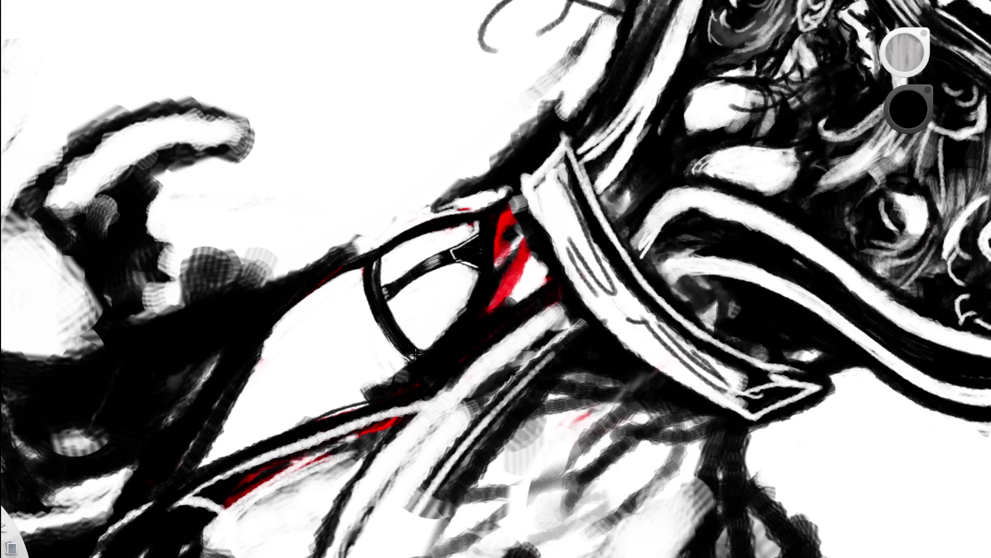
{"action": "key", "text": "space"}
{"action": "left_click_drag", "start_coordinate": [468, 244], "coordinate": [259, 367]}
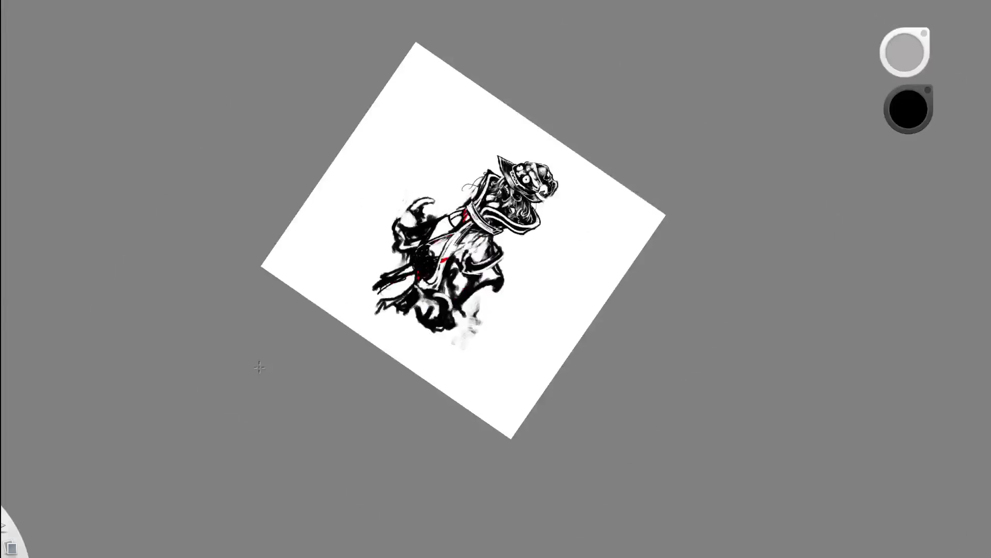
{"action": "key", "text": "space"}
{"action": "mouse_move", "coordinate": [475, 320]}
{"action": "left_mouse_down"}
{"action": "mouse_move", "coordinate": [409, 332]}
{"action": "mouse_move", "coordinate": [469, 206]}
{"action": "left_mouse_up"}
{"action": "scroll", "coordinate": [470, 205], "scroll_direction": "up", "scroll_amount": 3}
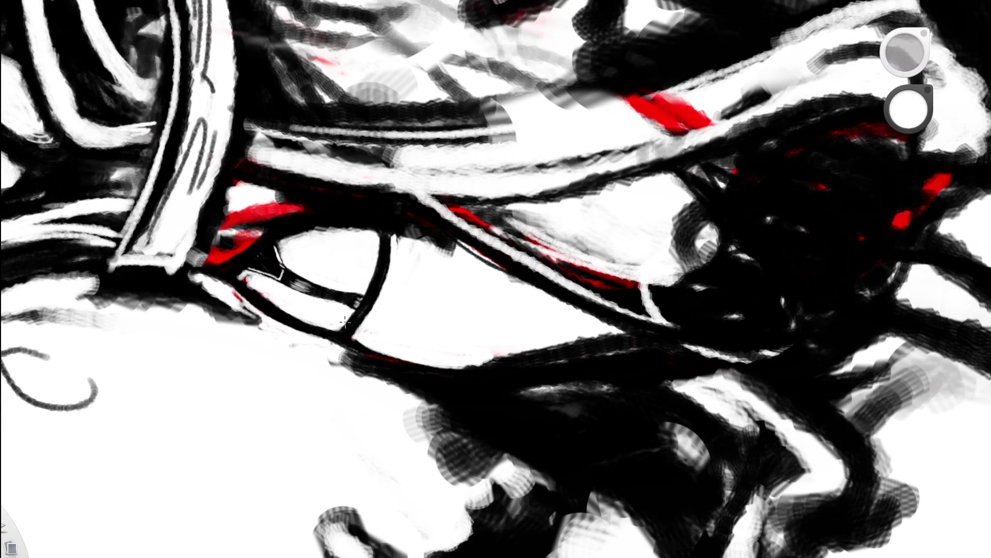
{"action": "scroll", "coordinate": [441, 143], "scroll_direction": "down", "scroll_amount": 5}
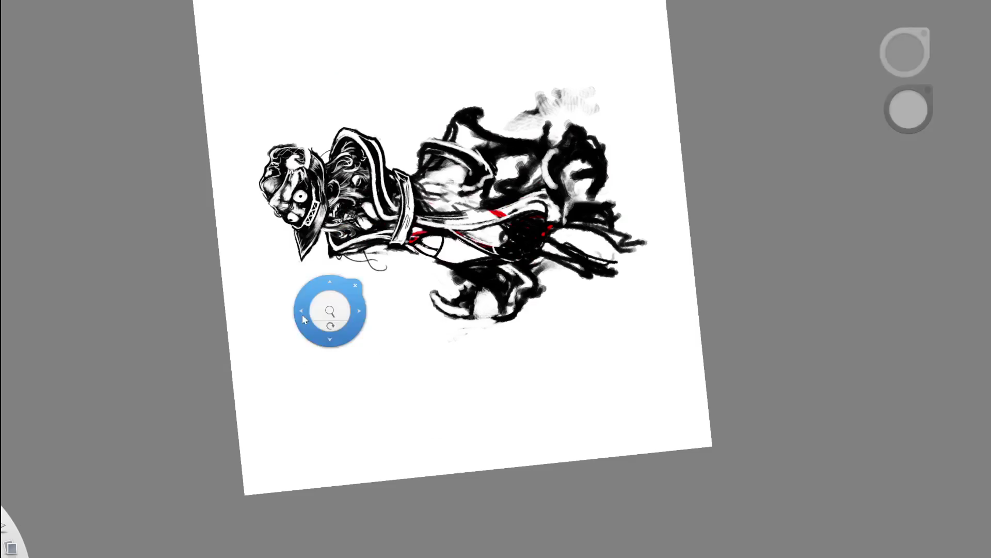
Zoom into the torso, paint a dark stroke along the loop's lower-left outline and undo it
{"action": "left_click_drag", "start_coordinate": [440, 143], "coordinate": [552, 125]}
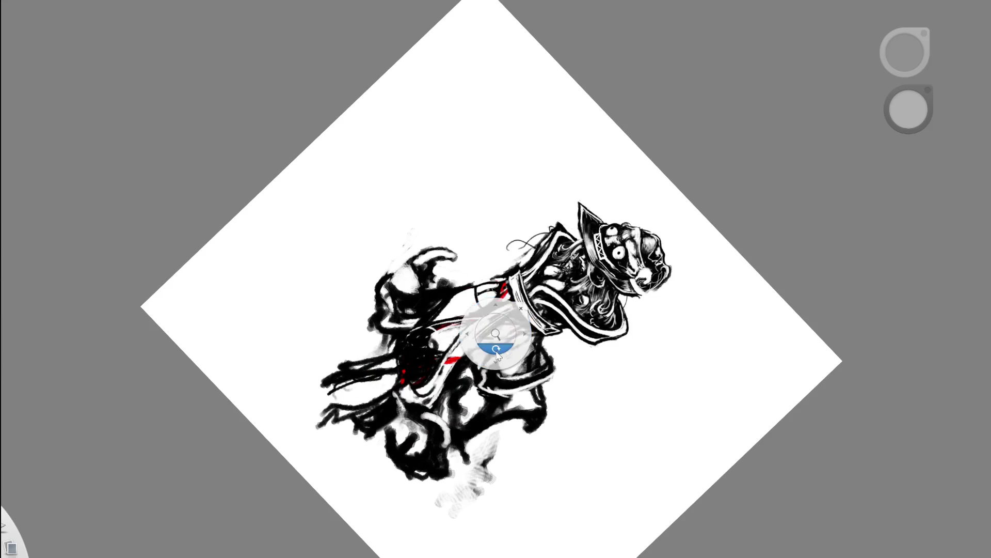
{"action": "left_click_drag", "start_coordinate": [498, 343], "coordinate": [519, 218]}
{"action": "scroll", "coordinate": [518, 217], "scroll_direction": "up", "scroll_amount": 5}
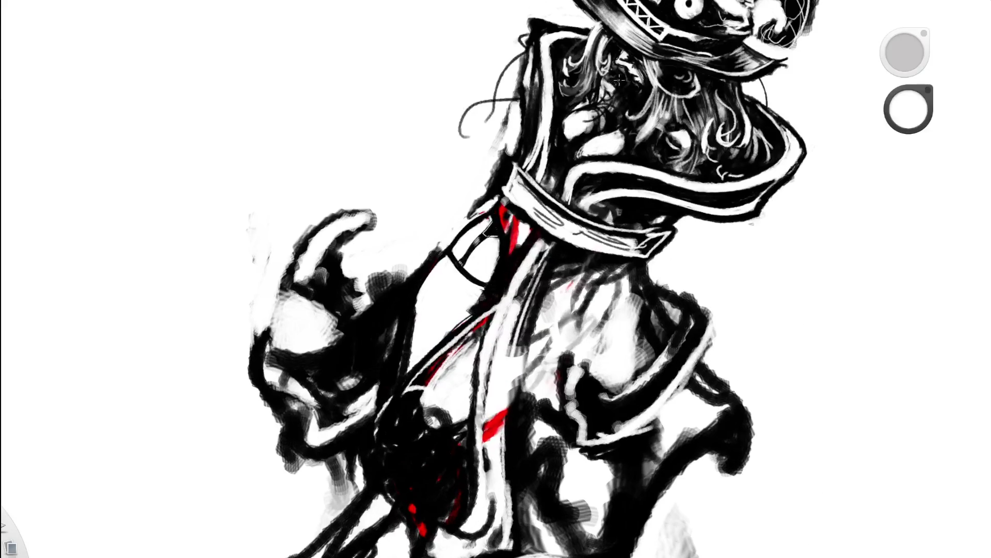
{"action": "scroll", "coordinate": [506, 332], "scroll_direction": "down", "scroll_amount": 5}
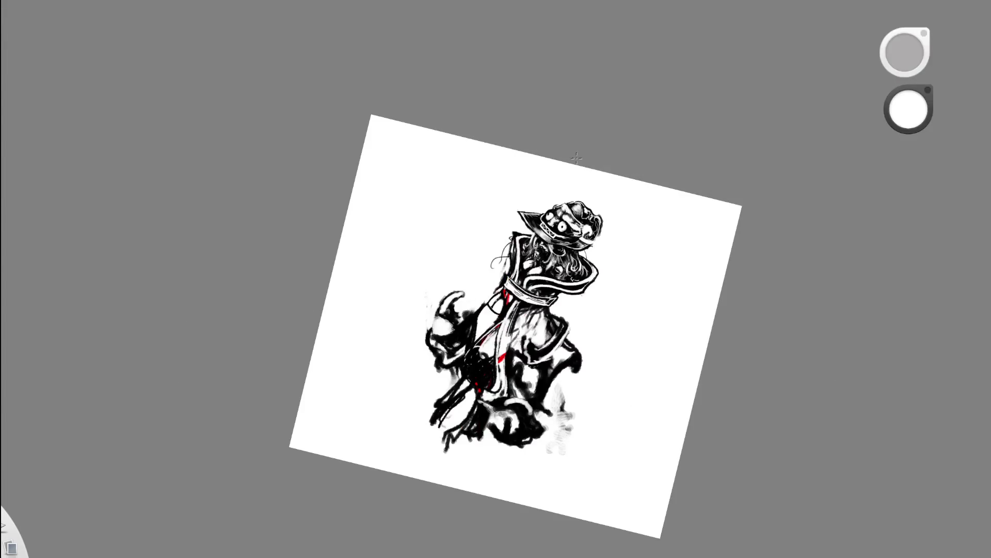
{"action": "scroll", "coordinate": [579, 149], "scroll_direction": "up", "scroll_amount": 3}
{"action": "scroll", "coordinate": [482, 161], "scroll_direction": "up", "scroll_amount": 5}
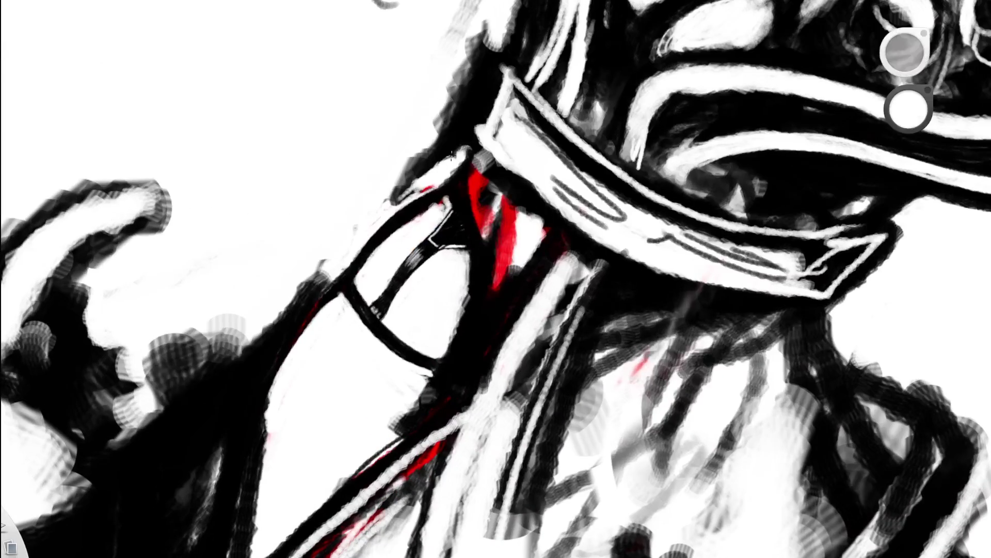
{"action": "left_click", "coordinate": [359, 267], "text": "alt"}
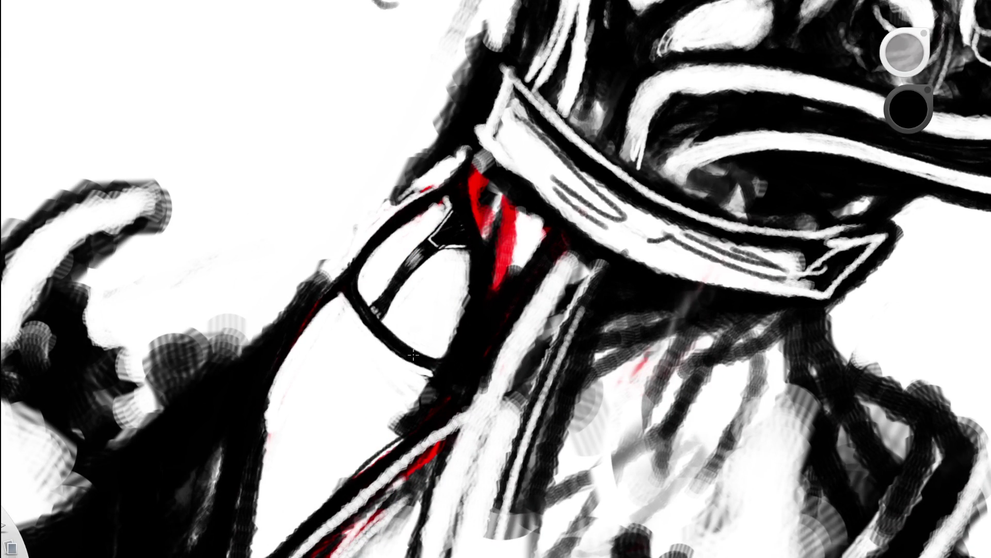
{"action": "left_click_drag", "start_coordinate": [343, 275], "coordinate": [301, 349]}
{"action": "key", "text": "ctrl+z"}
Soften the loop's dark outline stroke with white
{"action": "left_click", "coordinate": [350, 267], "text": "alt"}
{"action": "left_click_drag", "start_coordinate": [339, 283], "coordinate": [332, 288]}
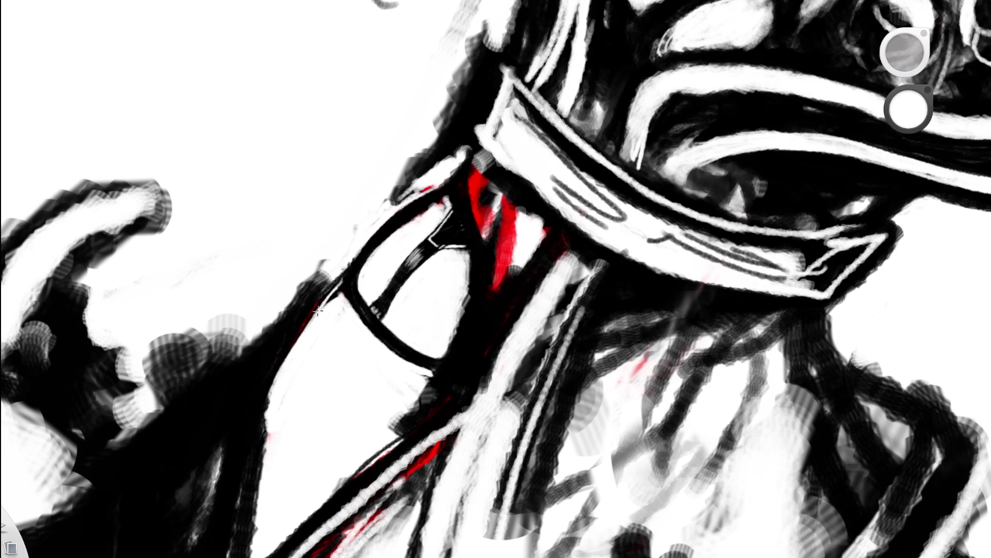
{"action": "left_click_drag", "start_coordinate": [333, 287], "coordinate": [311, 330]}
{"action": "scroll", "coordinate": [310, 232], "scroll_direction": "down", "scroll_amount": 5}
{"action": "scroll", "coordinate": [219, 344], "scroll_direction": "down", "scroll_amount": 3}
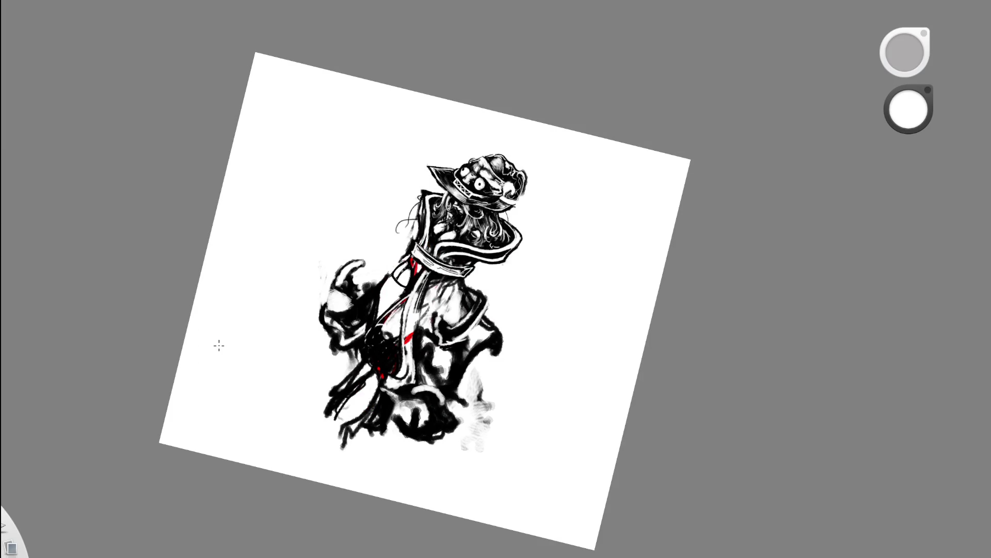
{"action": "scroll", "coordinate": [542, 215], "scroll_direction": "up", "scroll_amount": 5}
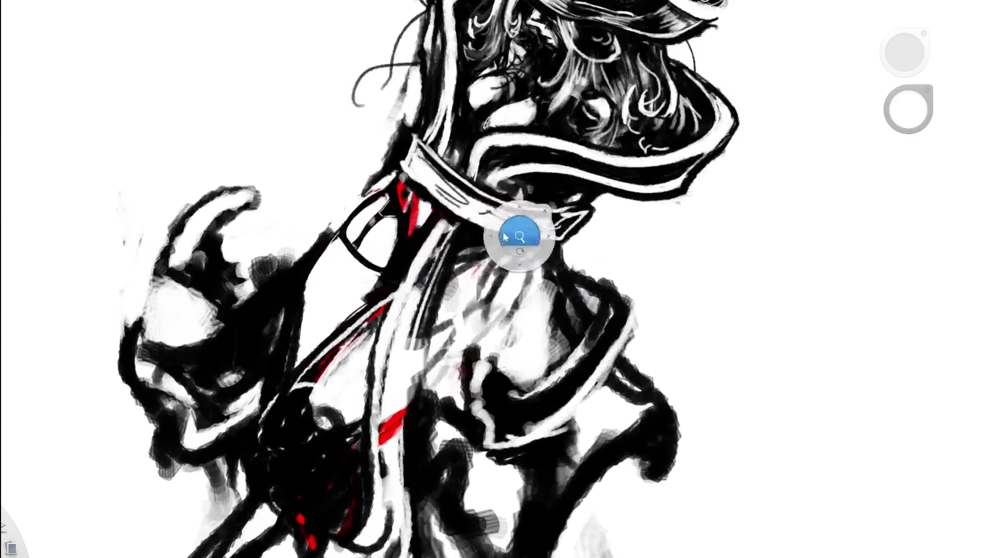
{"action": "scroll", "coordinate": [379, 305], "scroll_direction": "up", "scroll_amount": 2}
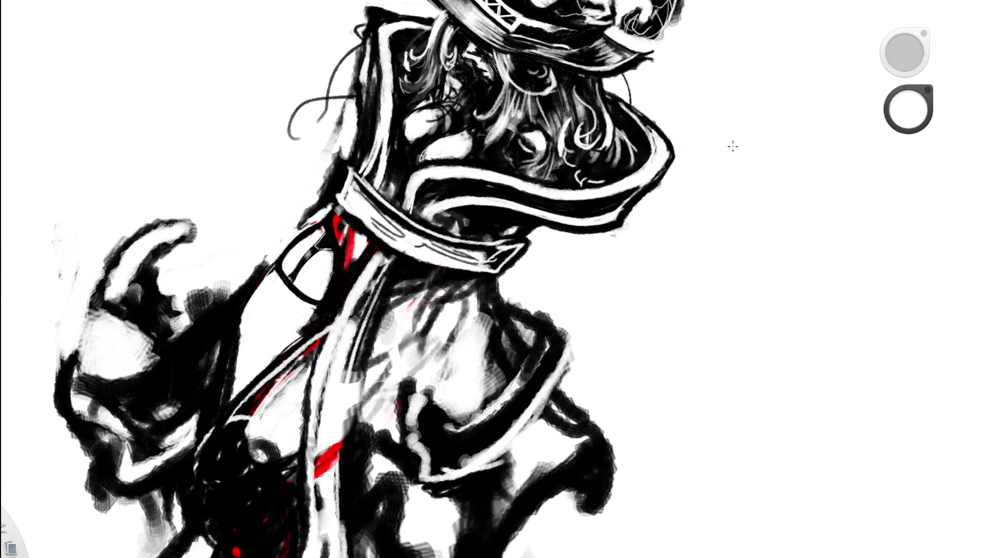
{"action": "scroll", "coordinate": [409, 281], "scroll_direction": "up", "scroll_amount": 2}
Lighten the thin dark arm line with white, then darken the arm's outer contour in black
{"action": "key", "text": "e"}
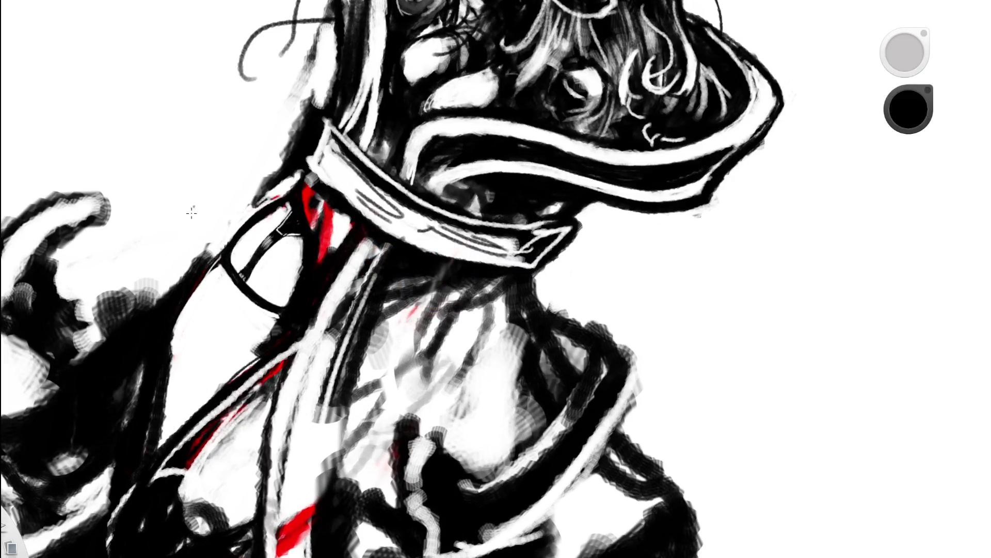
{"action": "key", "text": "e"}
{"action": "left_click_drag", "start_coordinate": [168, 433], "coordinate": [168, 330]}
{"action": "mouse_move", "coordinate": [169, 401]}
{"action": "left_mouse_down"}
{"action": "mouse_move", "coordinate": [189, 315]}
{"action": "mouse_move", "coordinate": [184, 331]}
{"action": "left_mouse_up"}
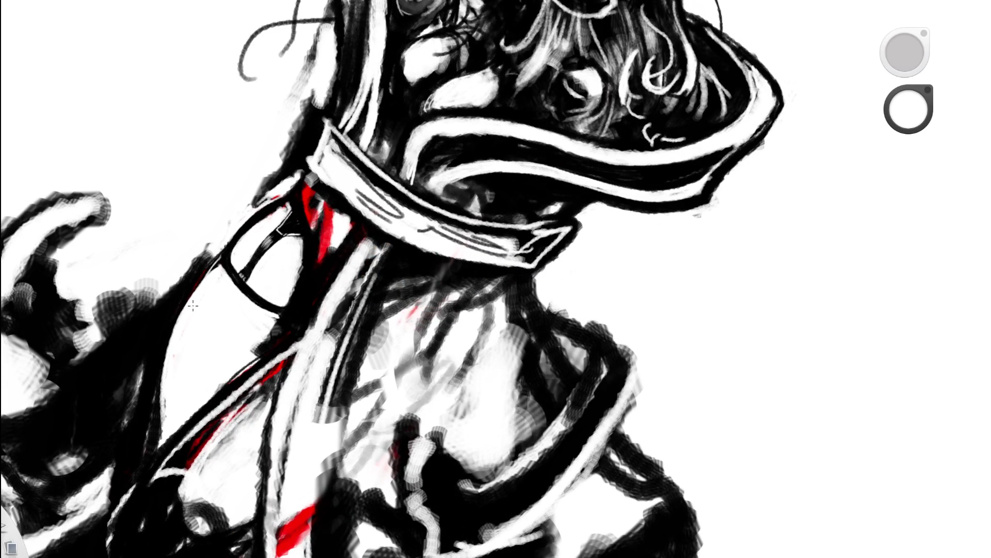
{"action": "key", "text": "e"}
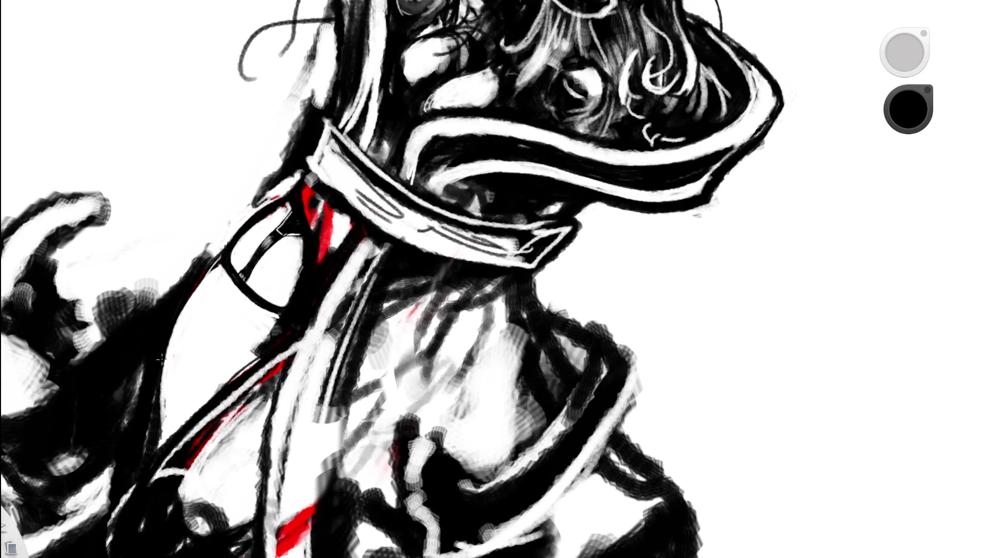
{"action": "left_click_drag", "start_coordinate": [186, 279], "coordinate": [251, 206]}
{"action": "left_click_drag", "start_coordinate": [195, 260], "coordinate": [248, 207]}
{"action": "left_click_drag", "start_coordinate": [197, 268], "coordinate": [264, 188]}
{"action": "scroll", "coordinate": [232, 306], "scroll_direction": "down", "scroll_amount": 5}
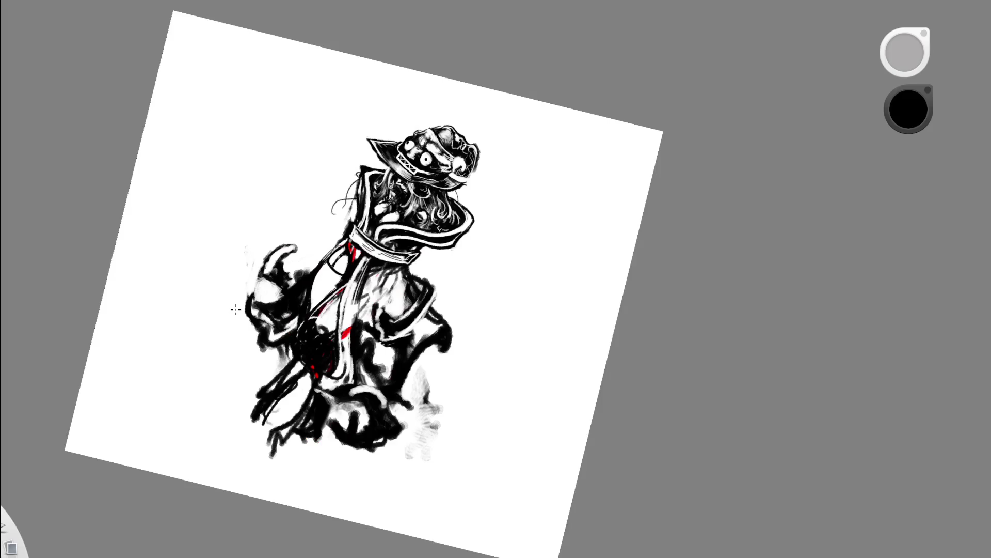
Sample a colour from the drawing and ink the neck's left contour, redrawn as a bolder stroke
{"action": "left_click", "coordinate": [418, 230], "text": "alt"}
{"action": "scroll", "coordinate": [419, 229], "scroll_direction": "up", "scroll_amount": 5}
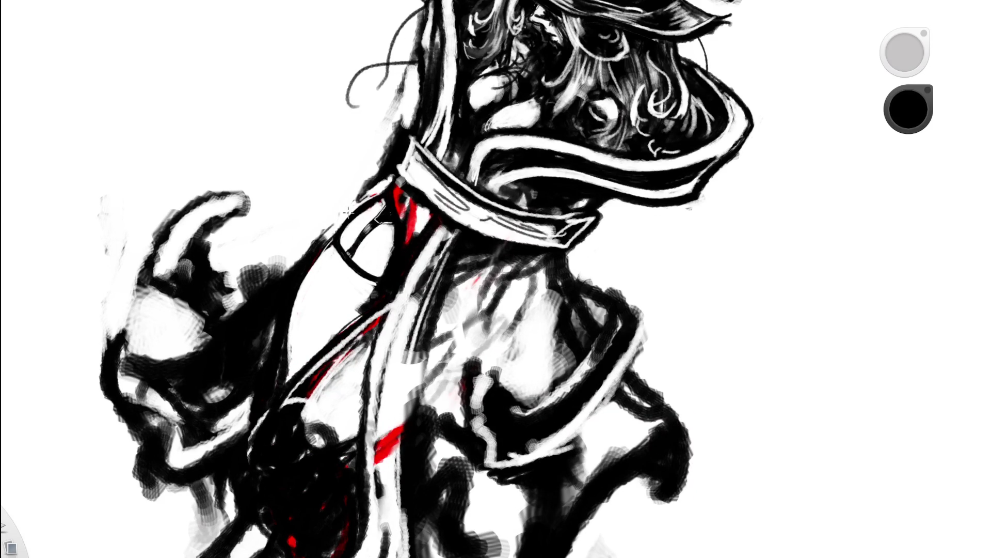
{"action": "key", "text": "space"}
{"action": "left_click_drag", "start_coordinate": [447, 251], "coordinate": [314, 260]}
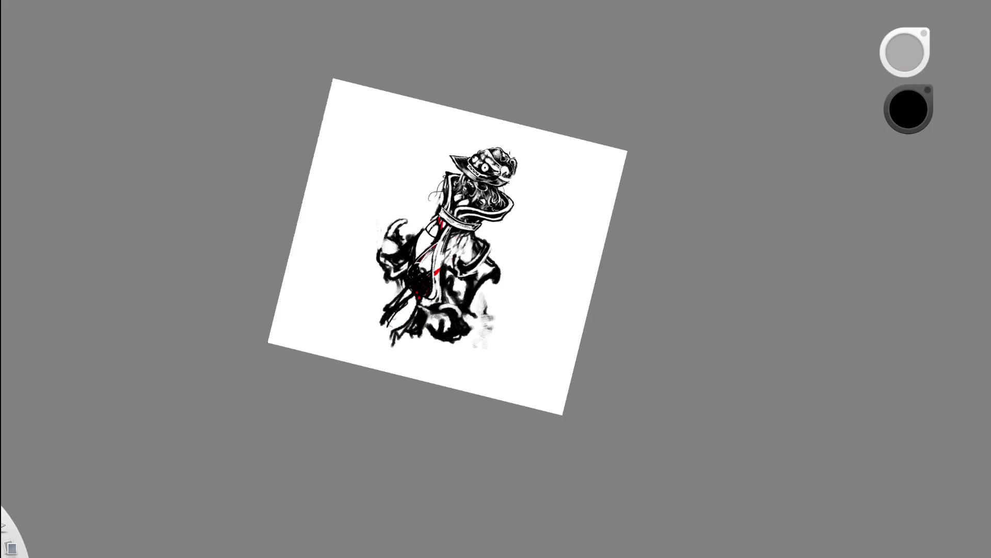
{"action": "scroll", "coordinate": [432, 164], "scroll_direction": "up", "scroll_amount": 5}
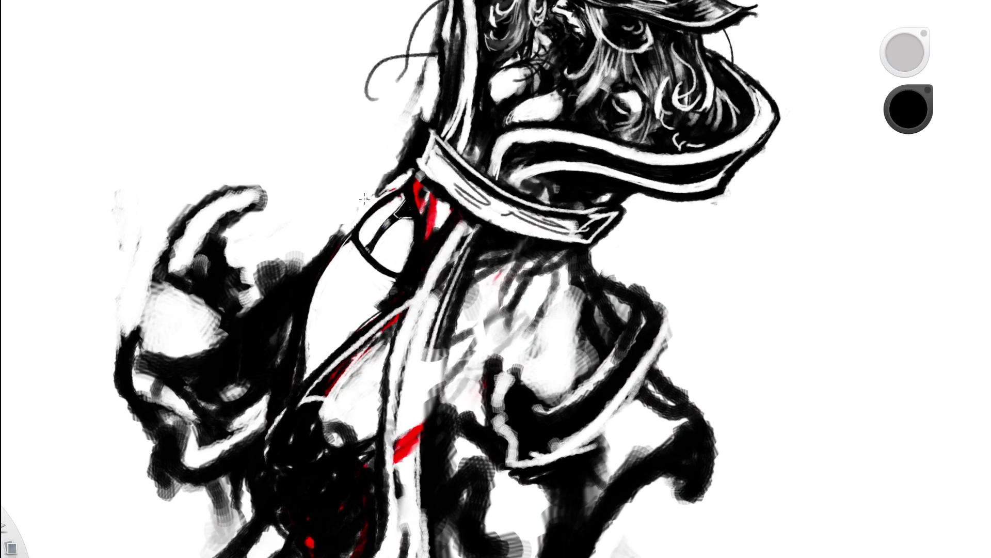
{"action": "left_click_drag", "start_coordinate": [306, 261], "coordinate": [372, 178]}
{"action": "key", "text": "ctrl+z"}
{"action": "left_click_drag", "start_coordinate": [309, 270], "coordinate": [402, 177]}
Darken the figure's waist, then paint white back over part of it
{"action": "key", "text": "space"}
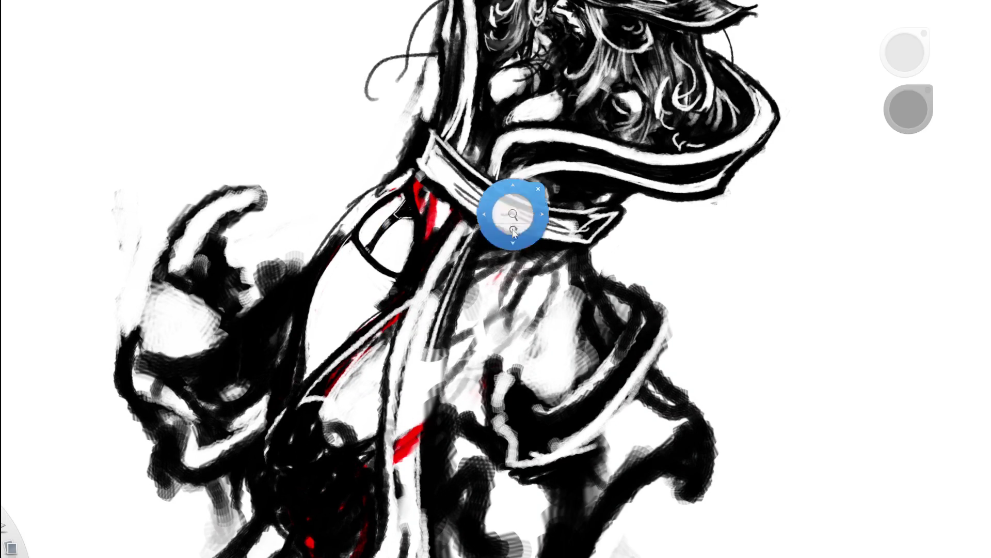
{"action": "left_click_drag", "start_coordinate": [513, 230], "coordinate": [334, 293]}
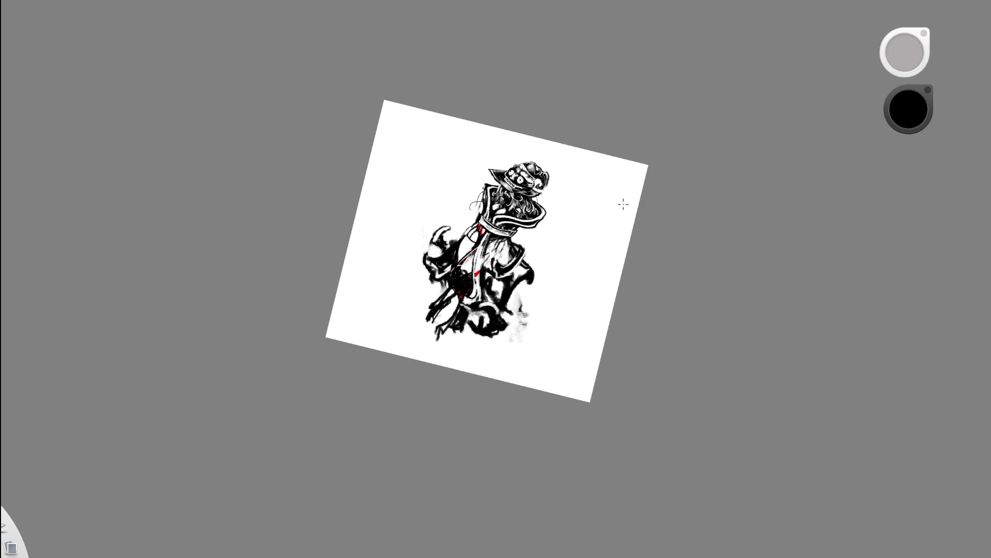
{"action": "key", "text": "space"}
{"action": "left_click_drag", "start_coordinate": [547, 228], "coordinate": [591, 227]}
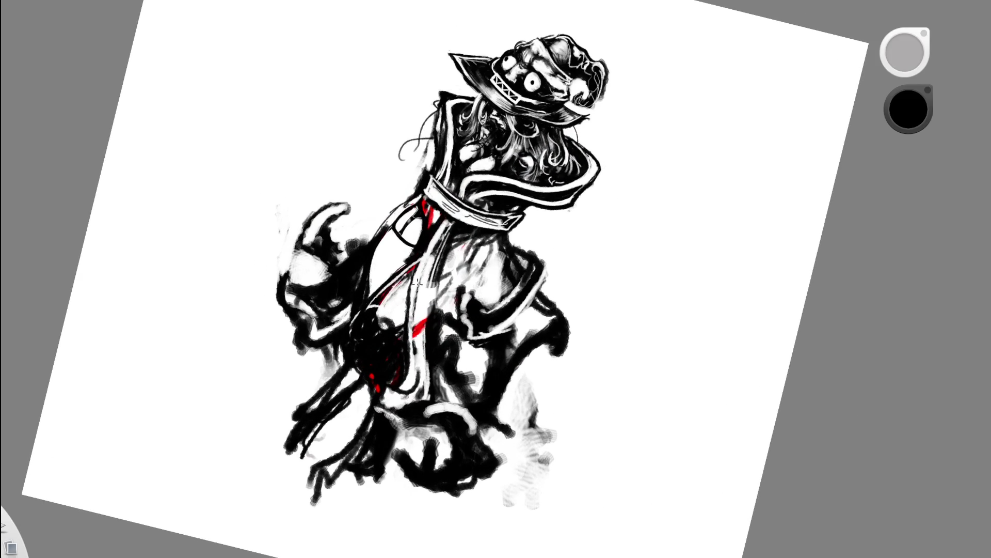
{"action": "left_click_drag", "start_coordinate": [374, 323], "coordinate": [452, 311]}
{"action": "left_click", "coordinate": [636, 213], "text": "alt"}
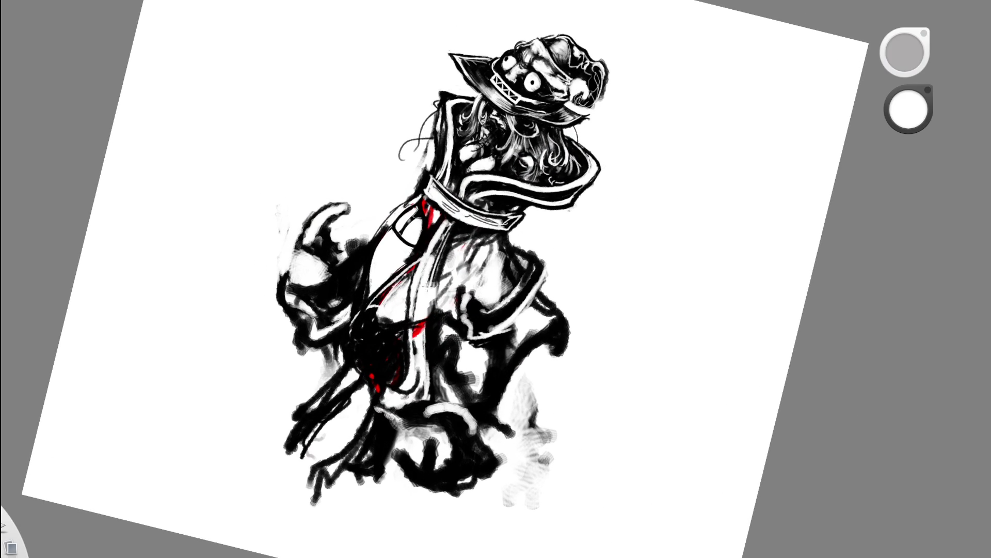
{"action": "mouse_move", "coordinate": [358, 327]}
{"action": "left_mouse_down"}
{"action": "mouse_move", "coordinate": [374, 362]}
{"action": "mouse_move", "coordinate": [366, 352]}
{"action": "mouse_move", "coordinate": [391, 376]}
{"action": "left_mouse_up"}
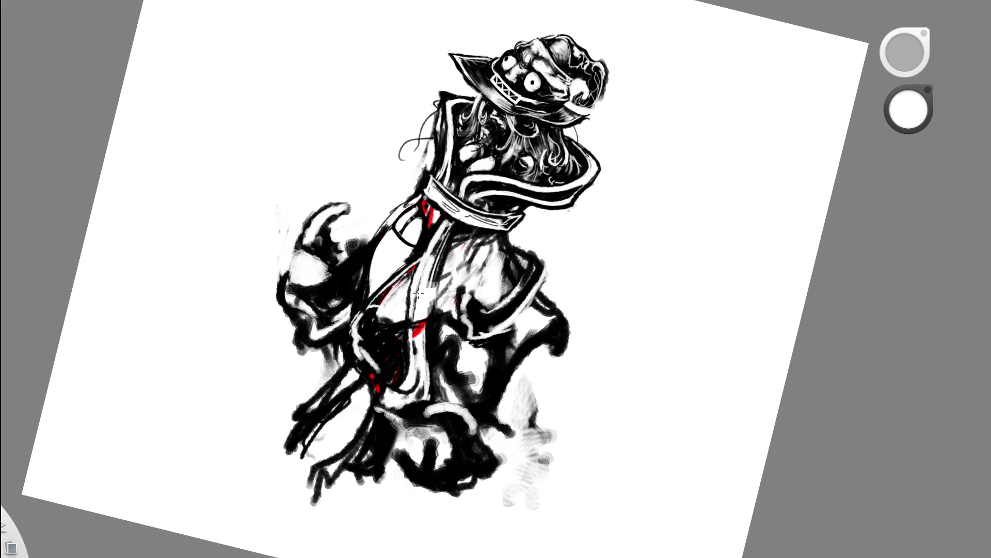
In black, sketch strokes at the figure's lower left, undoing the unwanted ones
{"action": "key", "text": "space"}
{"action": "left_click_drag", "start_coordinate": [509, 294], "coordinate": [392, 294]}
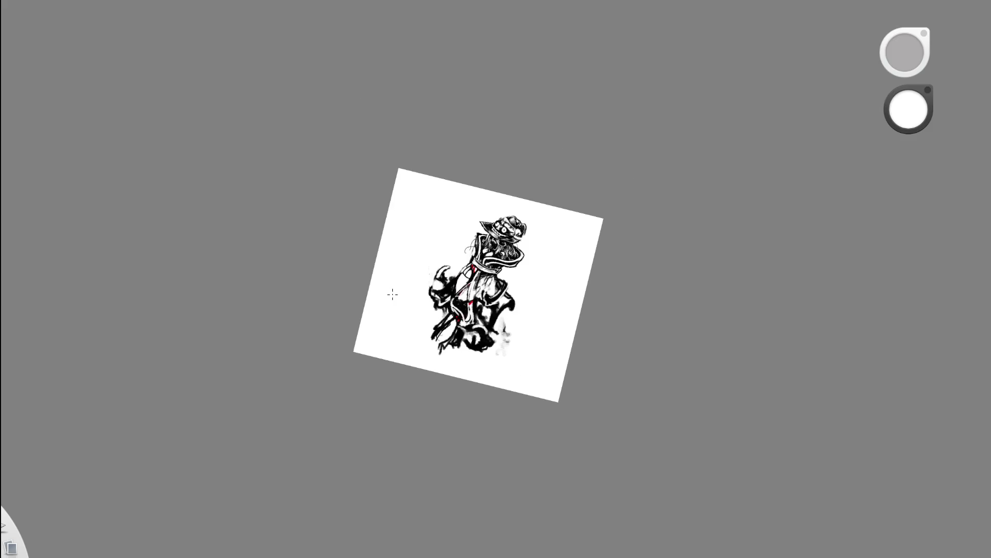
{"action": "key", "text": "space"}
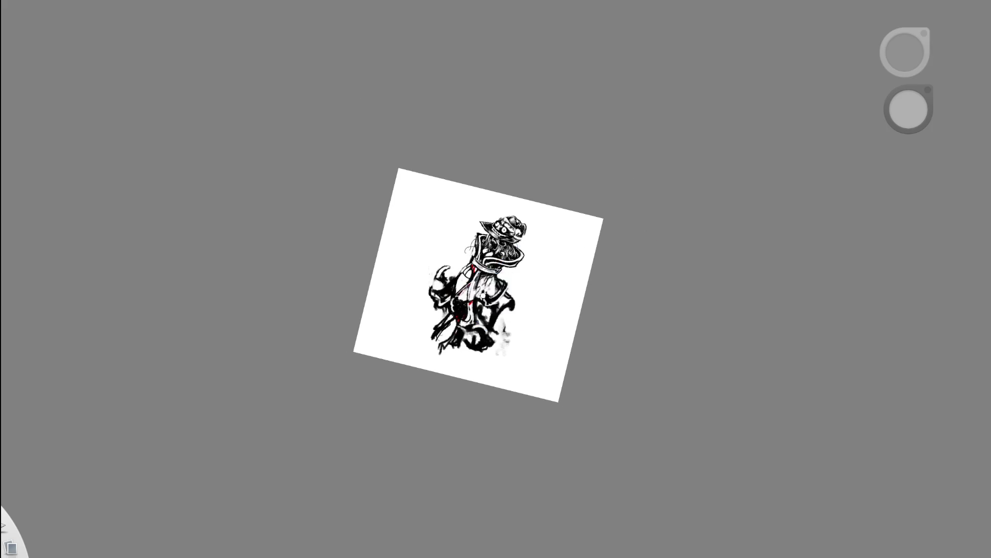
{"action": "left_click_drag", "start_coordinate": [481, 297], "coordinate": [539, 380]}
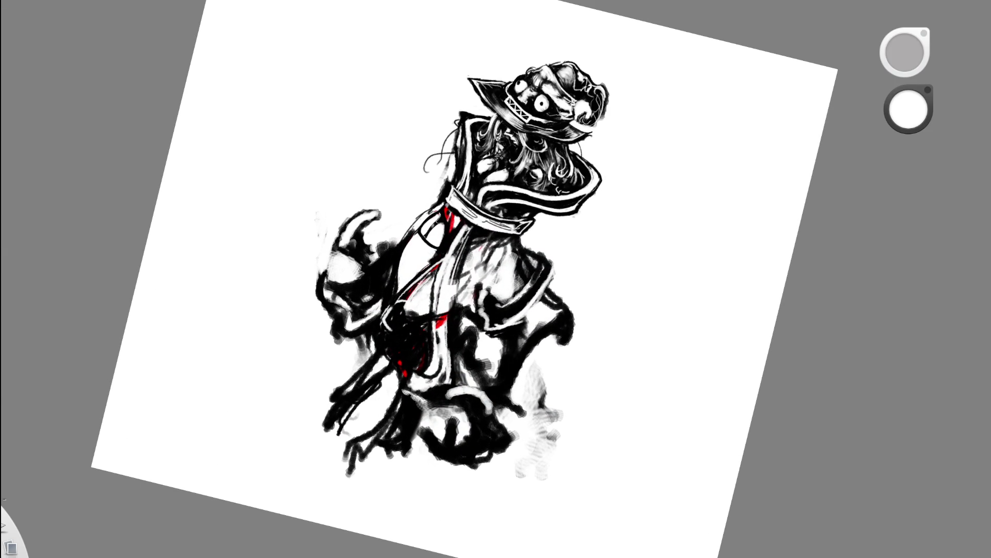
{"action": "left_click", "coordinate": [440, 285], "text": "alt"}
{"action": "left_click_drag", "start_coordinate": [376, 350], "coordinate": [296, 395]}
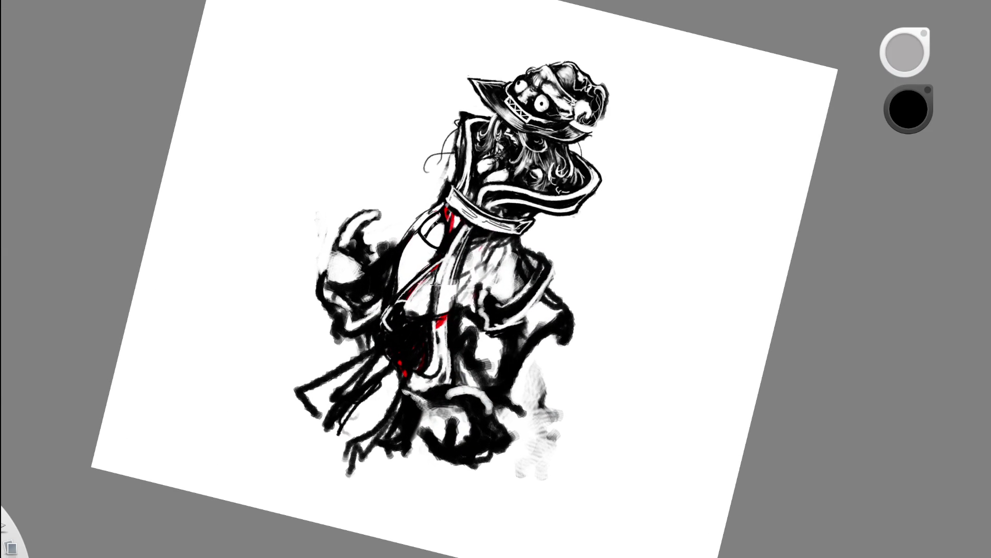
{"action": "key", "text": "ctrl+z"}
{"action": "mouse_move", "coordinate": [430, 319]}
{"action": "left_mouse_down"}
{"action": "mouse_move", "coordinate": [369, 359]}
{"action": "mouse_move", "coordinate": [424, 425]}
{"action": "mouse_move", "coordinate": [460, 407]}
{"action": "left_mouse_up"}
{"action": "key", "text": "ctrl+z"}
{"action": "key", "text": "ctrl+z"}
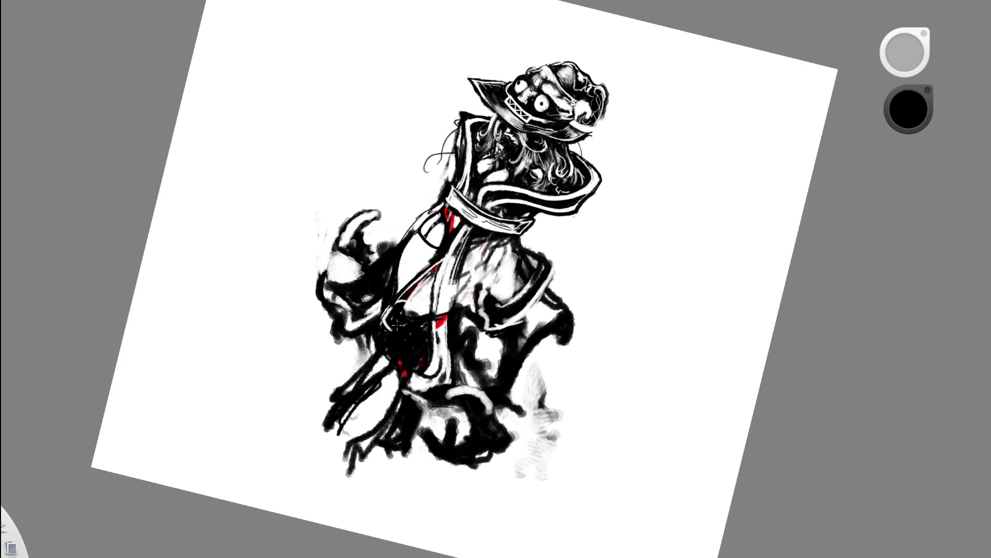
Draw a long hooked stroke down-left from the centre and cover a test dab with white
{"action": "mouse_move", "coordinate": [394, 313]}
{"action": "left_mouse_down"}
{"action": "mouse_move", "coordinate": [285, 425]}
{"action": "mouse_move", "coordinate": [319, 387]}
{"action": "left_mouse_up"}
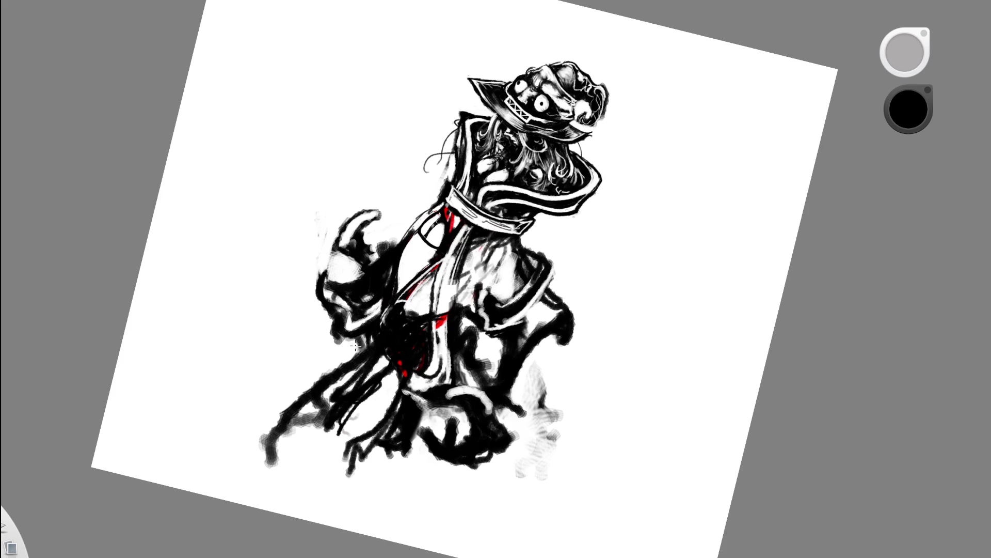
{"action": "left_click", "coordinate": [647, 223]}
{"action": "left_click", "coordinate": [620, 245], "text": "alt"}
{"action": "left_click_drag", "start_coordinate": [648, 225], "coordinate": [658, 210]}
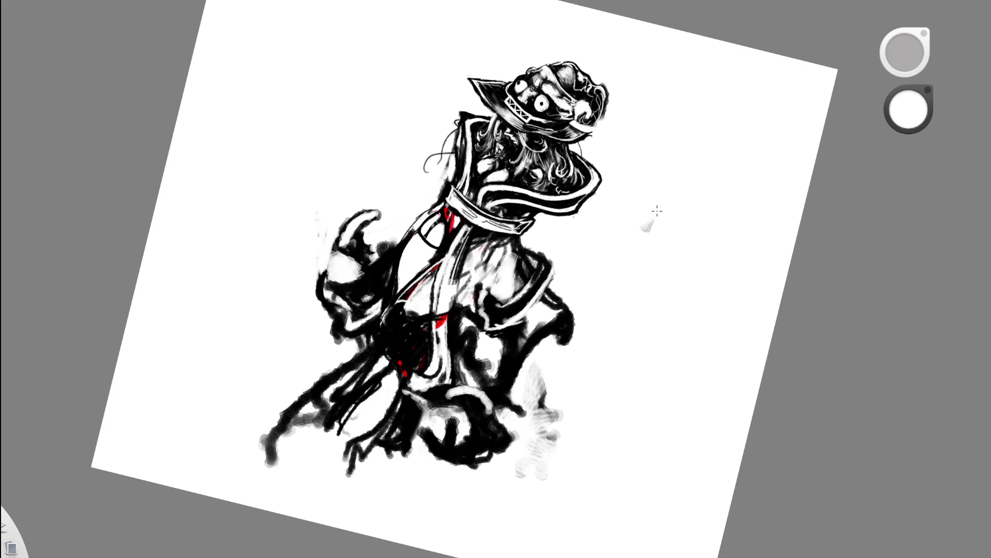
{"action": "key", "text": "e"}
{"action": "key", "text": "e"}
Mist translucent white over the dark lower-left limbs, legs and feet
{"action": "mouse_move", "coordinate": [380, 370]}
{"action": "left_mouse_down"}
{"action": "mouse_move", "coordinate": [350, 404]}
{"action": "mouse_move", "coordinate": [301, 427]}
{"action": "left_mouse_up"}
{"action": "left_click_drag", "start_coordinate": [366, 350], "coordinate": [282, 433]}
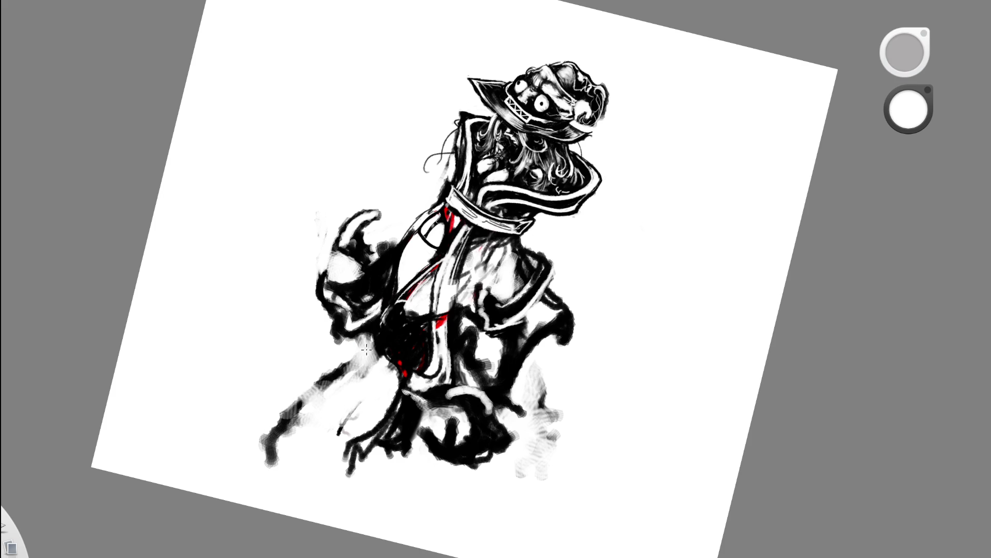
{"action": "mouse_move", "coordinate": [391, 364]}
{"action": "left_mouse_down"}
{"action": "mouse_move", "coordinate": [423, 350]}
{"action": "mouse_move", "coordinate": [380, 438]}
{"action": "left_mouse_up"}
{"action": "left_click_drag", "start_coordinate": [419, 402], "coordinate": [349, 465]}
{"action": "left_click_drag", "start_coordinate": [396, 419], "coordinate": [347, 476]}
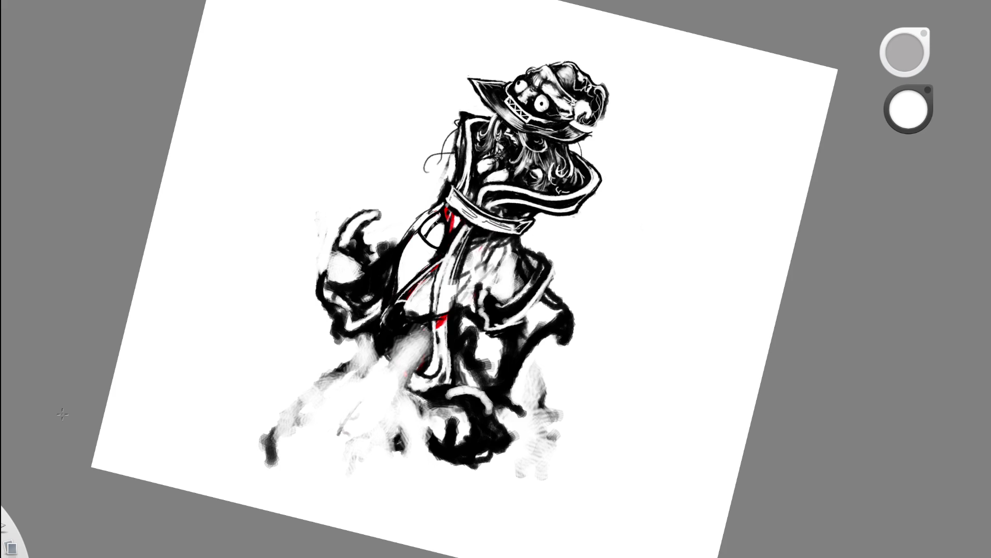
Paint black strokes down the lower-left leg toward the foot, then undo the latest ones
{"action": "left_click", "coordinate": [343, 263], "text": "alt"}
{"action": "mouse_move", "coordinate": [384, 342]}
{"action": "left_mouse_down"}
{"action": "mouse_move", "coordinate": [269, 446]}
{"action": "mouse_move", "coordinate": [218, 440]}
{"action": "mouse_move", "coordinate": [356, 367]}
{"action": "mouse_move", "coordinate": [302, 409]}
{"action": "left_mouse_up"}
{"action": "left_click_drag", "start_coordinate": [415, 347], "coordinate": [357, 383]}
{"action": "left_click_drag", "start_coordinate": [390, 314], "coordinate": [329, 414]}
{"action": "left_click_drag", "start_coordinate": [415, 329], "coordinate": [279, 442]}
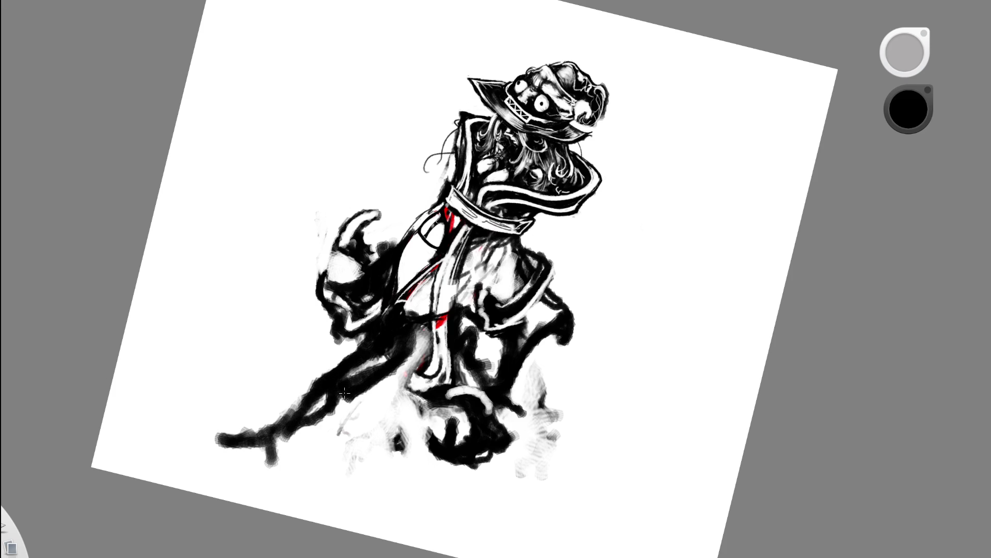
{"action": "mouse_move", "coordinate": [326, 395]}
{"action": "left_mouse_down"}
{"action": "mouse_move", "coordinate": [244, 438]}
{"action": "mouse_move", "coordinate": [265, 447]}
{"action": "left_mouse_up"}
{"action": "left_click_drag", "start_coordinate": [334, 355], "coordinate": [252, 426]}
{"action": "left_click_drag", "start_coordinate": [341, 411], "coordinate": [260, 469]}
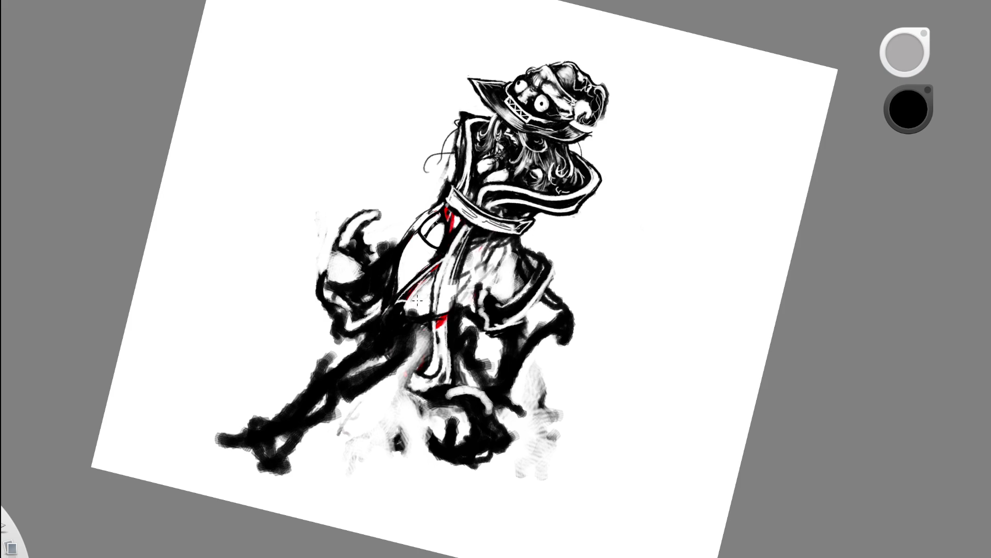
{"action": "key", "text": "ctrl+z"}
{"action": "key", "text": "ctrl+z"}
{"action": "key", "text": "ctrl+z"}
{"action": "key", "text": "ctrl+z"}
{"action": "key", "text": "ctrl+z"}
{"action": "key", "text": "ctrl+z"}
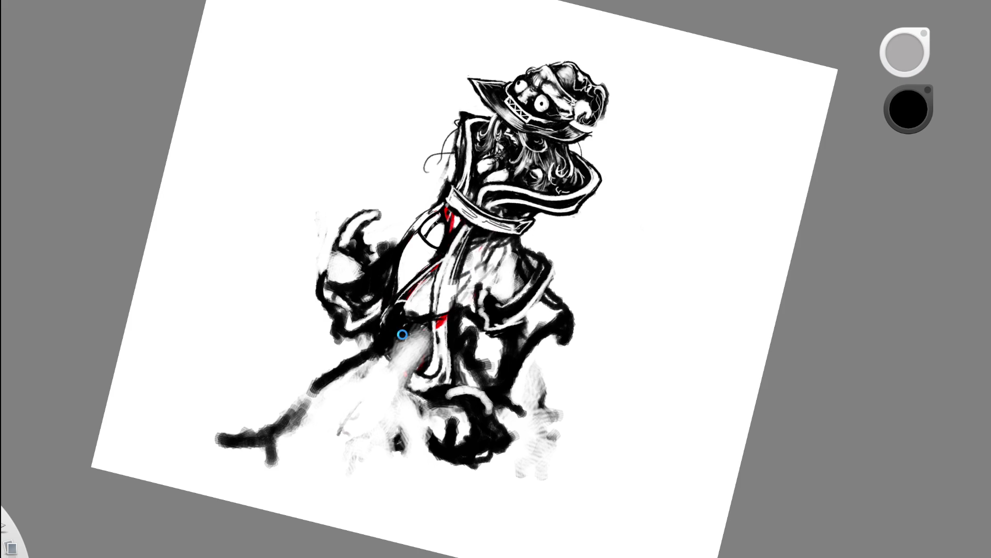
{"action": "key", "text": "ctrl+z"}
{"action": "key", "text": "ctrl+z"}
Repaint the lower-left leg as a thick black form reaching down to the clawed foot
{"action": "left_click_drag", "start_coordinate": [393, 318], "coordinate": [344, 399]}
{"action": "mouse_move", "coordinate": [361, 345]}
{"action": "left_mouse_down"}
{"action": "mouse_move", "coordinate": [335, 407]}
{"action": "mouse_move", "coordinate": [290, 391]}
{"action": "mouse_move", "coordinate": [281, 418]}
{"action": "left_mouse_up"}
{"action": "left_click_drag", "start_coordinate": [407, 337], "coordinate": [300, 410]}
{"action": "left_click_drag", "start_coordinate": [381, 349], "coordinate": [330, 394]}
{"action": "mouse_move", "coordinate": [385, 342]}
{"action": "left_mouse_down"}
{"action": "mouse_move", "coordinate": [288, 407]}
{"action": "mouse_move", "coordinate": [263, 438]}
{"action": "left_mouse_up"}
{"action": "left_click_drag", "start_coordinate": [310, 409], "coordinate": [268, 441]}
{"action": "mouse_move", "coordinate": [309, 387]}
{"action": "left_mouse_down"}
{"action": "mouse_move", "coordinate": [258, 432]}
{"action": "mouse_move", "coordinate": [279, 413]}
{"action": "mouse_move", "coordinate": [281, 426]}
{"action": "mouse_move", "coordinate": [252, 455]}
{"action": "mouse_move", "coordinate": [301, 447]}
{"action": "left_mouse_up"}
{"action": "scroll", "coordinate": [572, 236], "scroll_direction": "down", "scroll_amount": 5}
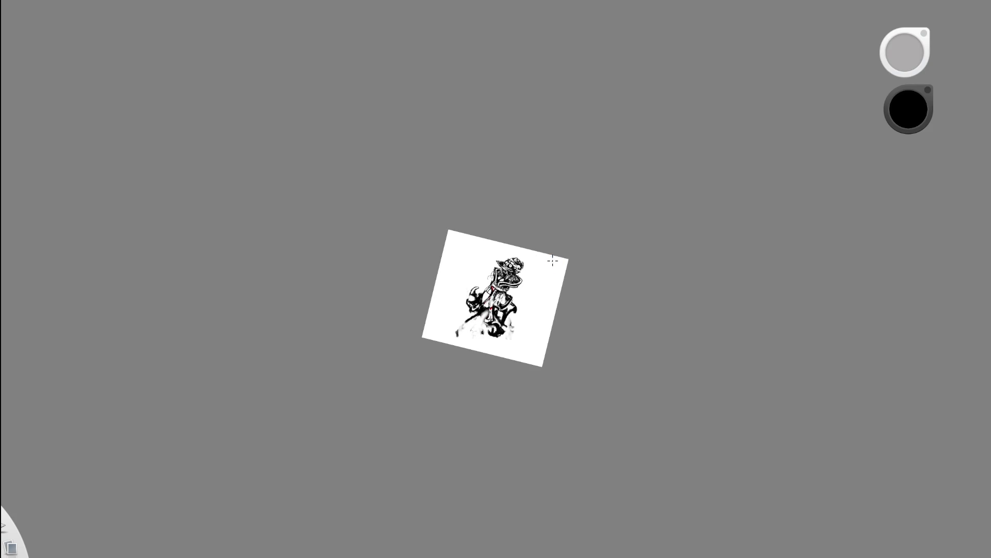
{"action": "scroll", "coordinate": [610, 255], "scroll_direction": "up", "scroll_amount": 5}
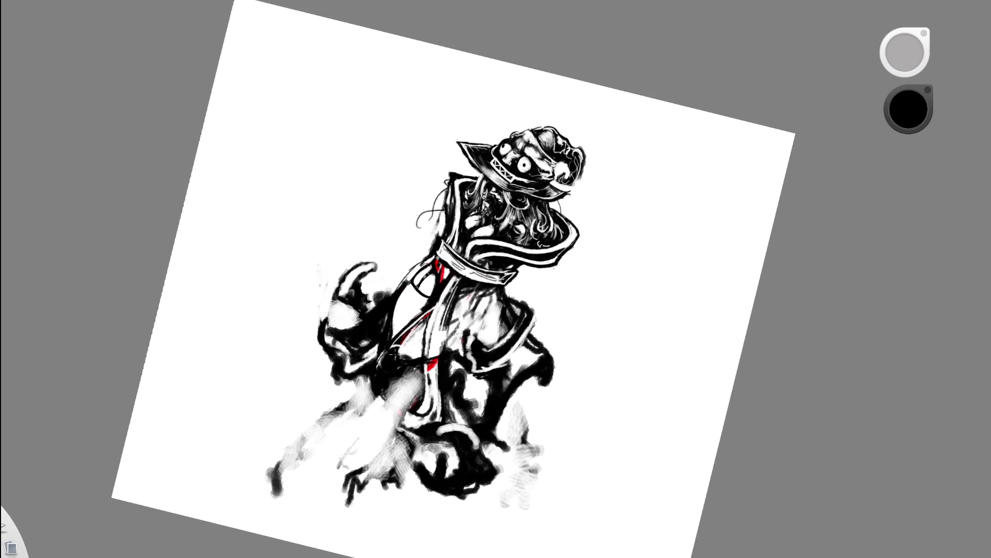
Rework the lower robe with alternating black and white brush strokes
{"action": "left_click_drag", "start_coordinate": [405, 372], "coordinate": [437, 384]}
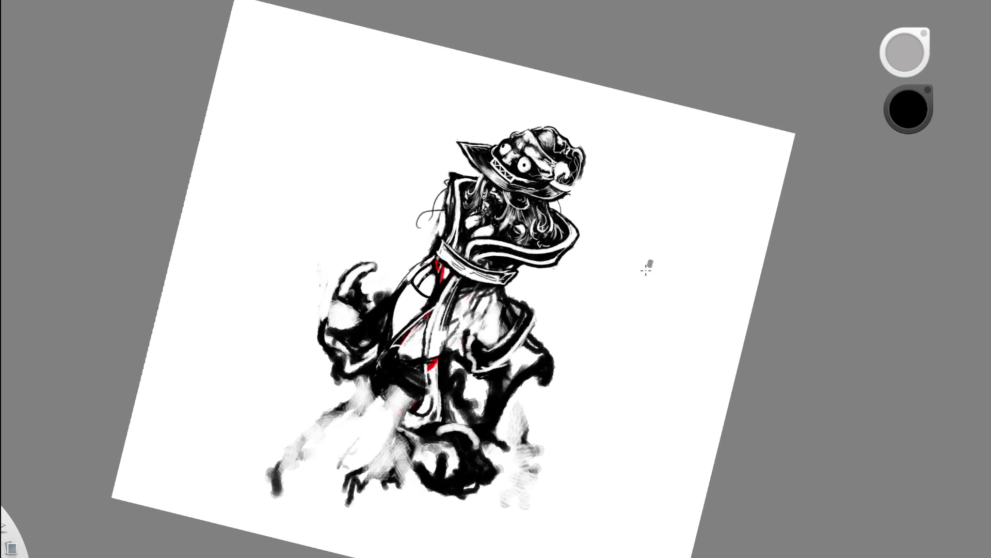
{"action": "left_click", "coordinate": [908, 109]}
{"action": "mouse_move", "coordinate": [369, 373]}
{"action": "left_mouse_down"}
{"action": "mouse_move", "coordinate": [418, 380]}
{"action": "mouse_move", "coordinate": [423, 397]}
{"action": "mouse_move", "coordinate": [370, 376]}
{"action": "mouse_move", "coordinate": [410, 382]}
{"action": "left_mouse_up"}
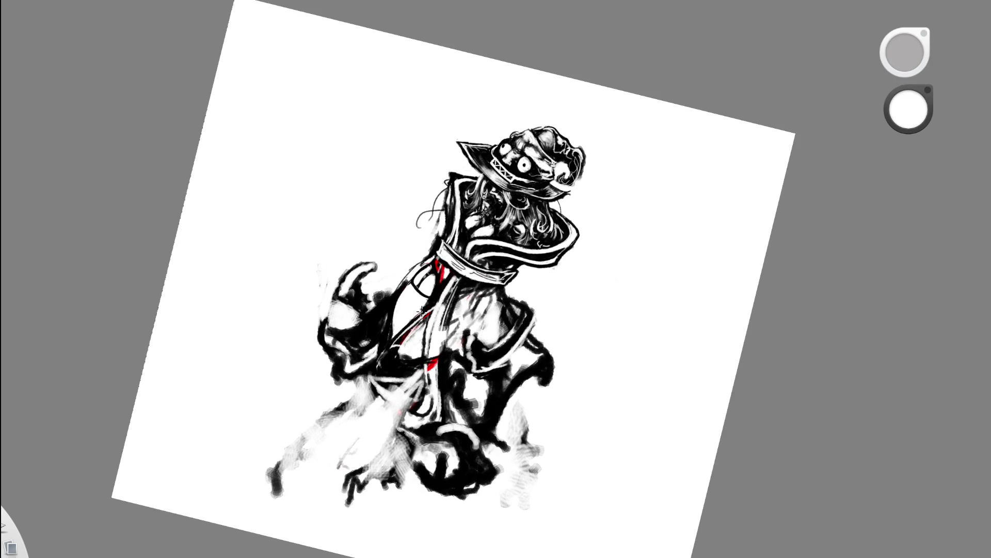
{"action": "key", "text": "x"}
{"action": "mouse_move", "coordinate": [374, 371]}
{"action": "left_mouse_down"}
{"action": "mouse_move", "coordinate": [403, 391]}
{"action": "mouse_move", "coordinate": [416, 369]}
{"action": "mouse_move", "coordinate": [408, 409]}
{"action": "mouse_move", "coordinate": [423, 391]}
{"action": "mouse_move", "coordinate": [391, 387]}
{"action": "mouse_move", "coordinate": [410, 407]}
{"action": "mouse_move", "coordinate": [399, 404]}
{"action": "mouse_move", "coordinate": [422, 387]}
{"action": "left_mouse_up"}
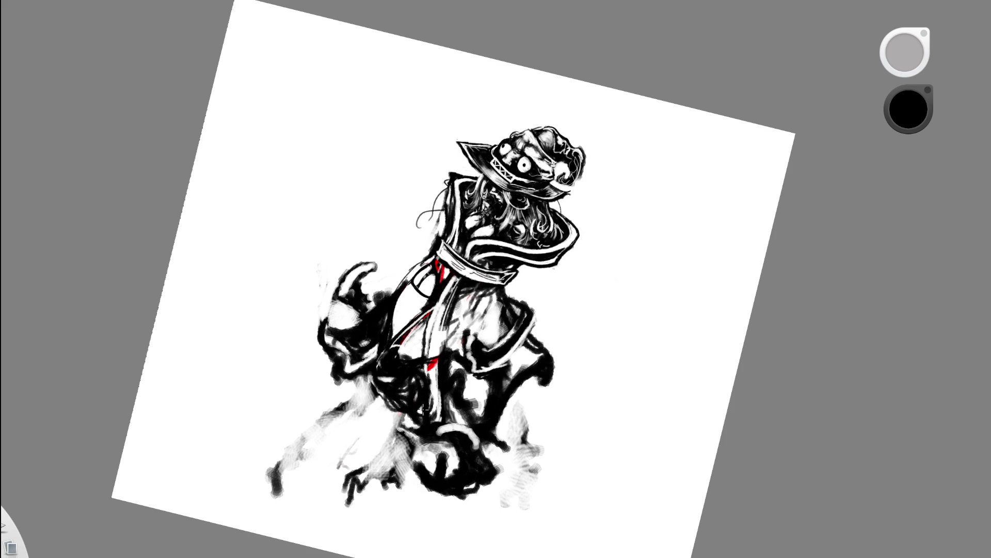
Compare the lower-left strokes by undoing and redoing them, keeping them
{"action": "key", "text": "space"}
{"action": "key", "text": "ctrl+z"}
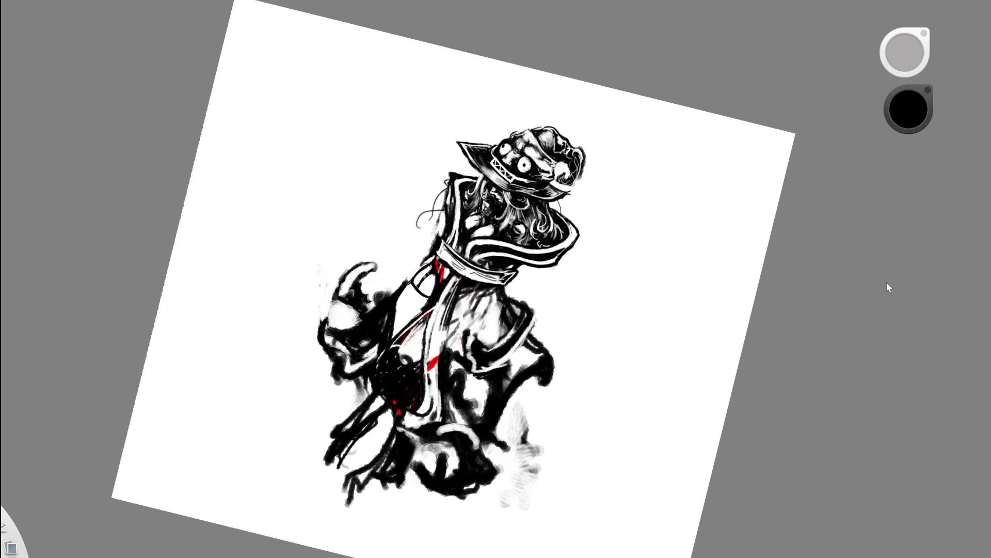
{"action": "key", "text": "ctrl+y"}
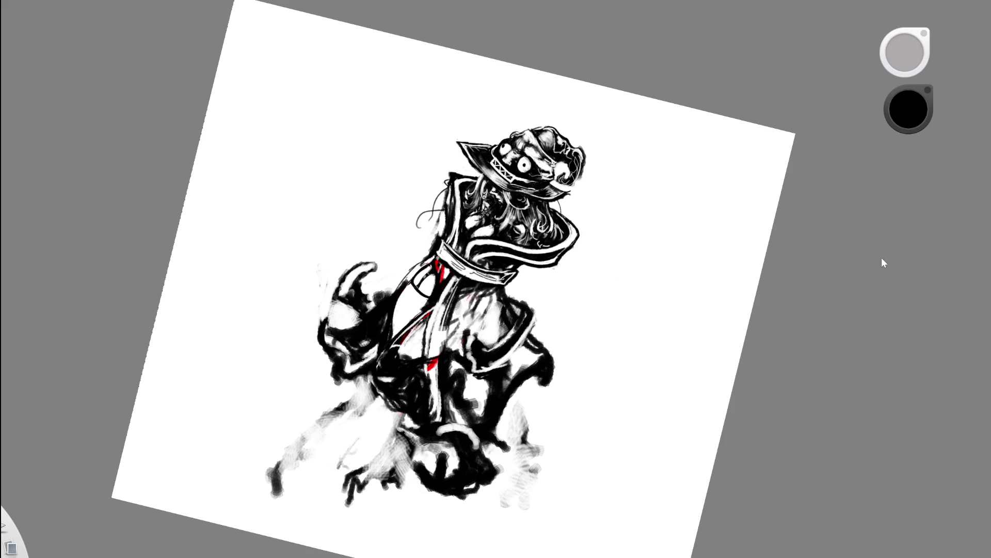
{"action": "scroll", "coordinate": [510, 330], "scroll_direction": "down", "scroll_amount": 5}
{"action": "scroll", "coordinate": [516, 324], "scroll_direction": "up", "scroll_amount": 3}
Step the latest lower-left strokes back and forth to compare, keeping them
{"action": "key", "text": "ctrl+z"}
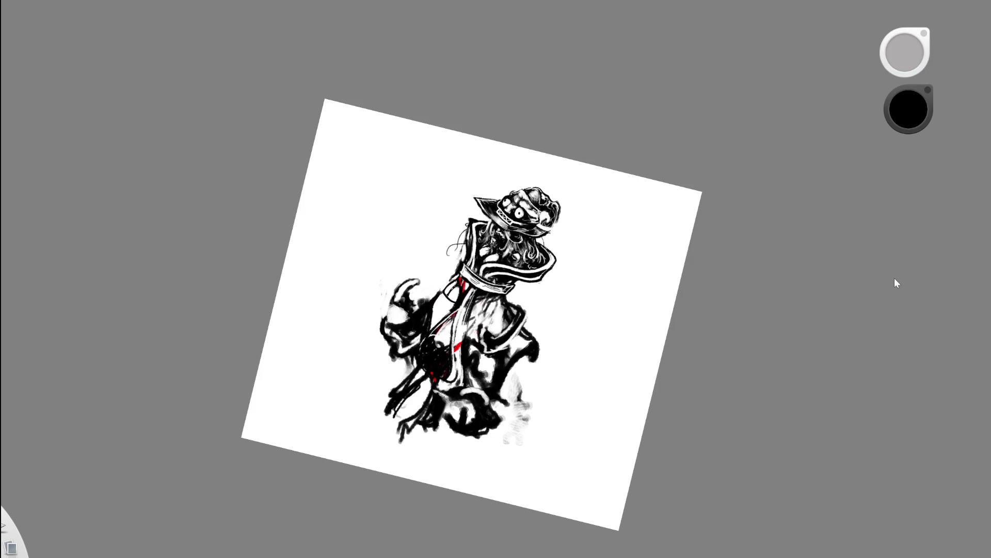
{"action": "key", "text": "ctrl+y"}
{"action": "scroll", "coordinate": [593, 281], "scroll_direction": "up", "scroll_amount": 4}
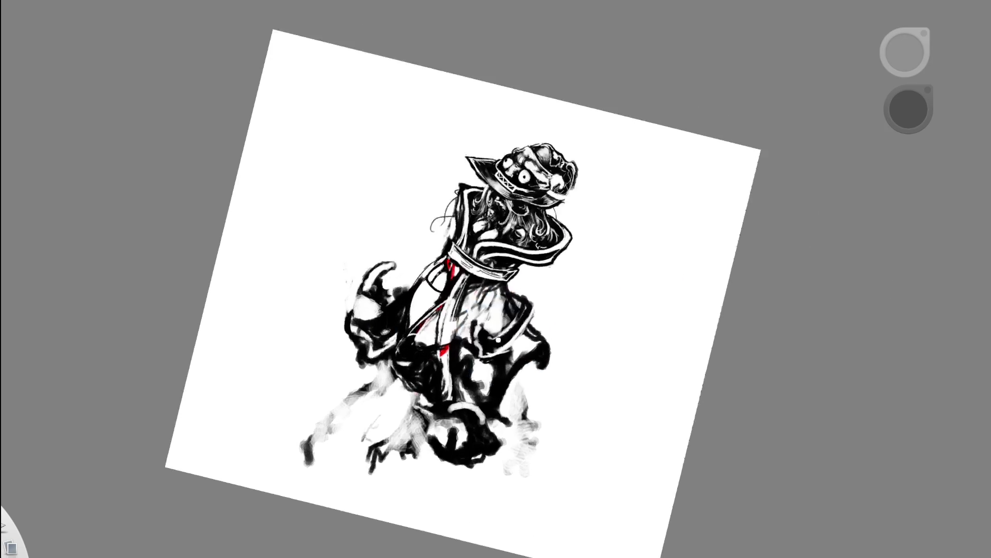
{"action": "key", "text": "ctrl+z"}
{"action": "key", "text": "ctrl+y"}
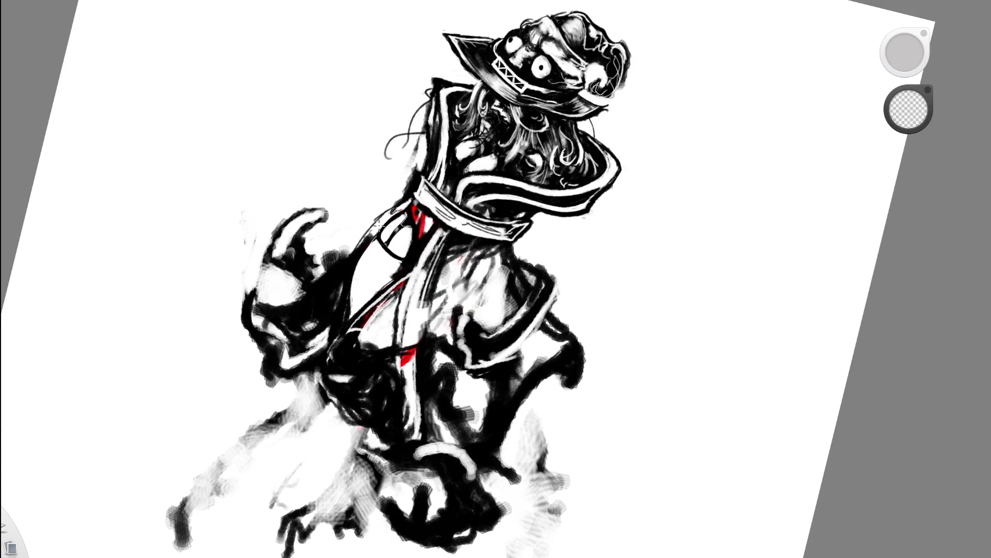
{"action": "scroll", "coordinate": [411, 215], "scroll_direction": "up", "scroll_amount": 3}
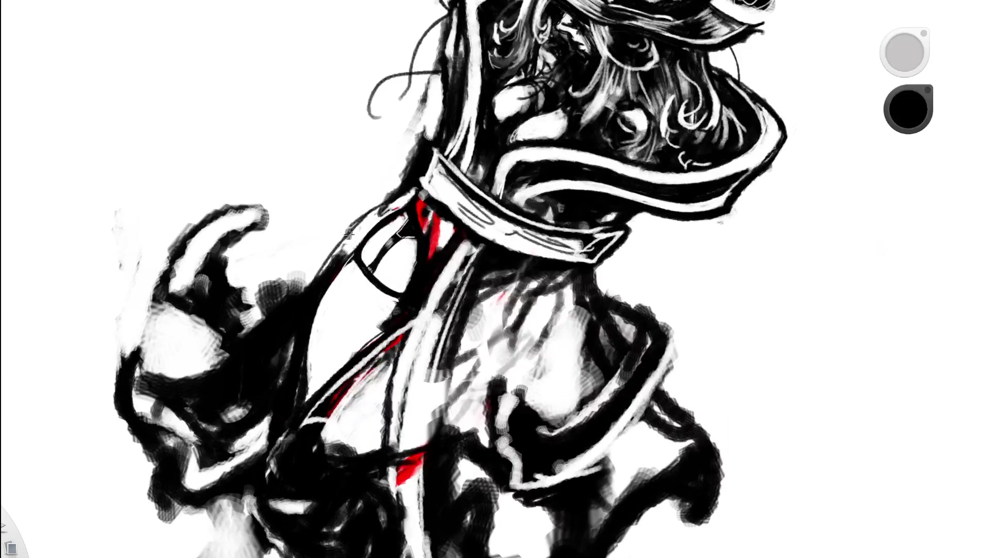
Thicken the strap outline up to the belt and darken the robe below it with black
{"action": "left_click_drag", "start_coordinate": [317, 279], "coordinate": [414, 190]}
{"action": "scroll", "coordinate": [317, 283], "scroll_direction": "down", "scroll_amount": 5}
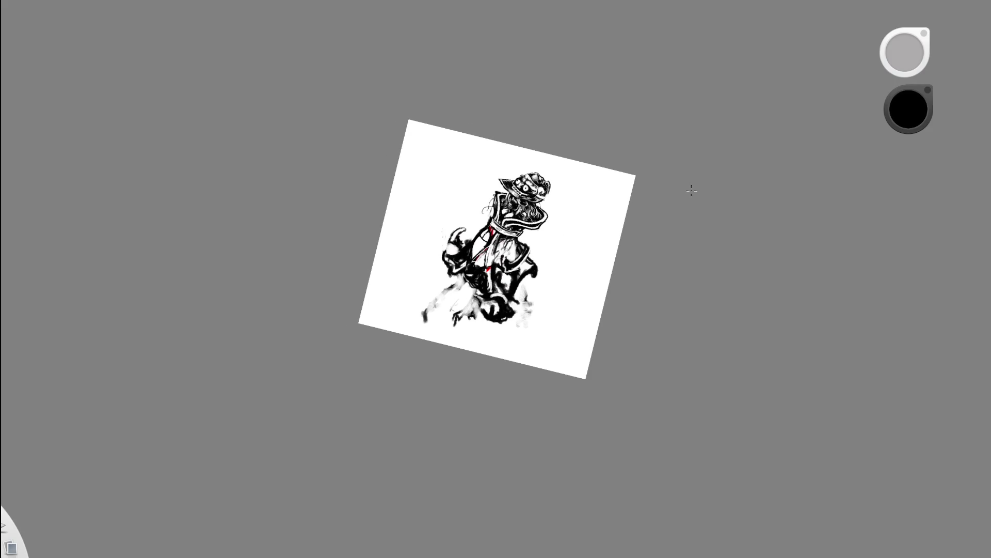
{"action": "scroll", "coordinate": [572, 212], "scroll_direction": "up", "scroll_amount": 5}
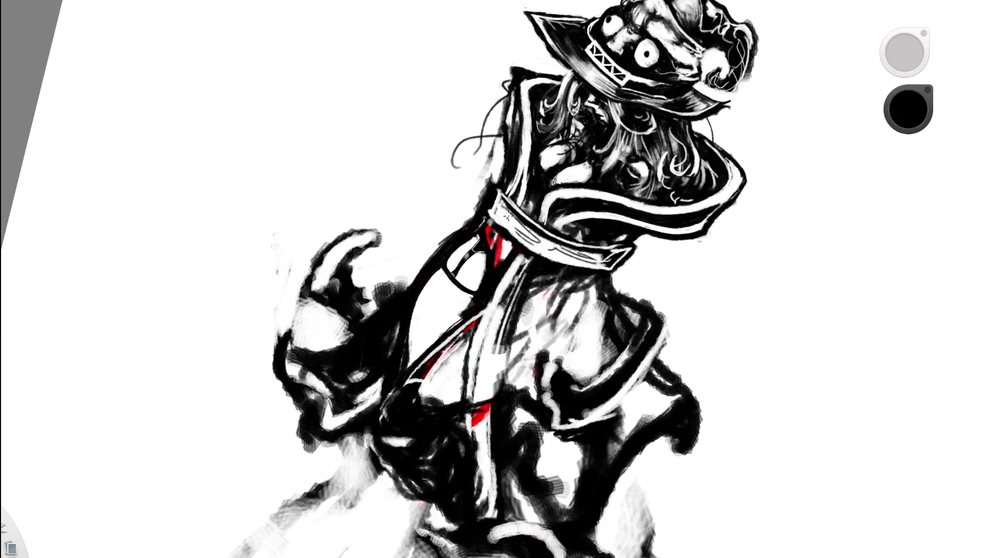
{"action": "mouse_move", "coordinate": [494, 231]}
{"action": "left_mouse_down"}
{"action": "mouse_move", "coordinate": [463, 252]}
{"action": "mouse_move", "coordinate": [479, 236]}
{"action": "mouse_move", "coordinate": [463, 240]}
{"action": "mouse_move", "coordinate": [418, 279]}
{"action": "left_mouse_up"}
{"action": "key", "text": "e"}
{"action": "scroll", "coordinate": [583, 251], "scroll_direction": "down", "scroll_amount": 5}
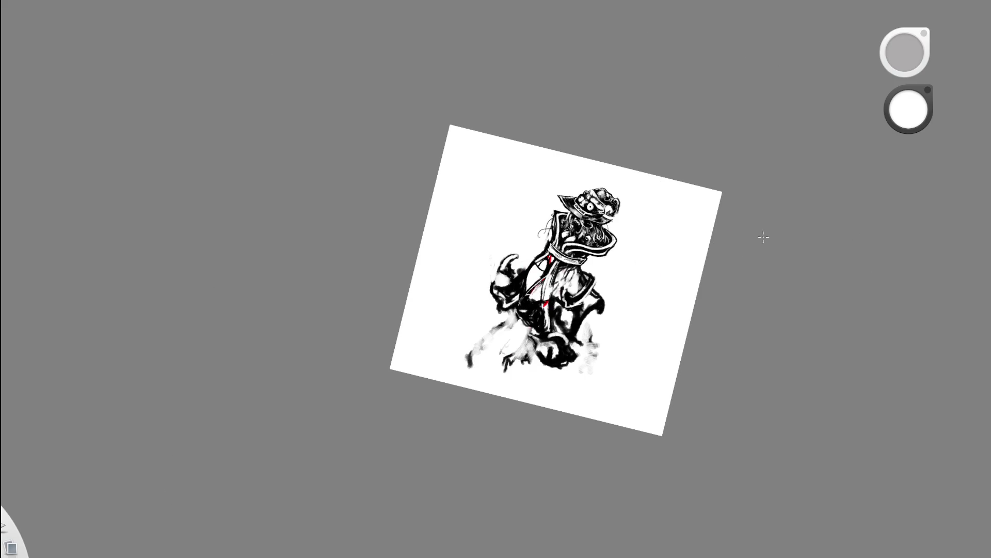
{"action": "scroll", "coordinate": [601, 312], "scroll_direction": "up", "scroll_amount": 5}
Cover the red strokes below the belt with black ink
{"action": "left_click_drag", "start_coordinate": [601, 312], "coordinate": [547, 314]}
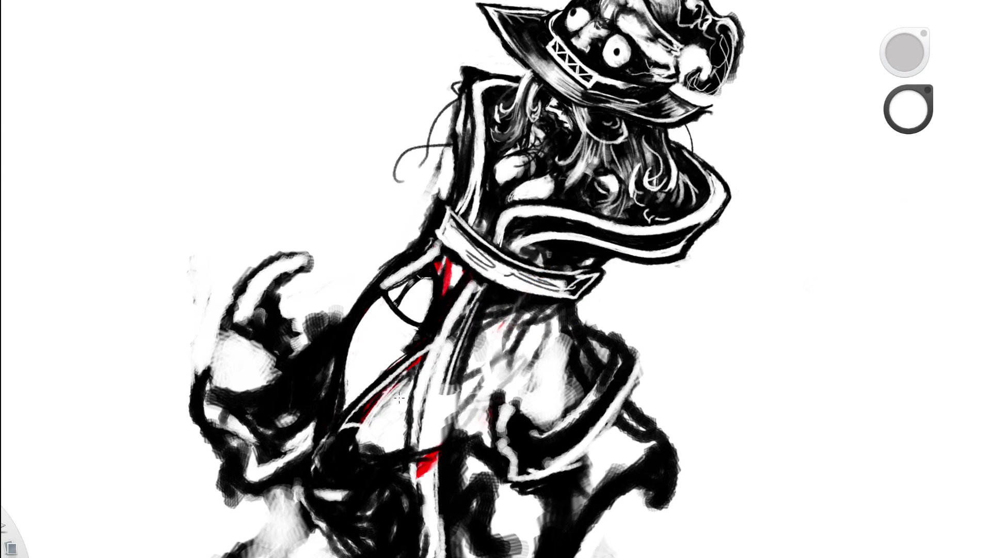
{"action": "key", "text": "e"}
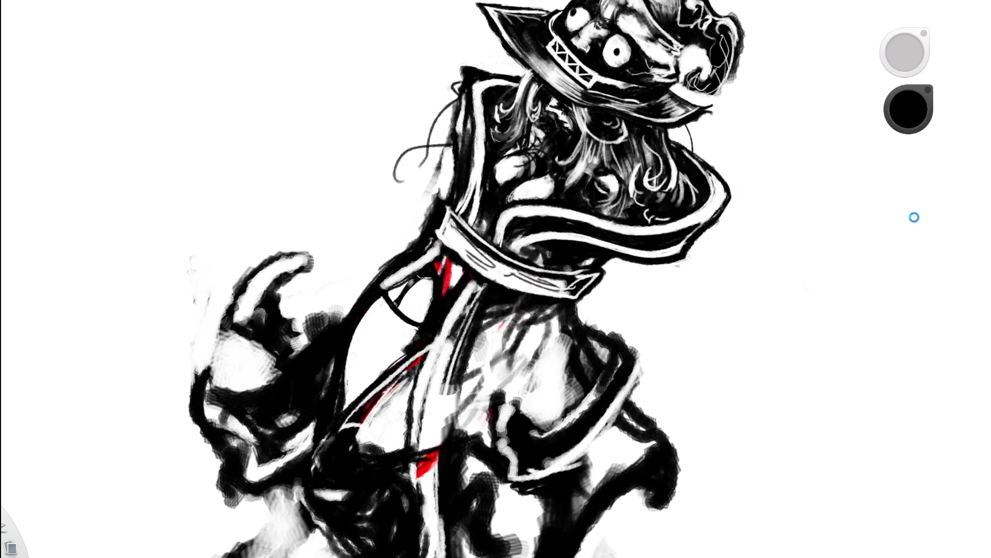
{"action": "mouse_move", "coordinate": [448, 262]}
{"action": "left_mouse_down"}
{"action": "mouse_move", "coordinate": [444, 271]}
{"action": "mouse_move", "coordinate": [463, 300]}
{"action": "mouse_move", "coordinate": [506, 270]}
{"action": "left_mouse_up"}
{"action": "key", "text": "space"}
{"action": "scroll", "coordinate": [506, 269], "scroll_direction": "up", "scroll_amount": 3}
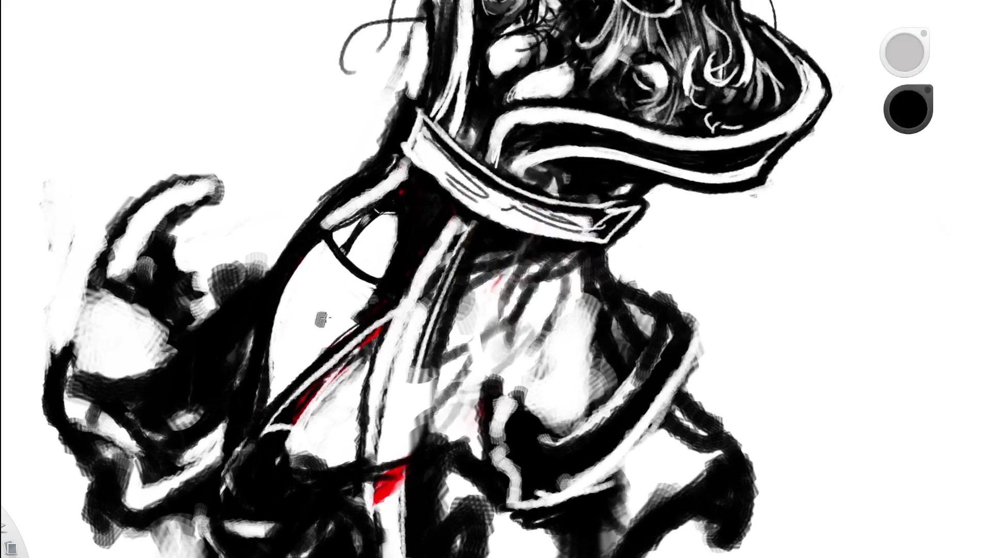
Erase a small dark patch beside the robe back to white
{"action": "key", "text": "e"}
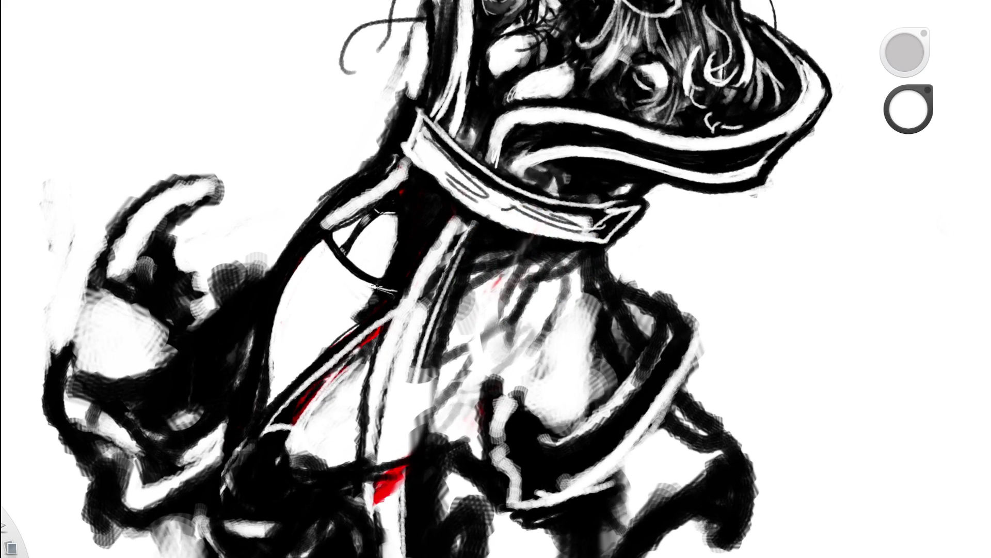
{"action": "left_click_drag", "start_coordinate": [401, 288], "coordinate": [353, 313]}
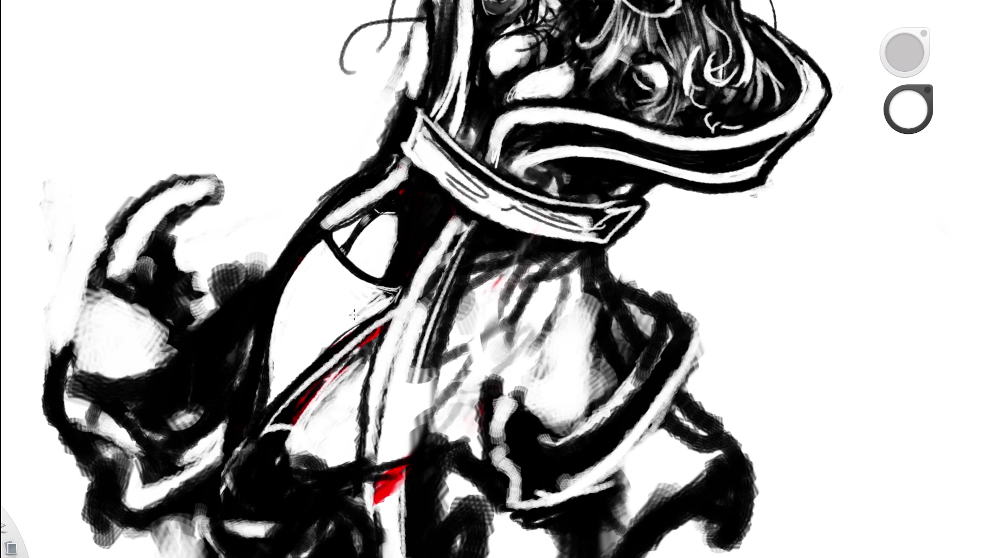
{"action": "left_click_drag", "start_coordinate": [353, 314], "coordinate": [348, 307]}
{"action": "scroll", "coordinate": [349, 307], "scroll_direction": "down", "scroll_amount": 5}
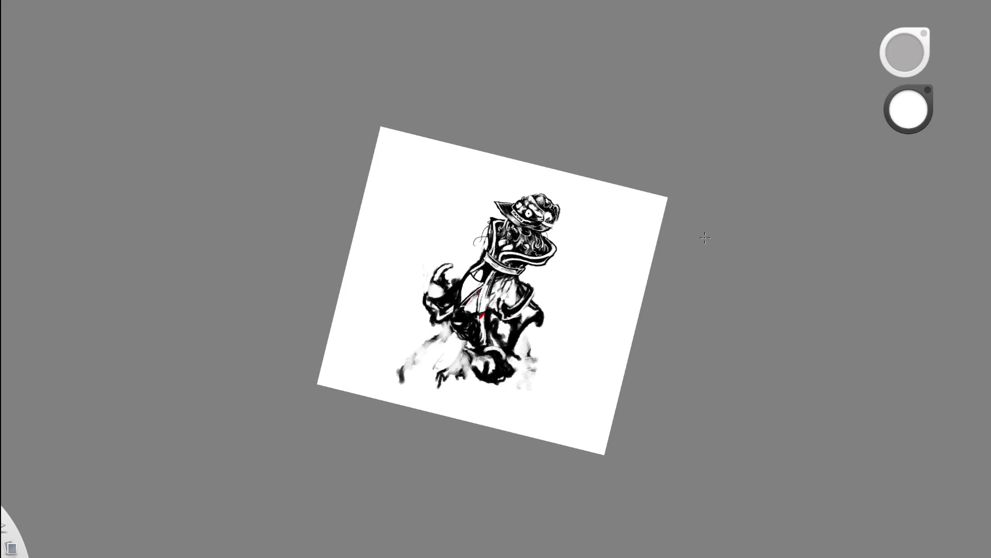
{"action": "scroll", "coordinate": [496, 278], "scroll_direction": "up", "scroll_amount": 5}
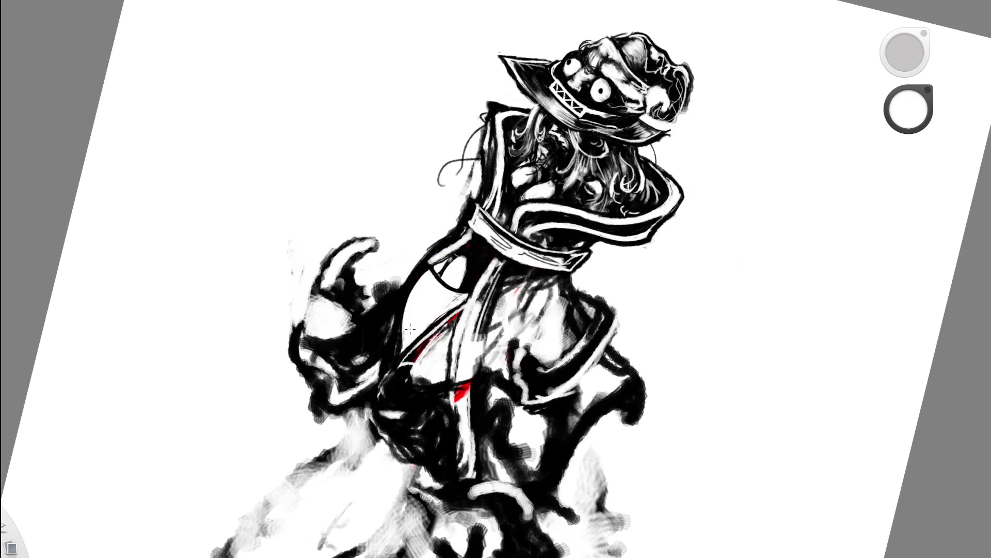
Brush white over the lower robe and torso, covering the red streak
{"action": "mouse_move", "coordinate": [405, 368]}
{"action": "left_mouse_down"}
{"action": "mouse_move", "coordinate": [404, 418]}
{"action": "mouse_move", "coordinate": [442, 444]}
{"action": "left_mouse_up"}
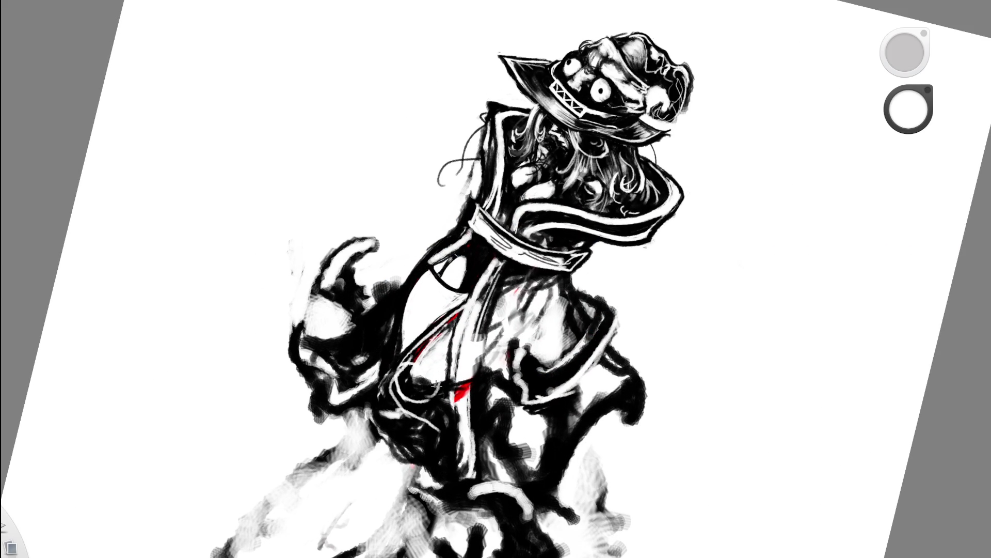
{"action": "scroll", "coordinate": [561, 320], "scroll_direction": "down", "scroll_amount": 5}
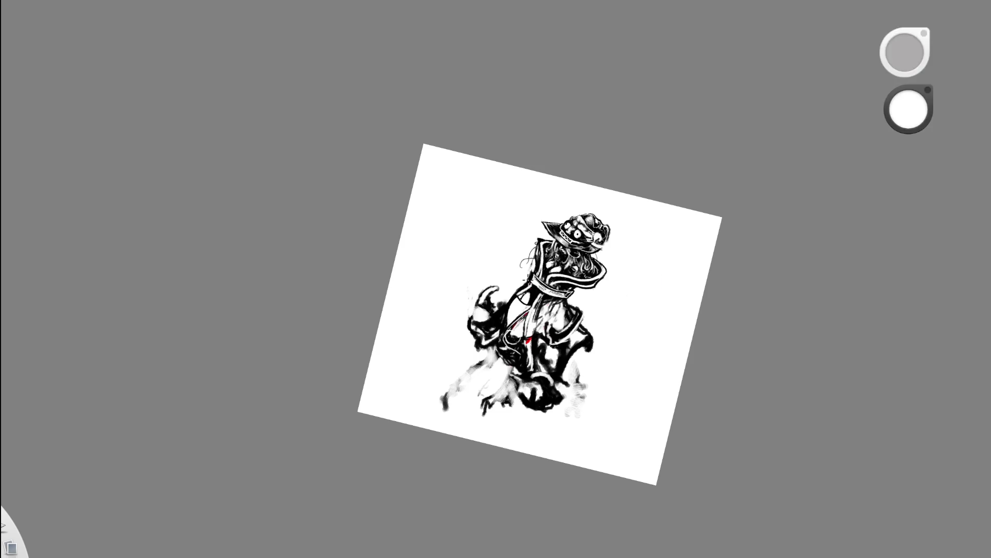
{"action": "scroll", "coordinate": [615, 302], "scroll_direction": "up", "scroll_amount": 6}
{"action": "mouse_move", "coordinate": [498, 296]}
{"action": "left_mouse_down"}
{"action": "mouse_move", "coordinate": [485, 329]}
{"action": "mouse_move", "coordinate": [523, 264]}
{"action": "left_mouse_up"}
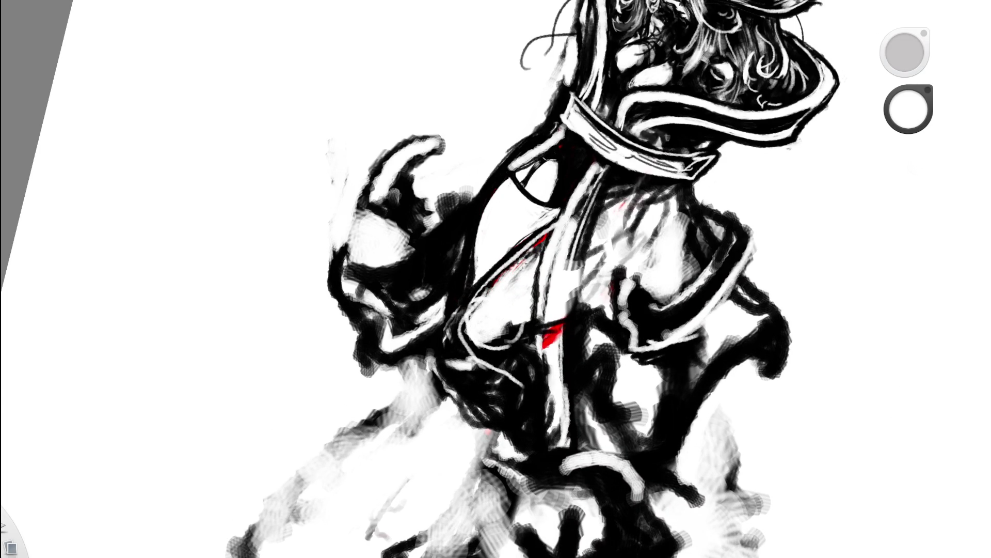
{"action": "left_click_drag", "start_coordinate": [475, 312], "coordinate": [519, 255]}
{"action": "left_click_drag", "start_coordinate": [494, 289], "coordinate": [500, 274]}
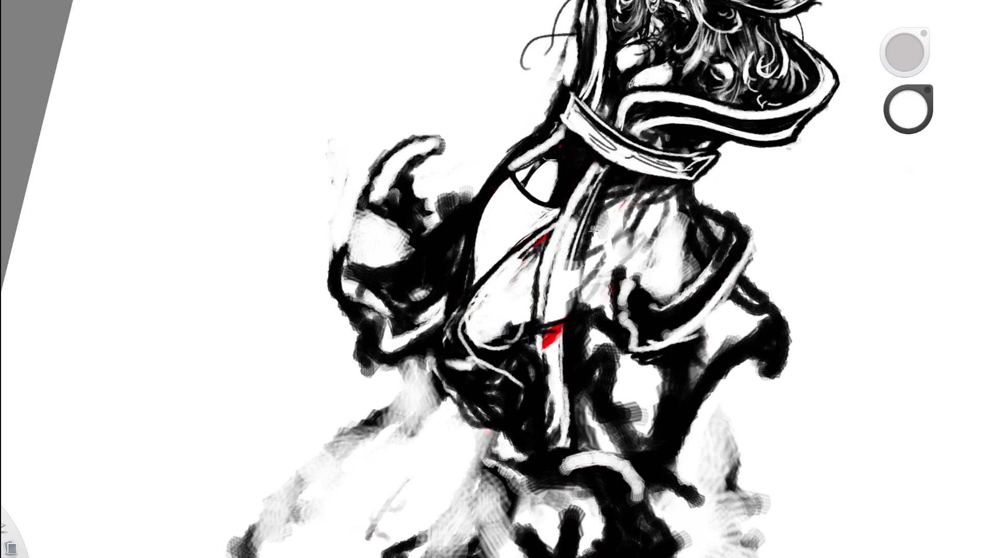
{"action": "scroll", "coordinate": [706, 210], "scroll_direction": "down", "scroll_amount": 5}
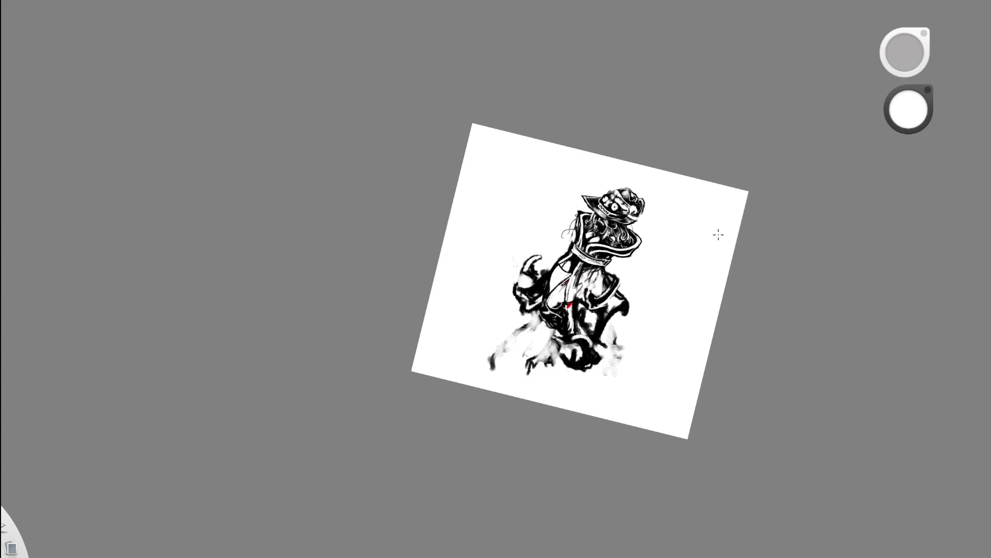
{"action": "scroll", "coordinate": [580, 281], "scroll_direction": "up", "scroll_amount": 5}
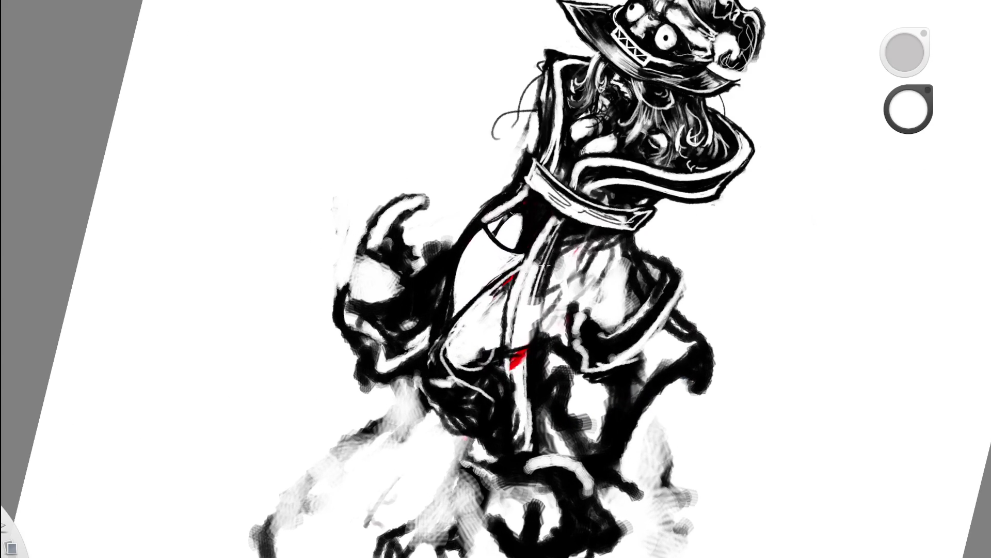
{"action": "mouse_move", "coordinate": [520, 267]}
{"action": "left_mouse_down"}
{"action": "mouse_move", "coordinate": [503, 302]}
{"action": "mouse_move", "coordinate": [524, 269]}
{"action": "mouse_move", "coordinate": [464, 307]}
{"action": "left_mouse_up"}
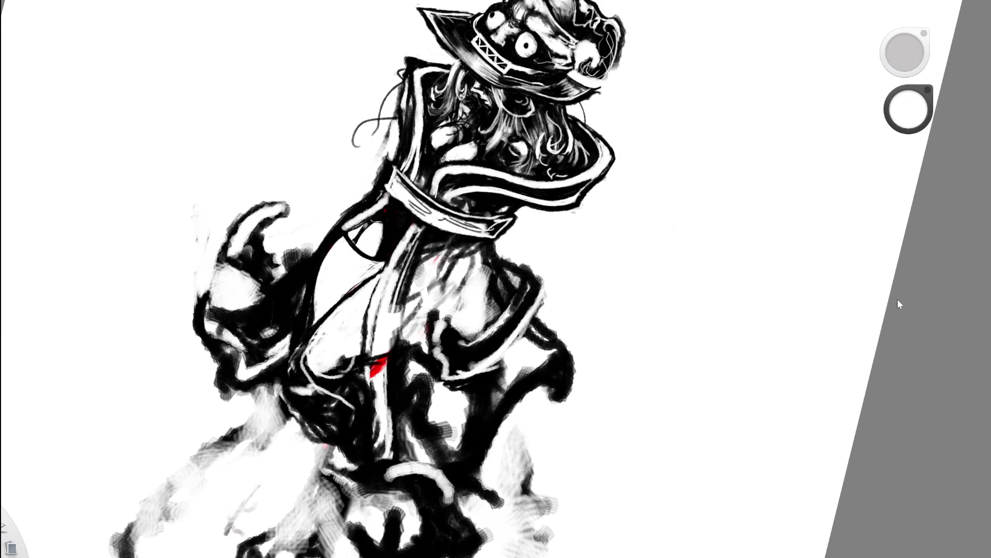
Review the whole sheet and the figure close up, switching to the eraser near the arm
{"action": "left_click_drag", "start_coordinate": [895, 291], "coordinate": [964, 333]}
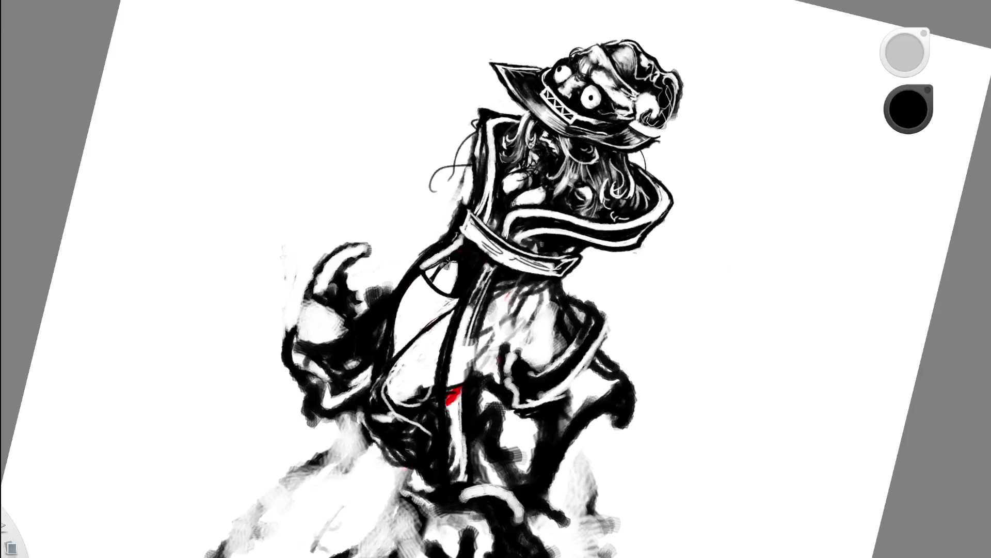
{"action": "key", "text": "space"}
{"action": "left_click_drag", "start_coordinate": [547, 262], "coordinate": [697, 212]}
{"action": "key", "text": "space"}
{"action": "mouse_move", "coordinate": [622, 240]}
{"action": "left_mouse_down"}
{"action": "mouse_move", "coordinate": [530, 246]}
{"action": "mouse_move", "coordinate": [473, 330]}
{"action": "mouse_move", "coordinate": [519, 219]}
{"action": "left_mouse_up"}
{"action": "key", "text": "e"}
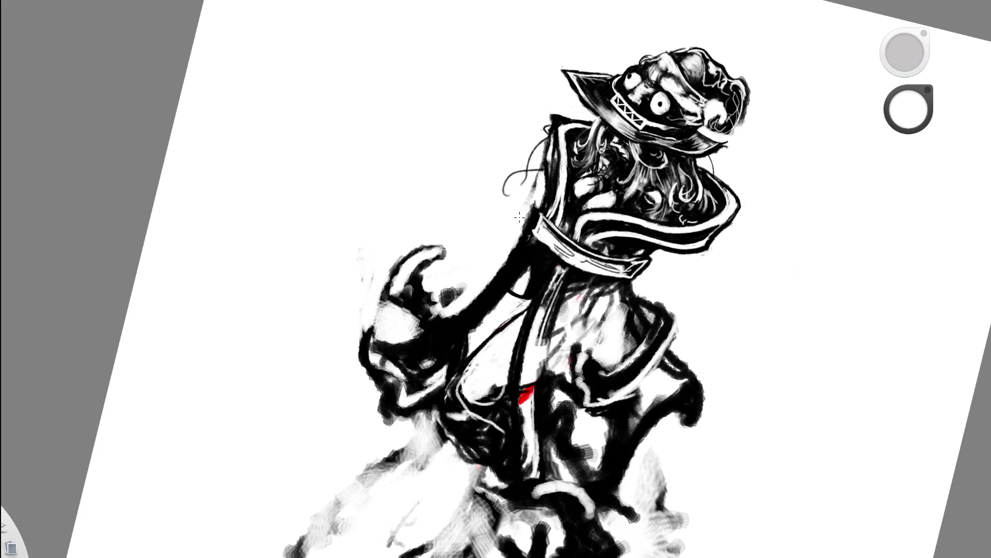
{"action": "key", "text": "space"}
{"action": "left_click_drag", "start_coordinate": [624, 239], "coordinate": [528, 278]}
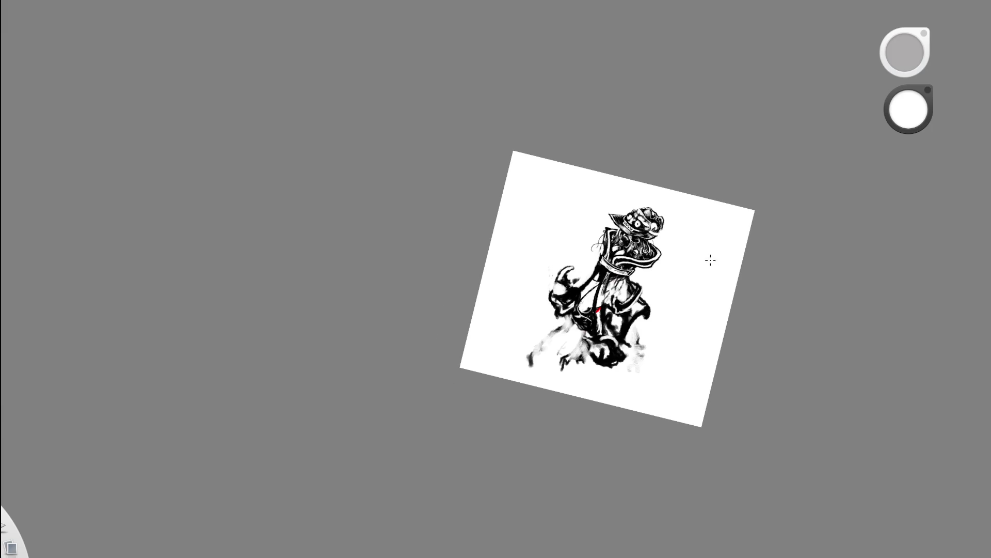
{"action": "key", "text": "space"}
{"action": "left_click_drag", "start_coordinate": [642, 283], "coordinate": [684, 252]}
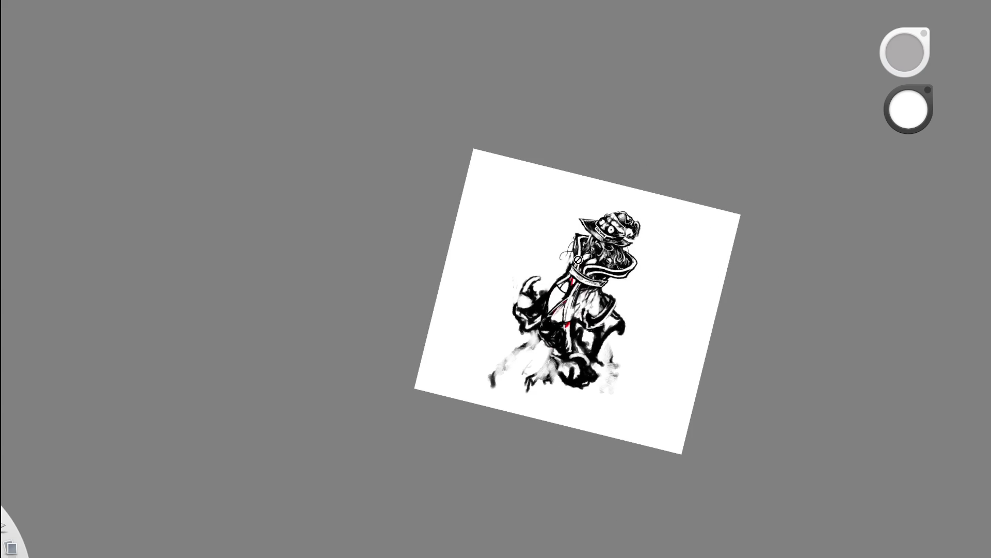
{"action": "scroll", "coordinate": [621, 238], "scroll_direction": "up", "scroll_amount": 3}
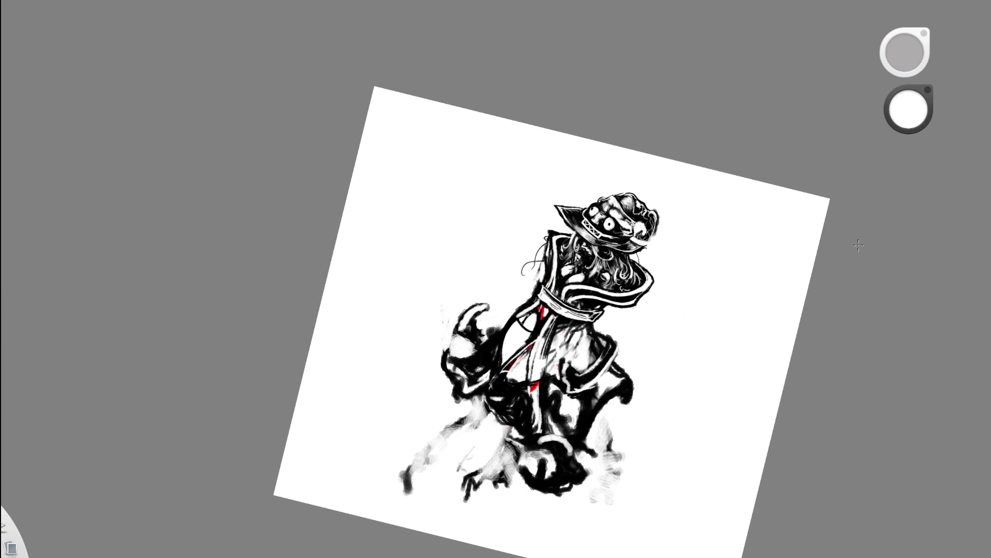
{"action": "scroll", "coordinate": [594, 341], "scroll_direction": "up", "scroll_amount": 3}
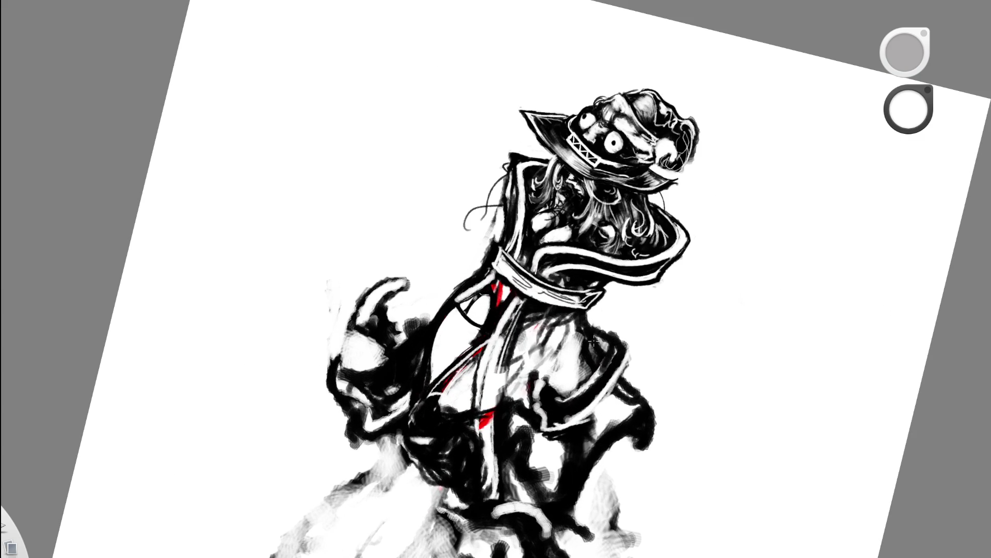
Compare the lower-left black strokes with undo/redo, keep them, and touch up the collar's left edge
{"action": "key", "text": "ctrl+z"}
{"action": "key", "text": "ctrl+y"}
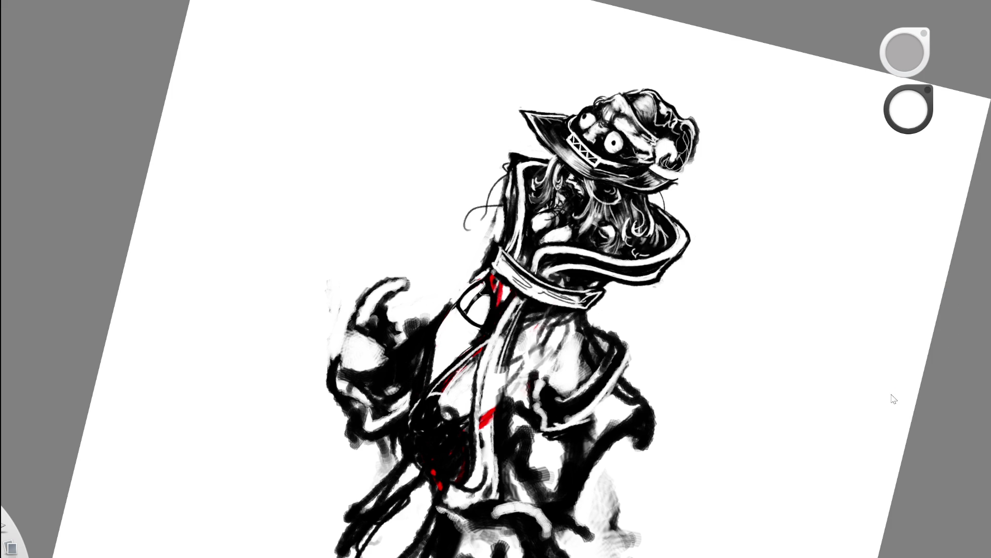
{"action": "key", "text": "ctrl+z"}
{"action": "key", "text": "ctrl+z"}
{"action": "key", "text": "ctrl+y"}
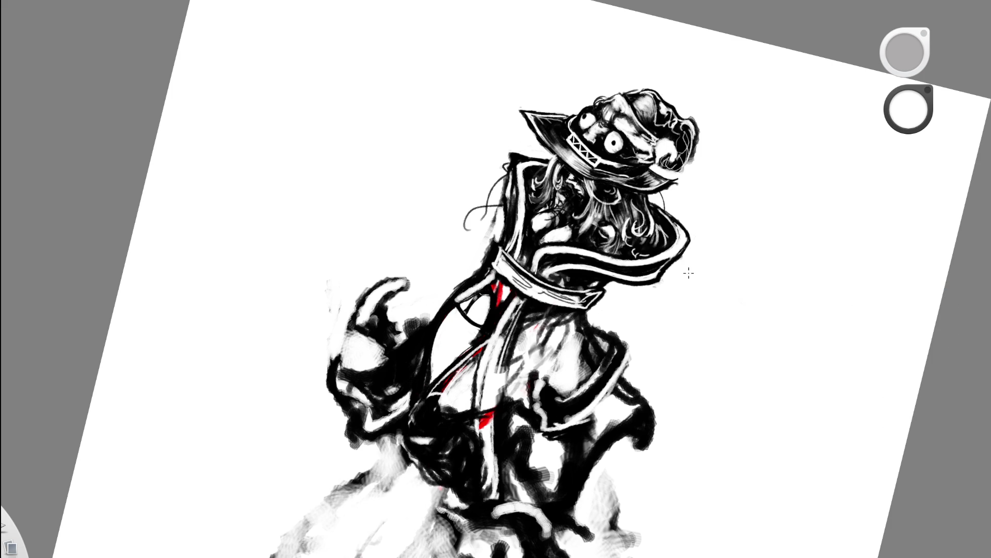
{"action": "key", "text": "e"}
{"action": "left_click", "coordinate": [485, 272]}
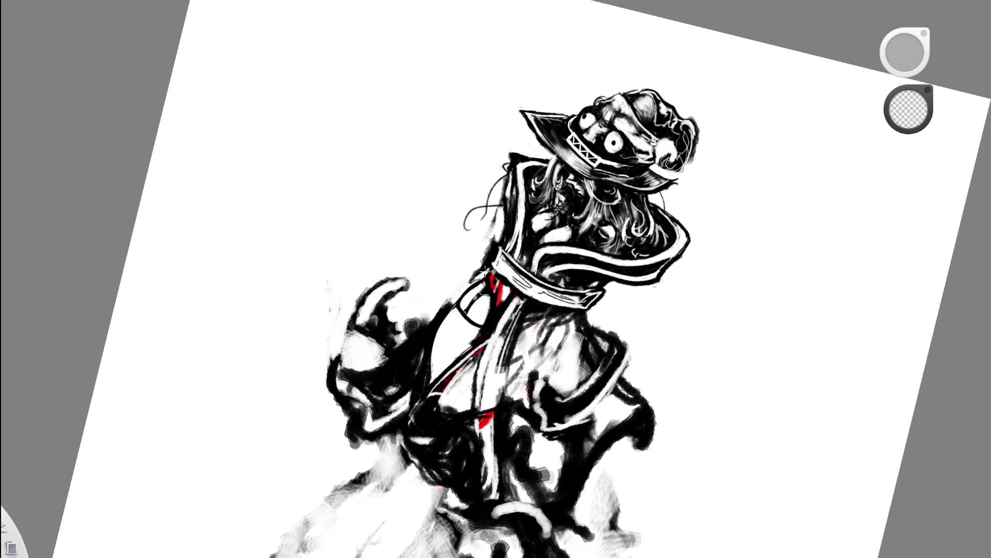
{"action": "scroll", "coordinate": [536, 221], "scroll_direction": "down", "scroll_amount": 3}
{"action": "scroll", "coordinate": [724, 231], "scroll_direction": "down", "scroll_amount": 3}
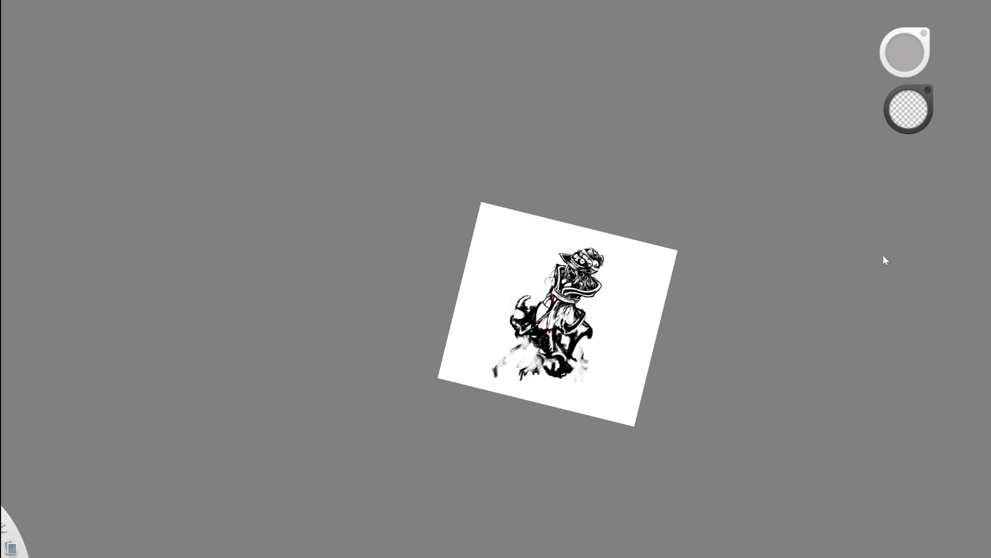
{"action": "scroll", "coordinate": [697, 256], "scroll_direction": "up", "scroll_amount": 5}
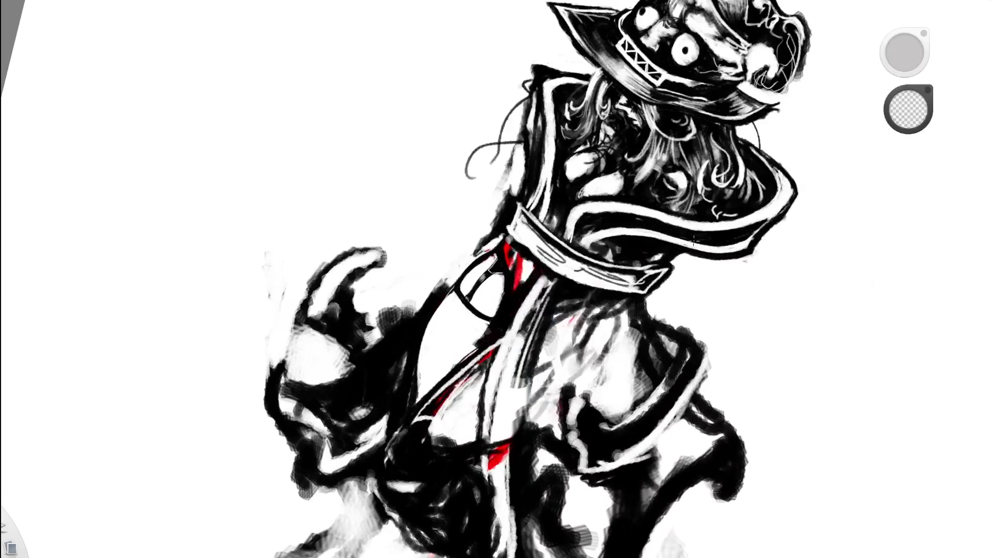
{"action": "scroll", "coordinate": [589, 291], "scroll_direction": "up", "scroll_amount": 1}
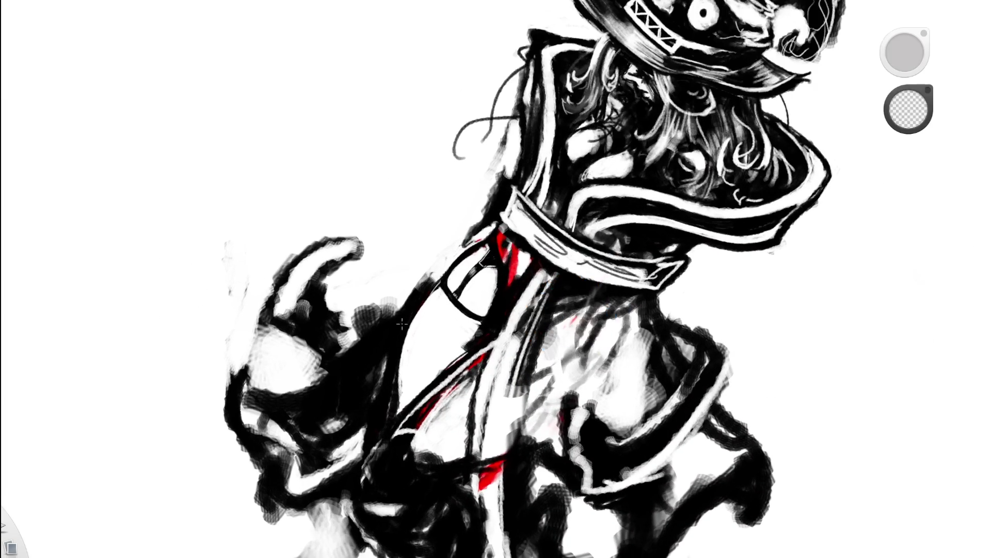
Darken the sleeve's left edge with black strokes
{"action": "key", "text": "e"}
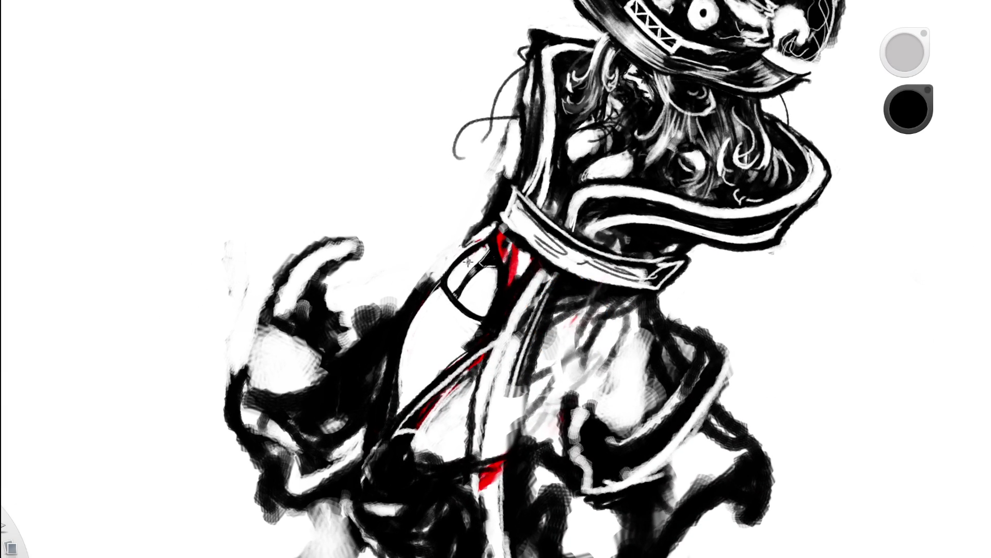
{"action": "mouse_move", "coordinate": [466, 258]}
{"action": "left_mouse_down"}
{"action": "mouse_move", "coordinate": [415, 350]}
{"action": "mouse_move", "coordinate": [384, 380]}
{"action": "mouse_move", "coordinate": [395, 379]}
{"action": "left_mouse_up"}
{"action": "left_click_drag", "start_coordinate": [418, 334], "coordinate": [477, 236]}
{"action": "scroll", "coordinate": [549, 295], "scroll_direction": "down", "scroll_amount": 1}
{"action": "scroll", "coordinate": [549, 294], "scroll_direction": "down", "scroll_amount": 5}
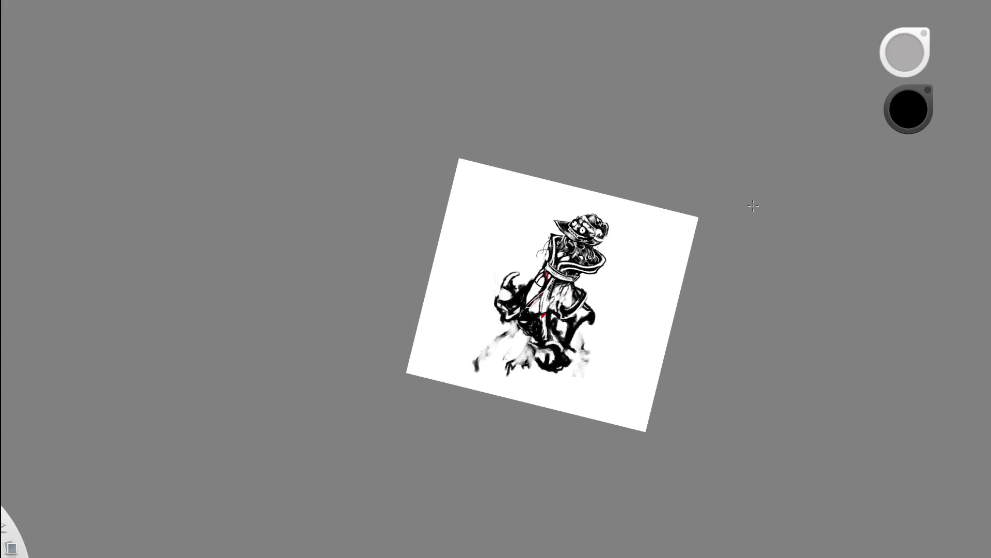
{"action": "scroll", "coordinate": [653, 234], "scroll_direction": "up", "scroll_amount": 4}
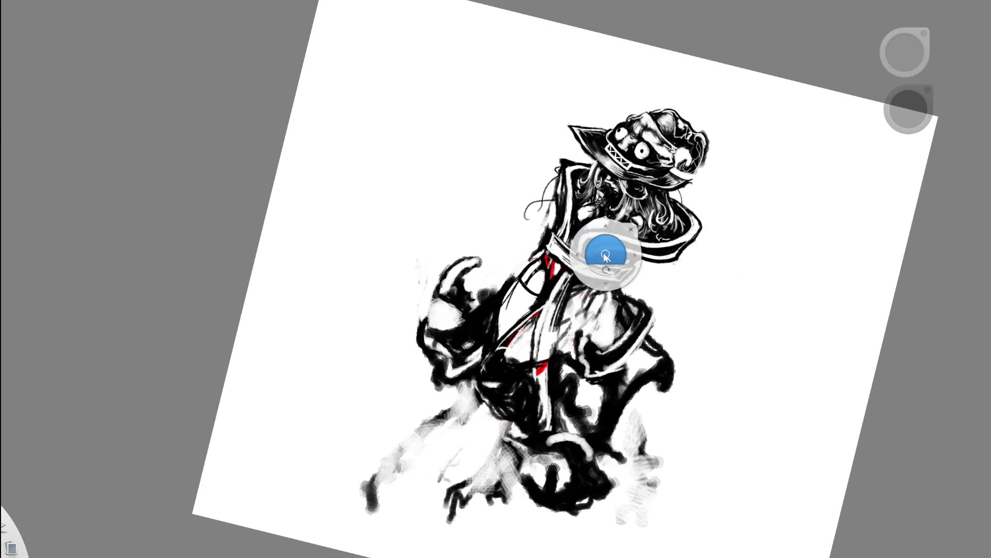
{"action": "scroll", "coordinate": [598, 255], "scroll_direction": "up", "scroll_amount": 2}
Brighten the sleeve's left edge with white strokes
{"action": "left_click", "coordinate": [767, 277], "text": "alt"}
{"action": "left_click_drag", "start_coordinate": [480, 287], "coordinate": [430, 364]}
{"action": "mouse_move", "coordinate": [465, 314]}
{"action": "left_mouse_down"}
{"action": "mouse_move", "coordinate": [434, 364]}
{"action": "mouse_move", "coordinate": [447, 337]}
{"action": "mouse_move", "coordinate": [443, 376]}
{"action": "left_mouse_up"}
{"action": "left_click_drag", "start_coordinate": [448, 341], "coordinate": [439, 374]}
{"action": "left_click_drag", "start_coordinate": [487, 295], "coordinate": [463, 329]}
Add more sampled white along the sleeve edge, then trace it with a thin black line
{"action": "left_click", "coordinate": [695, 276], "text": "alt"}
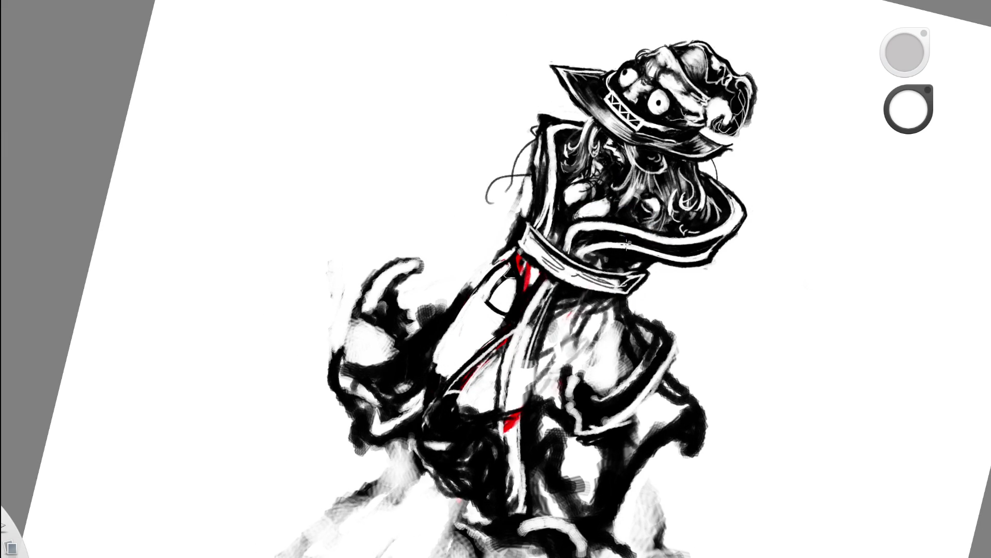
{"action": "mouse_move", "coordinate": [505, 268]}
{"action": "left_mouse_down"}
{"action": "mouse_move", "coordinate": [430, 328]}
{"action": "mouse_move", "coordinate": [423, 358]}
{"action": "mouse_move", "coordinate": [451, 320]}
{"action": "mouse_move", "coordinate": [440, 335]}
{"action": "left_mouse_up"}
{"action": "mouse_move", "coordinate": [480, 282]}
{"action": "left_mouse_down"}
{"action": "mouse_move", "coordinate": [433, 338]}
{"action": "mouse_move", "coordinate": [445, 315]}
{"action": "left_mouse_up"}
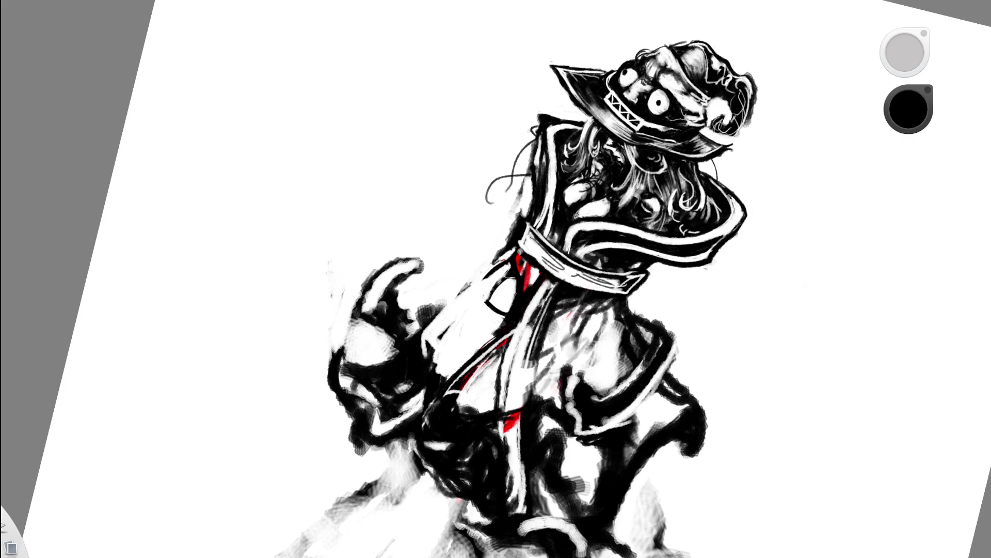
{"action": "left_click_drag", "start_coordinate": [493, 270], "coordinate": [418, 330]}
{"action": "mouse_move", "coordinate": [479, 277]}
{"action": "left_mouse_down"}
{"action": "mouse_move", "coordinate": [434, 348]}
{"action": "mouse_move", "coordinate": [437, 377]}
{"action": "left_mouse_up"}
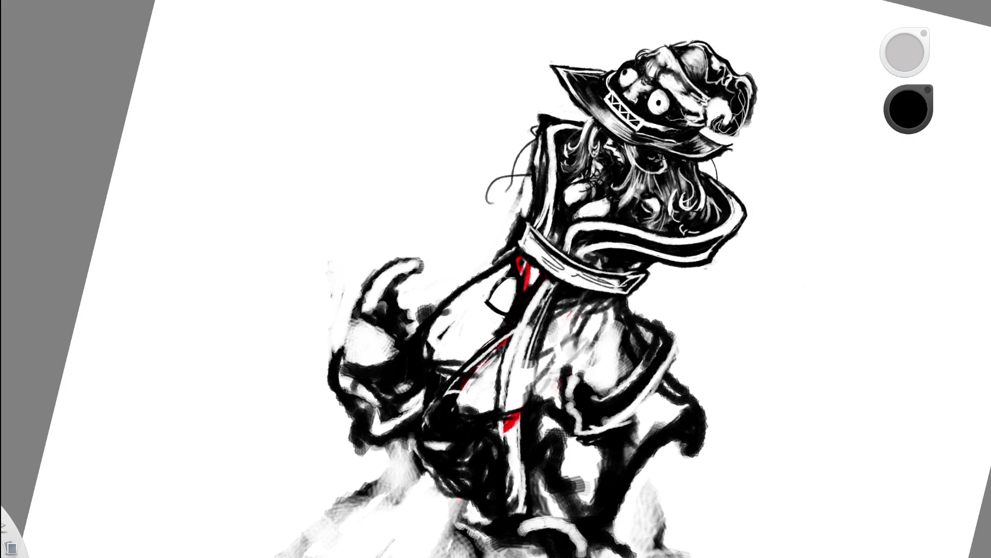
{"action": "scroll", "coordinate": [497, 311], "scroll_direction": "down", "scroll_amount": 5}
{"action": "scroll", "coordinate": [581, 318], "scroll_direction": "down", "scroll_amount": 3}
{"action": "scroll", "coordinate": [705, 295], "scroll_direction": "up", "scroll_amount": 5}
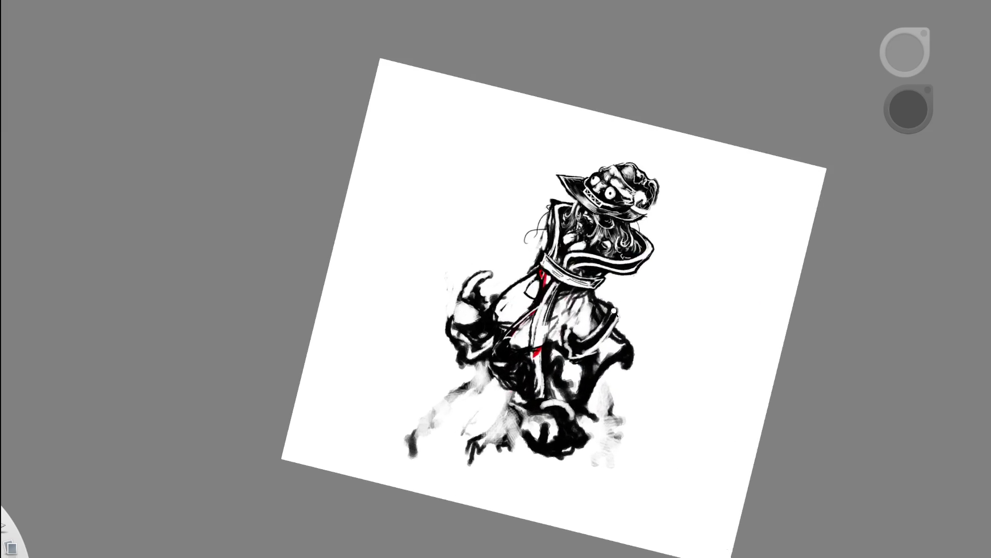
{"action": "scroll", "coordinate": [530, 289], "scroll_direction": "up", "scroll_amount": 2}
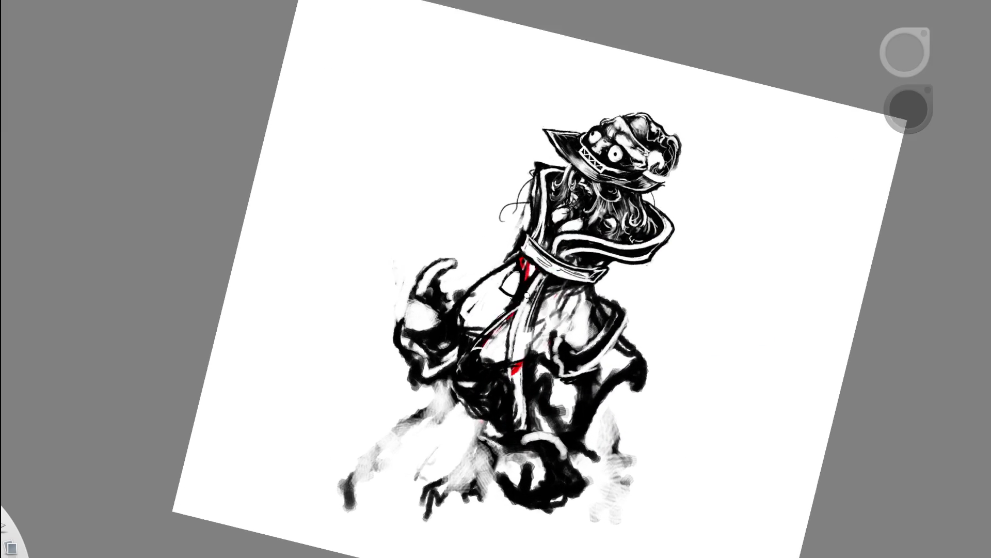
{"action": "scroll", "coordinate": [530, 288], "scroll_direction": "up", "scroll_amount": 3}
Thicken the arm outline and fill beneath it with dark ink beside the red accent
{"action": "mouse_move", "coordinate": [496, 260]}
{"action": "left_mouse_down"}
{"action": "mouse_move", "coordinate": [424, 302]}
{"action": "mouse_move", "coordinate": [431, 291]}
{"action": "mouse_move", "coordinate": [420, 341]}
{"action": "left_mouse_up"}
{"action": "left_click_drag", "start_coordinate": [436, 301], "coordinate": [420, 338]}
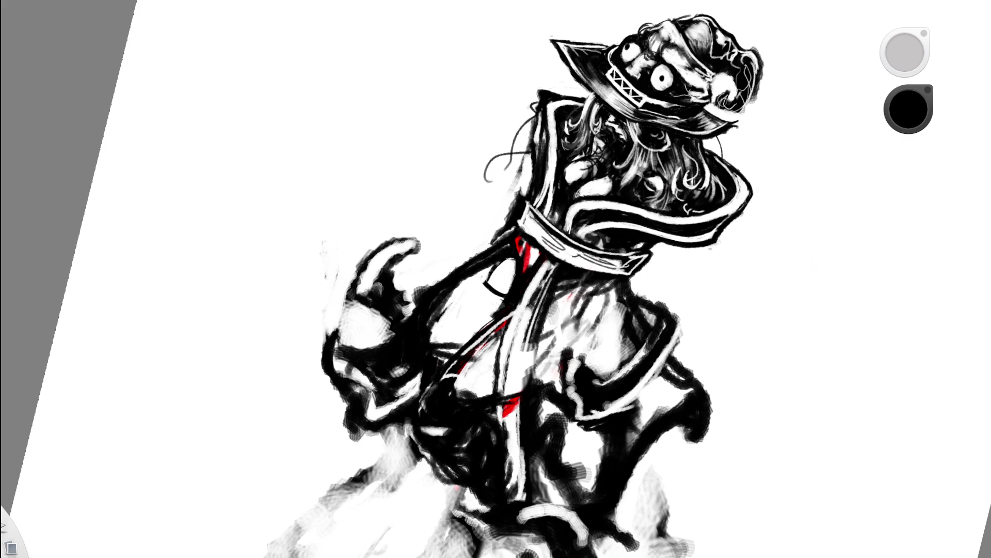
{"action": "scroll", "coordinate": [495, 279], "scroll_direction": "down", "scroll_amount": 5}
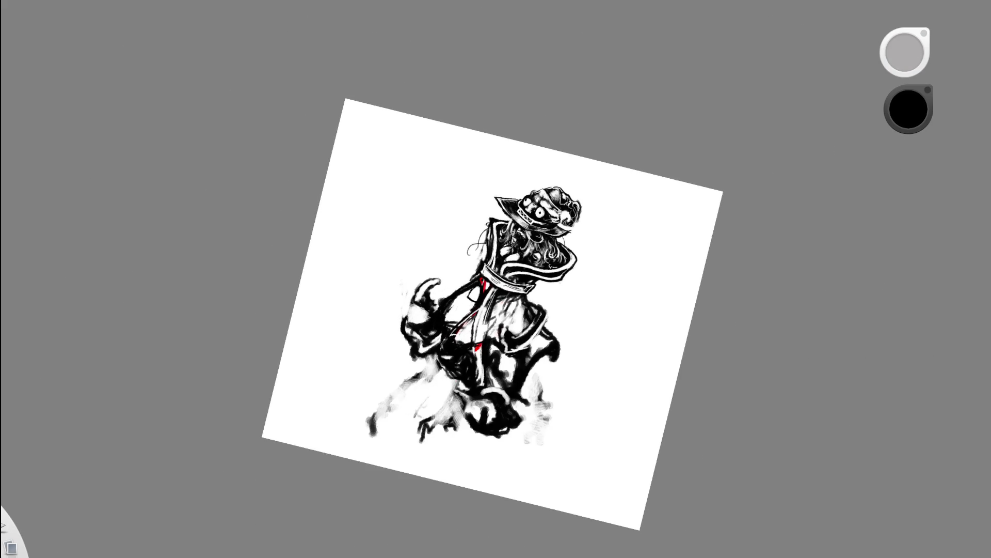
{"action": "scroll", "coordinate": [496, 279], "scroll_direction": "up", "scroll_amount": 4}
Undo test strokes near the arm and fill the gap between arm and shoulder with dark ink
{"action": "key", "text": "ctrl+z"}
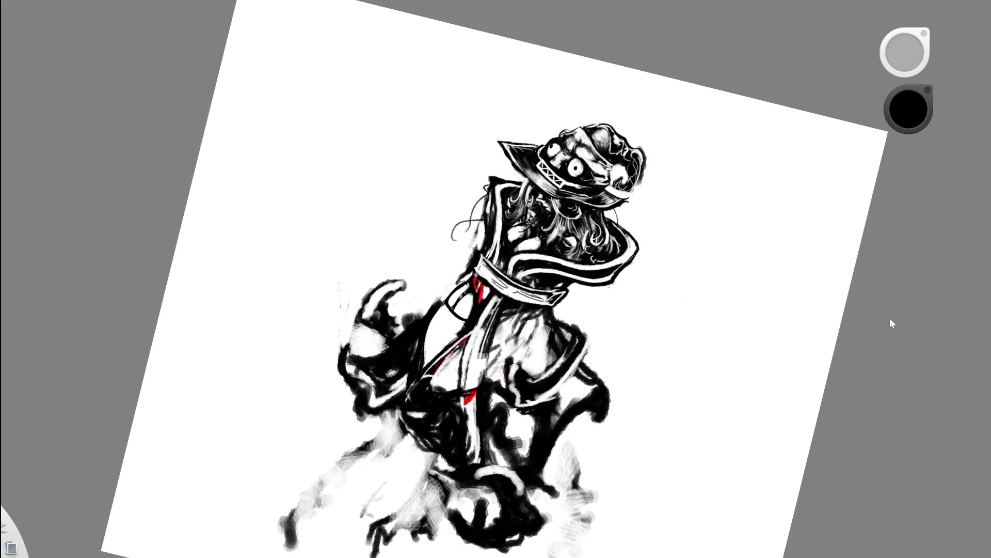
{"action": "key", "text": "ctrl+shift+z"}
{"action": "key", "text": "ctrl+shift+z"}
{"action": "key", "text": "ctrl+z"}
{"action": "scroll", "coordinate": [496, 279], "scroll_direction": "down", "scroll_amount": 3}
{"action": "scroll", "coordinate": [496, 279], "scroll_direction": "up", "scroll_amount": 3}
{"action": "key", "text": "ctrl+z"}
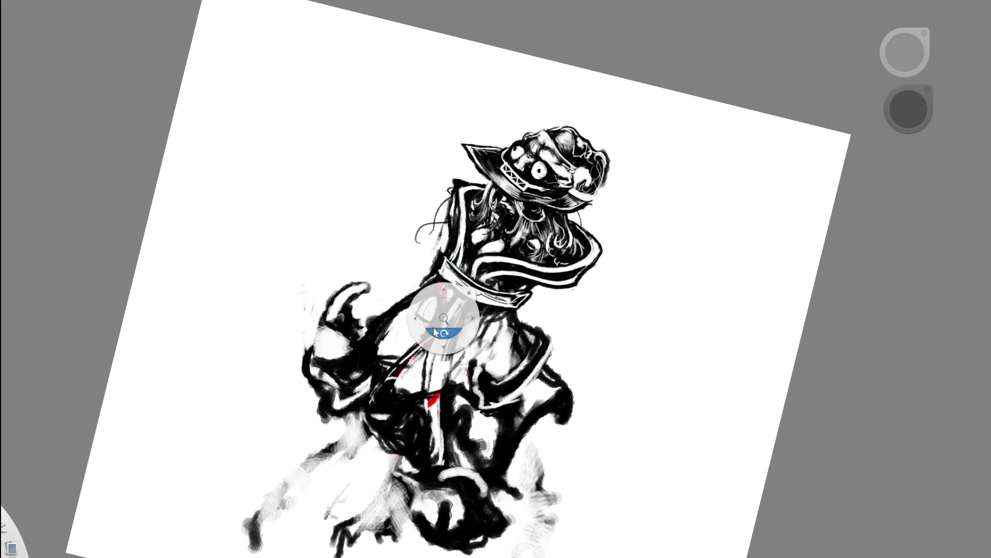
{"action": "scroll", "coordinate": [443, 321], "scroll_direction": "up", "scroll_amount": 2}
{"action": "left_click_drag", "start_coordinate": [364, 324], "coordinate": [426, 276]}
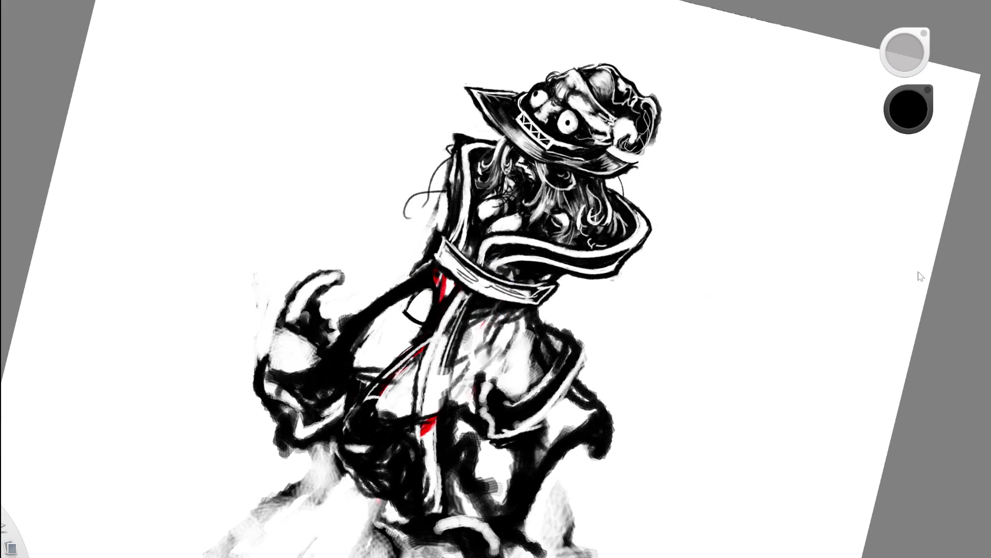
Remove the dark waist stroke after comparing and erase black between arm and body to white
{"action": "mouse_move", "coordinate": [859, 183]}
{"action": "left_mouse_down"}
{"action": "mouse_move", "coordinate": [686, 267]}
{"action": "mouse_move", "coordinate": [559, 310]}
{"action": "left_mouse_up"}
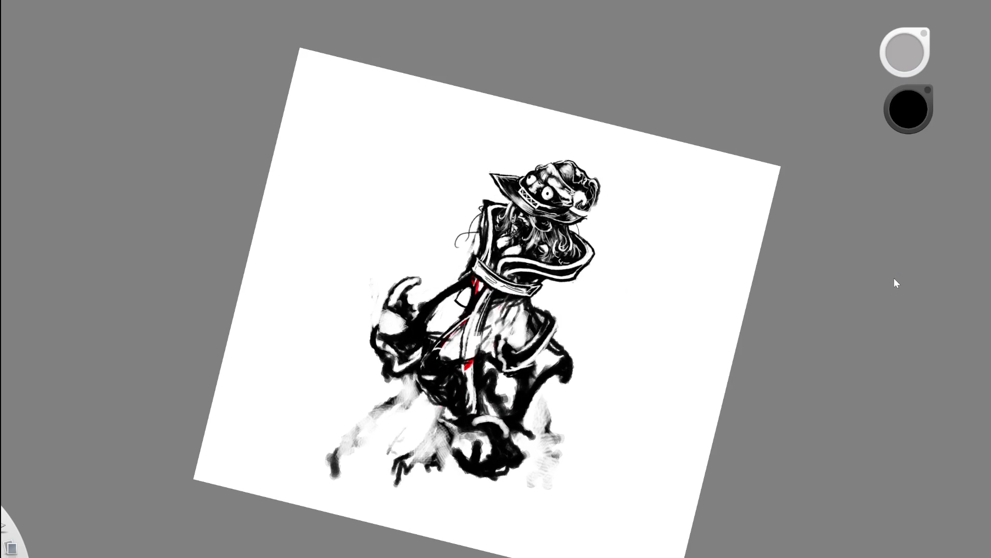
{"action": "key", "text": "space"}
{"action": "left_click_drag", "start_coordinate": [515, 339], "coordinate": [552, 304]}
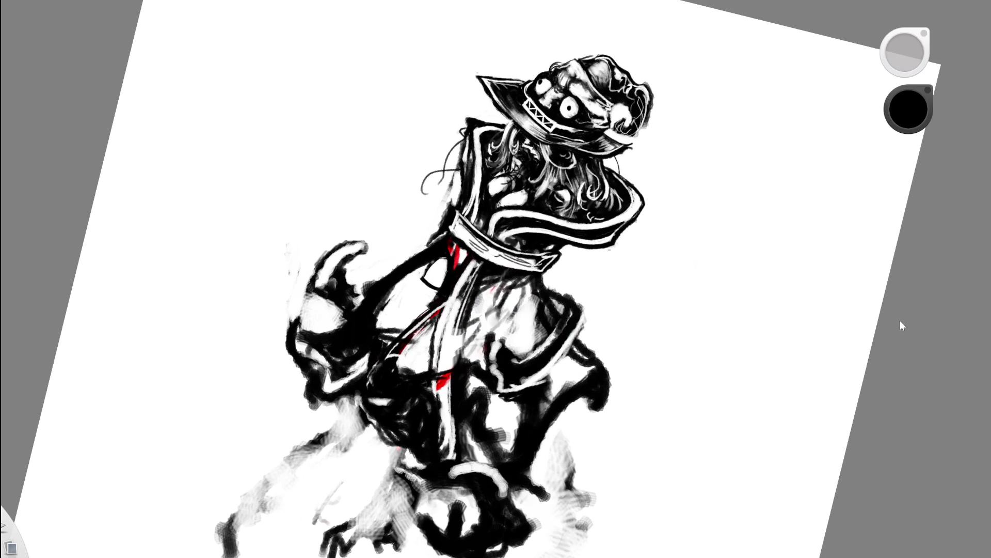
{"action": "key", "text": "ctrl+z"}
{"action": "key", "text": "ctrl+y"}
{"action": "key", "text": "ctrl+z"}
{"action": "key", "text": "c"}
{"action": "left_click_drag", "start_coordinate": [395, 282], "coordinate": [430, 262]}
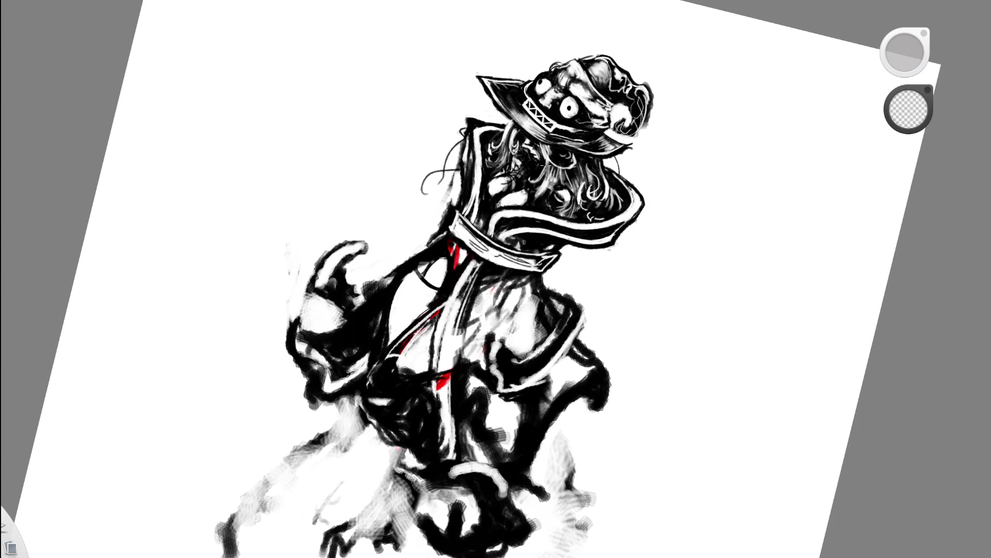
Paint a dark stroke slanting down-left across the torso
{"action": "left_click", "coordinate": [572, 300]}
{"action": "left_click_drag", "start_coordinate": [573, 300], "coordinate": [359, 308]}
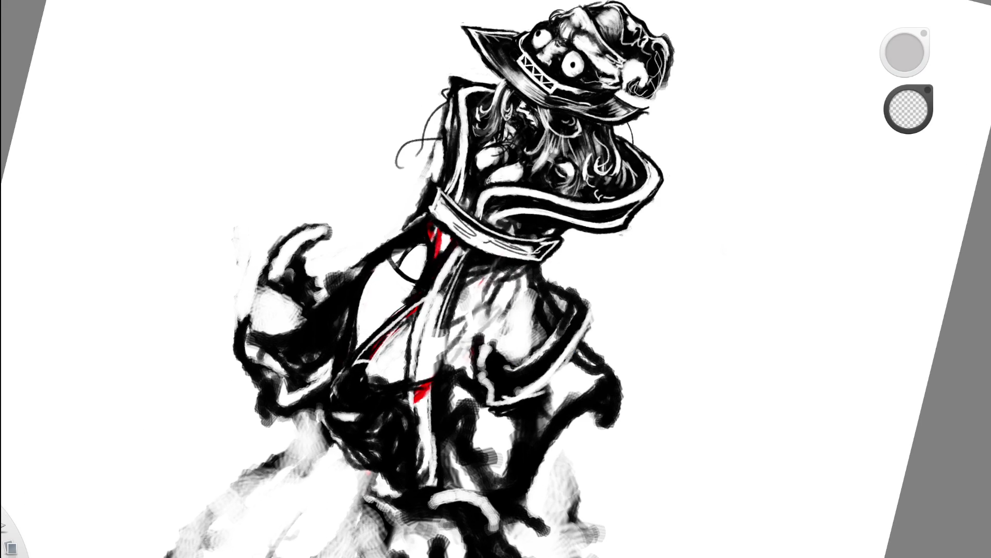
{"action": "left_click", "coordinate": [909, 110]}
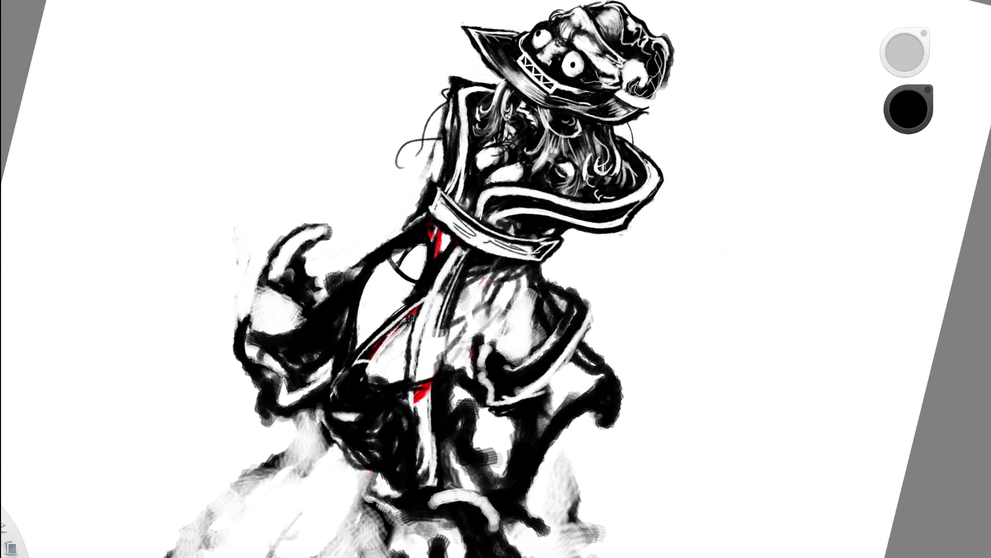
{"action": "mouse_move", "coordinate": [415, 298]}
{"action": "left_mouse_down"}
{"action": "mouse_move", "coordinate": [360, 383]}
{"action": "mouse_move", "coordinate": [383, 394]}
{"action": "left_mouse_up"}
Erase stray red and dark marks on the torso, then lay fresh dark strokes there
{"action": "left_click", "coordinate": [909, 109]}
{"action": "mouse_move", "coordinate": [400, 298]}
{"action": "left_mouse_down"}
{"action": "mouse_move", "coordinate": [361, 369]}
{"action": "mouse_move", "coordinate": [364, 358]}
{"action": "left_mouse_up"}
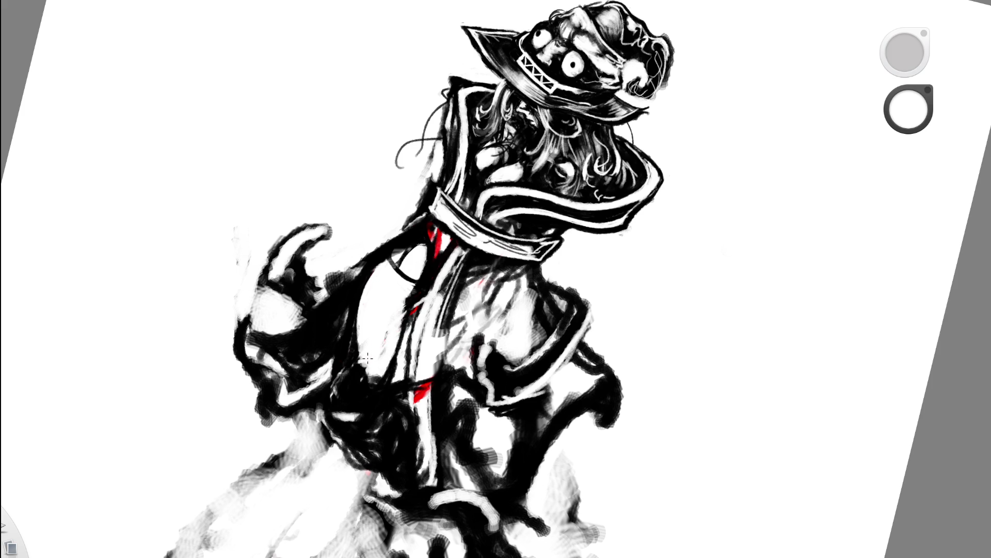
{"action": "mouse_move", "coordinate": [408, 289]}
{"action": "left_mouse_down"}
{"action": "mouse_move", "coordinate": [411, 345]}
{"action": "mouse_move", "coordinate": [432, 271]}
{"action": "left_mouse_up"}
{"action": "left_click_drag", "start_coordinate": [423, 306], "coordinate": [387, 360]}
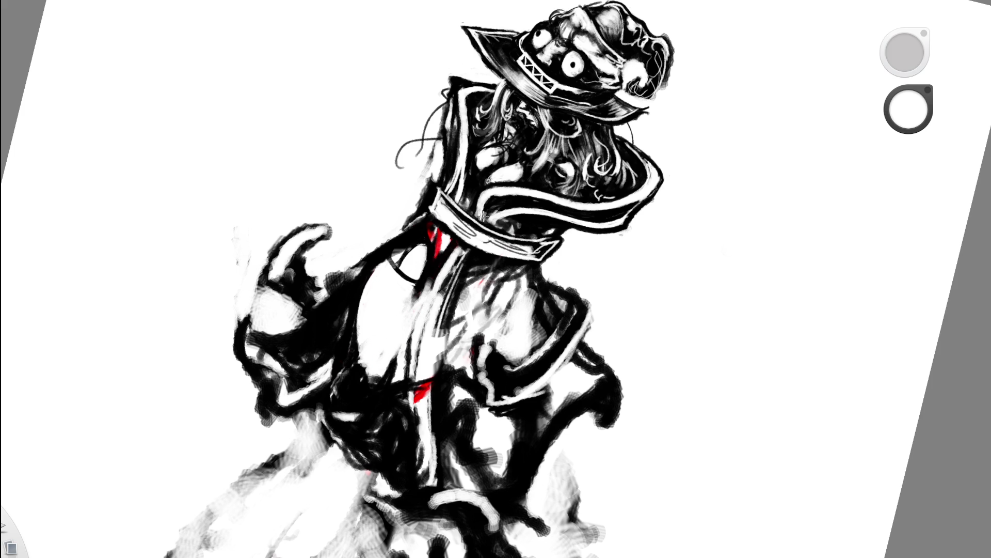
{"action": "key", "text": "e"}
{"action": "mouse_move", "coordinate": [431, 279]}
{"action": "left_mouse_down"}
{"action": "mouse_move", "coordinate": [404, 383]}
{"action": "mouse_move", "coordinate": [467, 215]}
{"action": "left_mouse_up"}
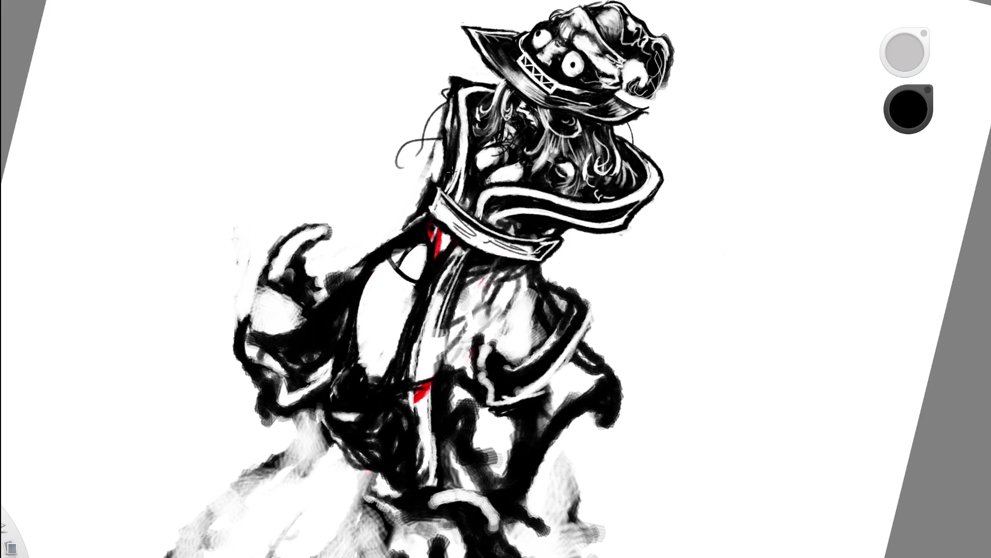
Carve a white curve above the loop near the collar
{"action": "key", "text": "space"}
{"action": "left_click_drag", "start_coordinate": [594, 248], "coordinate": [660, 247]}
{"action": "key", "text": "e"}
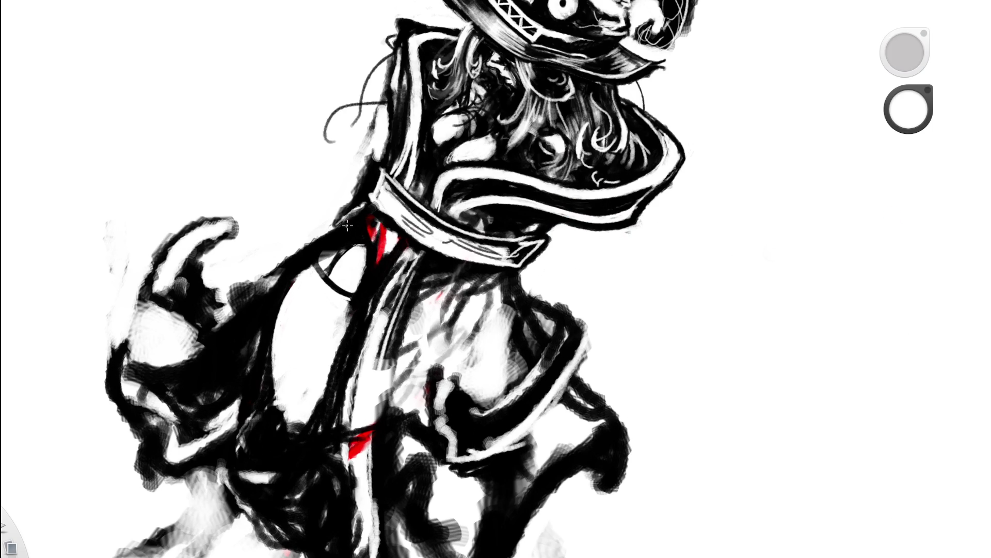
{"action": "mouse_move", "coordinate": [319, 256]}
{"action": "left_mouse_down"}
{"action": "mouse_move", "coordinate": [346, 219]}
{"action": "mouse_move", "coordinate": [373, 217]}
{"action": "mouse_move", "coordinate": [325, 264]}
{"action": "mouse_move", "coordinate": [384, 221]}
{"action": "left_mouse_up"}
{"action": "key", "text": "space"}
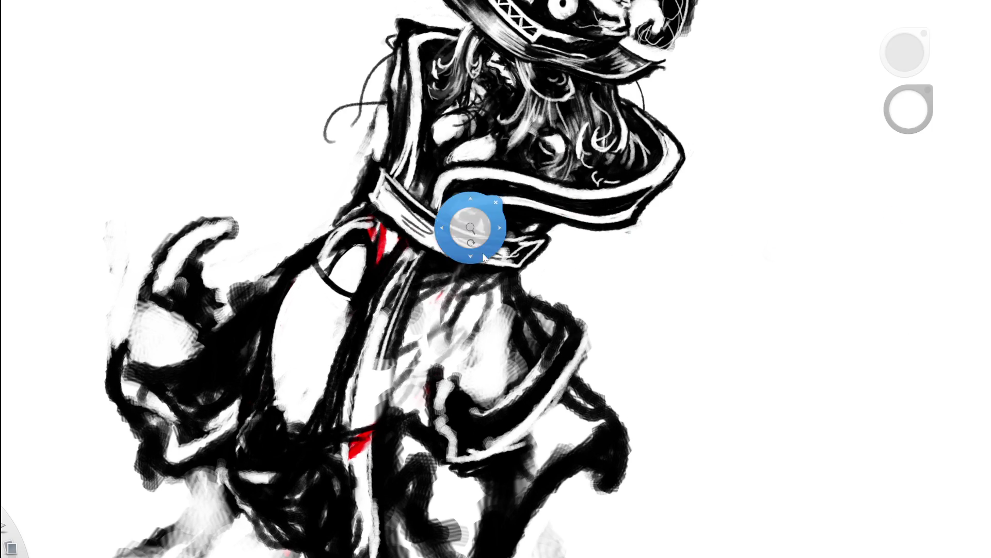
{"action": "left_click_drag", "start_coordinate": [472, 225], "coordinate": [368, 256]}
{"action": "key", "text": "space"}
{"action": "left_click_drag", "start_coordinate": [491, 277], "coordinate": [434, 217]}
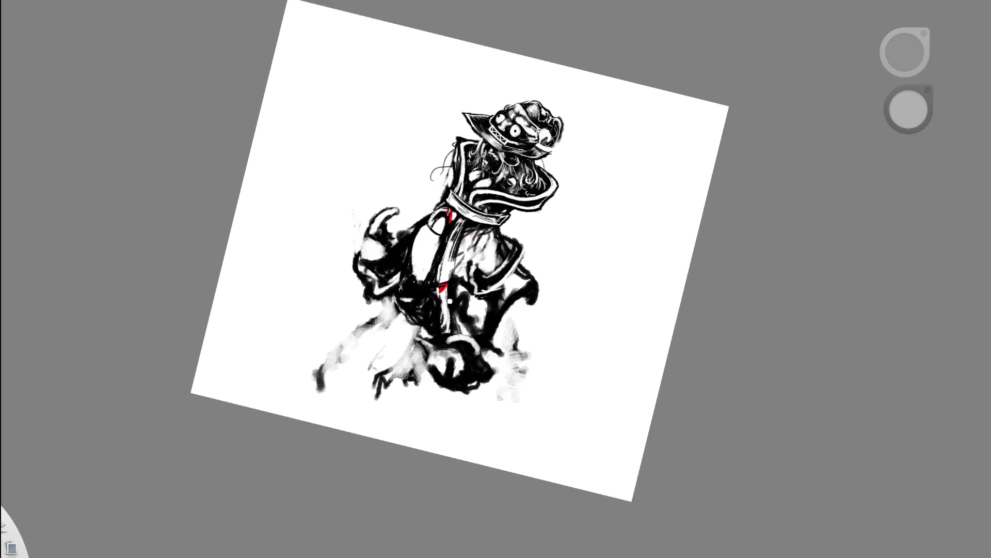
Lighten a dark body patch and paint dark vertical leg strokes below the torso
{"action": "left_click_drag", "start_coordinate": [415, 271], "coordinate": [419, 336]}
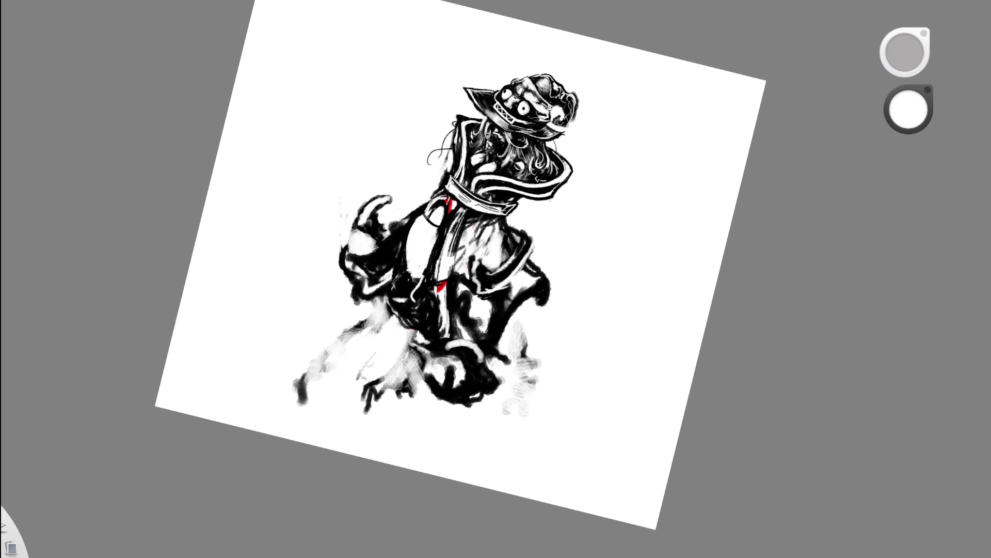
{"action": "key", "text": "x"}
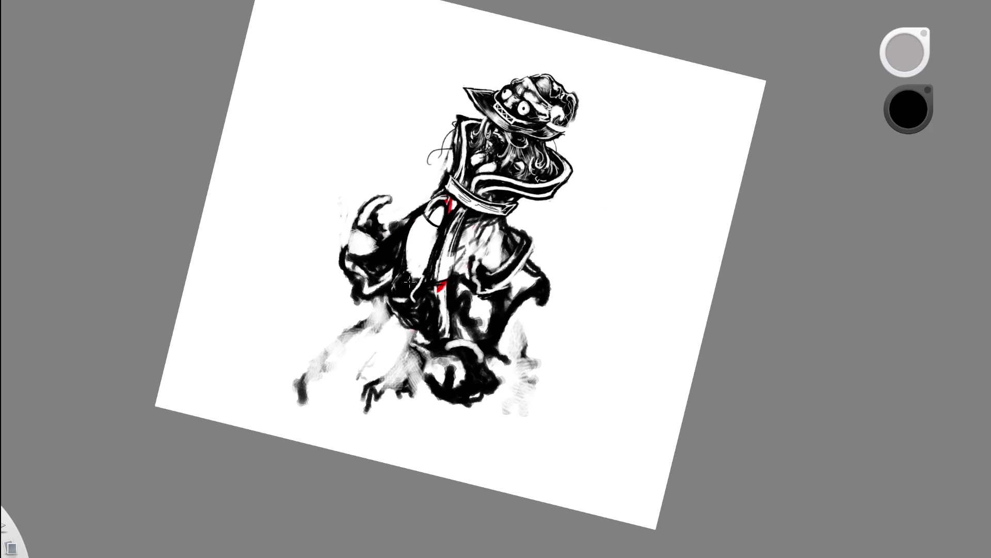
{"action": "mouse_move", "coordinate": [395, 270]}
{"action": "left_mouse_down"}
{"action": "mouse_move", "coordinate": [391, 318]}
{"action": "mouse_move", "coordinate": [418, 403]}
{"action": "mouse_move", "coordinate": [414, 328]}
{"action": "mouse_move", "coordinate": [418, 450]}
{"action": "mouse_move", "coordinate": [427, 403]}
{"action": "mouse_move", "coordinate": [412, 343]}
{"action": "mouse_move", "coordinate": [452, 456]}
{"action": "left_mouse_up"}
{"action": "key", "text": "space"}
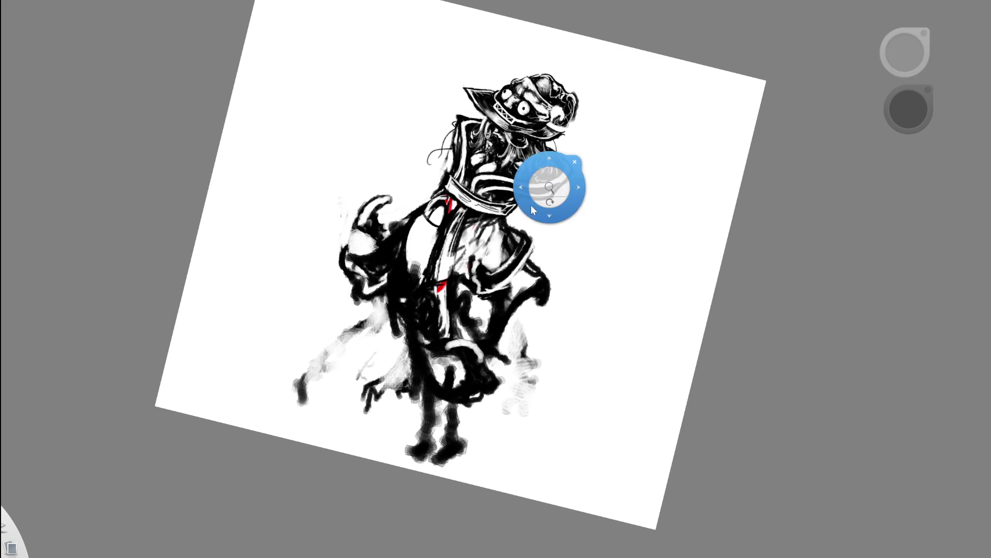
{"action": "left_click_drag", "start_coordinate": [548, 191], "coordinate": [542, 205]}
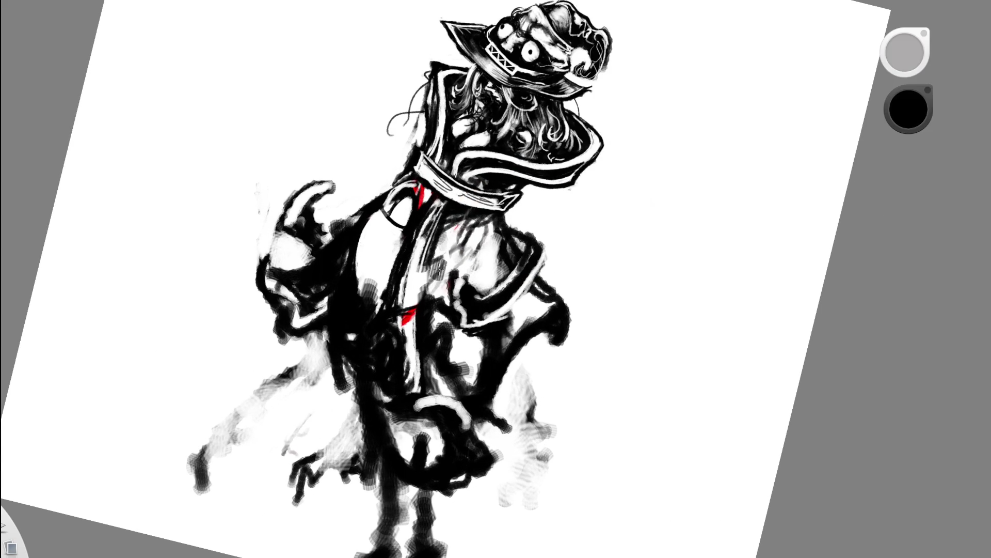
Brush a white line down the torso, redrawing it once
{"action": "key", "text": "x"}
{"action": "left_click_drag", "start_coordinate": [366, 280], "coordinate": [377, 383]}
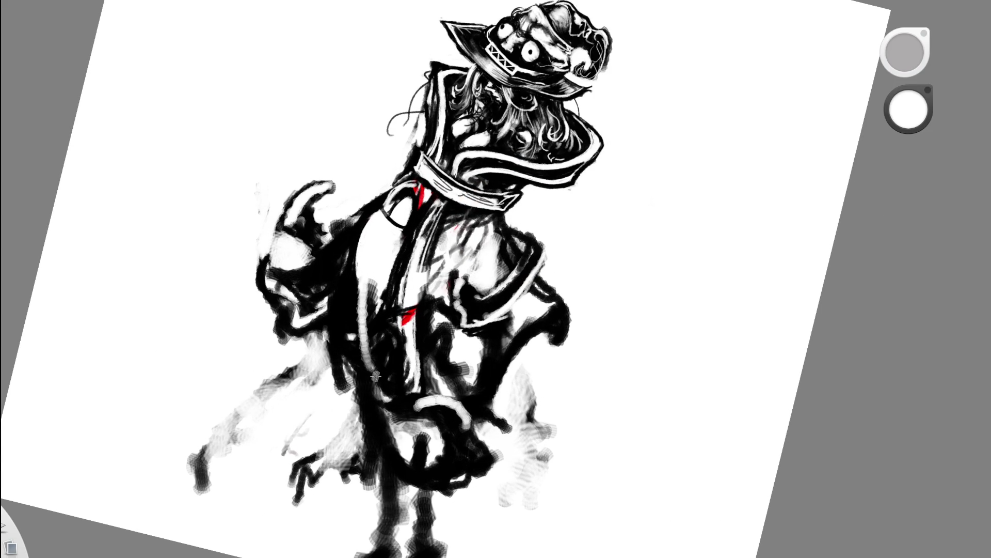
{"action": "key", "text": "ctrl+z"}
{"action": "mouse_move", "coordinate": [358, 279]}
{"action": "left_mouse_down"}
{"action": "mouse_move", "coordinate": [372, 351]}
{"action": "mouse_move", "coordinate": [364, 359]}
{"action": "left_mouse_up"}
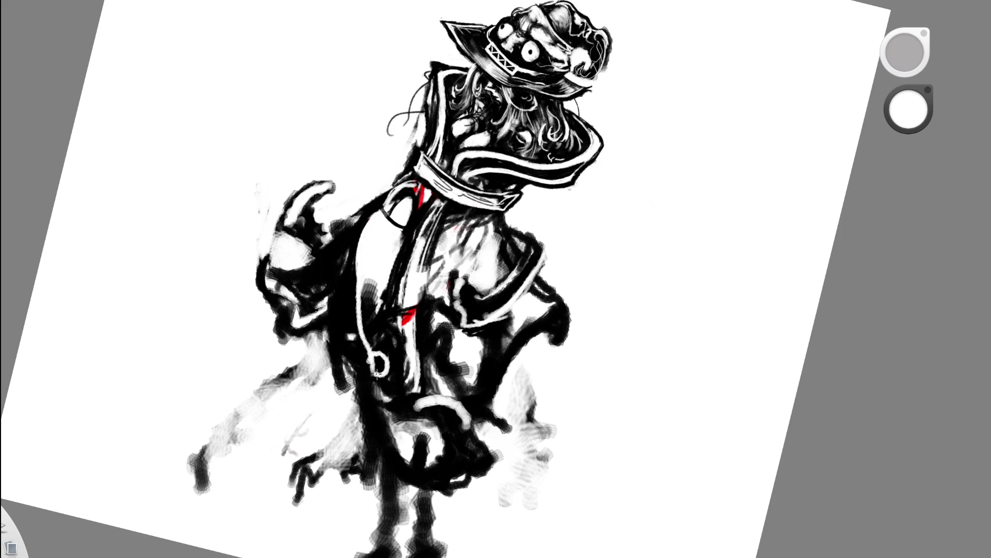
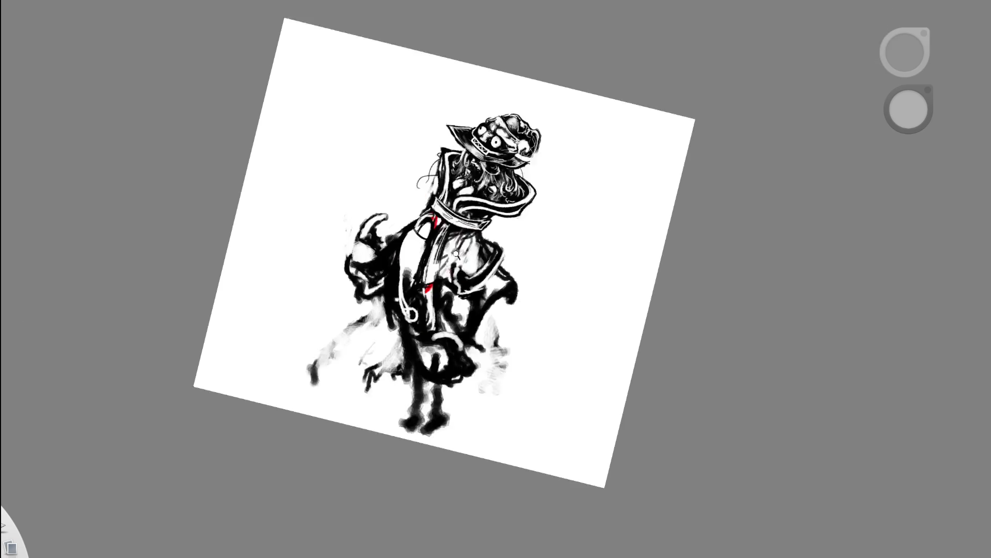
Sketch red loops down the torso and erase the stray strokes near the upper circle
{"action": "left_click_drag", "start_coordinate": [429, 313], "coordinate": [419, 264]}
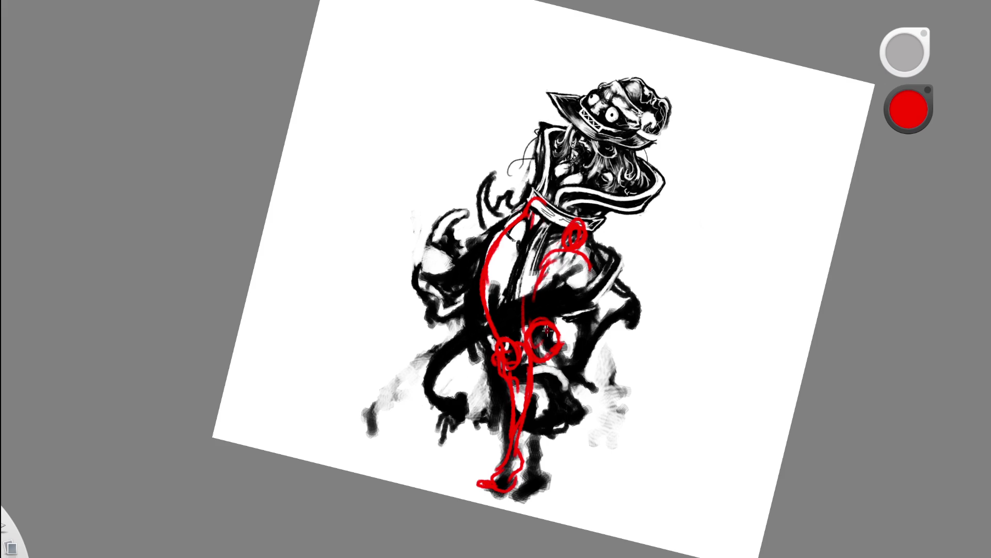
{"action": "left_click_drag", "start_coordinate": [593, 247], "coordinate": [565, 326]}
{"action": "left_click_drag", "start_coordinate": [570, 279], "coordinate": [538, 353]}
{"action": "left_click_drag", "start_coordinate": [588, 257], "coordinate": [552, 348]}
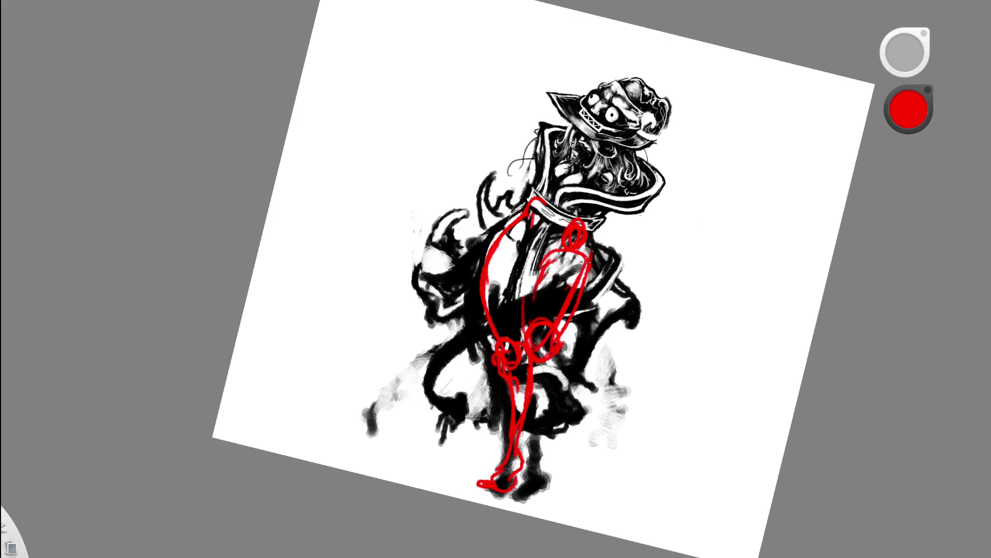
{"action": "left_click_drag", "start_coordinate": [570, 268], "coordinate": [593, 237]}
{"action": "mouse_move", "coordinate": [551, 284]}
{"action": "left_mouse_down"}
{"action": "mouse_move", "coordinate": [532, 310]}
{"action": "mouse_move", "coordinate": [588, 251]}
{"action": "left_mouse_up"}
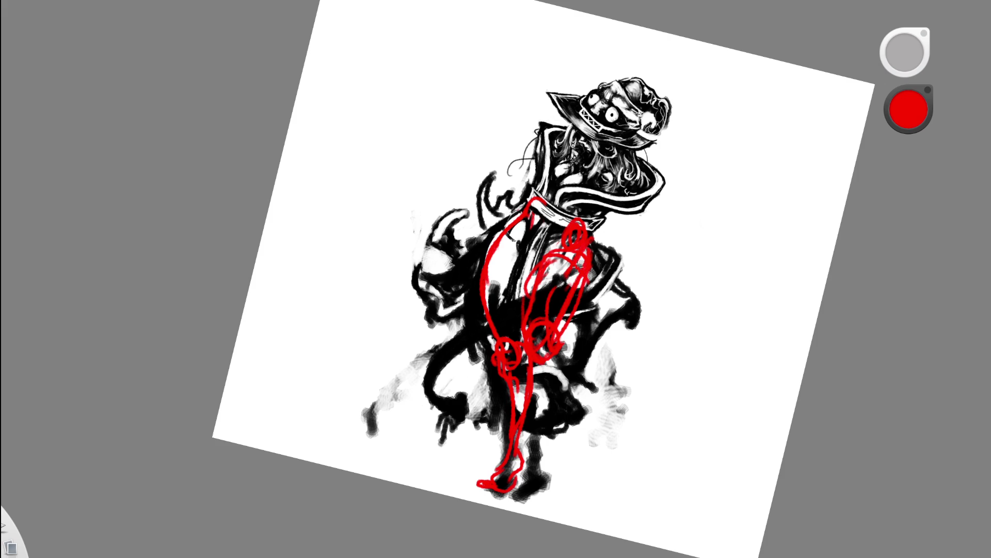
{"action": "key", "text": "e"}
{"action": "mouse_move", "coordinate": [589, 257]}
{"action": "left_mouse_down"}
{"action": "mouse_move", "coordinate": [582, 223]}
{"action": "mouse_move", "coordinate": [586, 285]}
{"action": "left_mouse_up"}
{"action": "key", "text": "e"}
Extend and thicken the right red loop, cleaning the lower torso with the eraser
{"action": "left_click_drag", "start_coordinate": [577, 233], "coordinate": [561, 306]}
{"action": "mouse_move", "coordinate": [571, 244]}
{"action": "left_mouse_down"}
{"action": "mouse_move", "coordinate": [572, 293]}
{"action": "mouse_move", "coordinate": [576, 265]}
{"action": "left_mouse_up"}
{"action": "key", "text": "e"}
{"action": "mouse_move", "coordinate": [562, 337]}
{"action": "left_mouse_down"}
{"action": "mouse_move", "coordinate": [566, 295]}
{"action": "mouse_move", "coordinate": [564, 330]}
{"action": "left_mouse_up"}
{"action": "key", "text": "e"}
Fill the right torso with solid red and tidy its left edge
{"action": "mouse_move", "coordinate": [574, 257]}
{"action": "left_mouse_down"}
{"action": "mouse_move", "coordinate": [562, 340]}
{"action": "mouse_move", "coordinate": [551, 278]}
{"action": "mouse_move", "coordinate": [543, 333]}
{"action": "left_mouse_up"}
{"action": "left_click_drag", "start_coordinate": [543, 263], "coordinate": [543, 338]}
{"action": "key", "text": "e"}
{"action": "mouse_move", "coordinate": [535, 287]}
{"action": "left_mouse_down"}
{"action": "mouse_move", "coordinate": [530, 372]}
{"action": "mouse_move", "coordinate": [536, 212]}
{"action": "mouse_move", "coordinate": [531, 260]}
{"action": "left_mouse_up"}
{"action": "key", "text": "e"}
{"action": "key", "text": "e"}
{"action": "key", "text": "e"}
{"action": "mouse_move", "coordinate": [521, 344]}
{"action": "left_mouse_down"}
{"action": "mouse_move", "coordinate": [531, 240]}
{"action": "mouse_move", "coordinate": [496, 279]}
{"action": "mouse_move", "coordinate": [526, 220]}
{"action": "mouse_move", "coordinate": [507, 345]}
{"action": "left_mouse_up"}
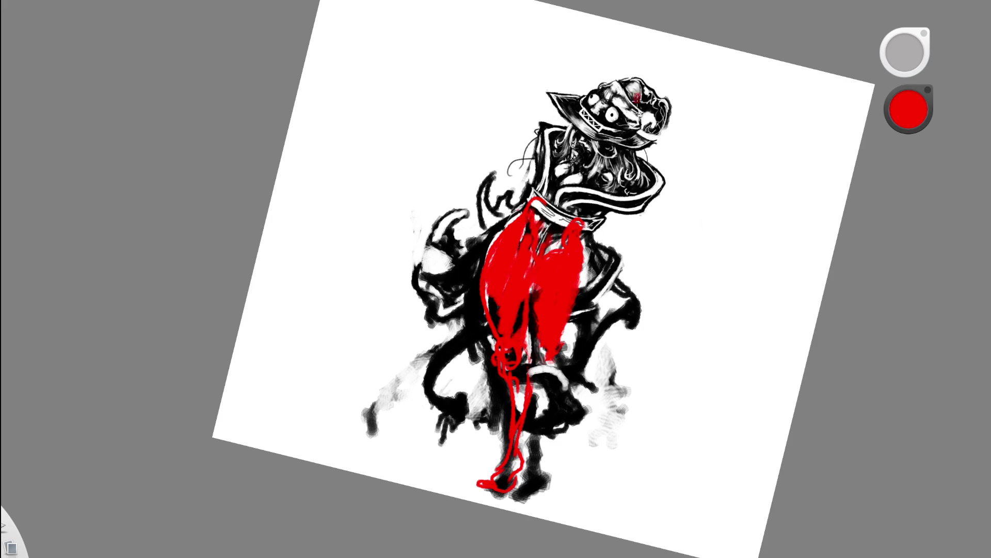
{"action": "scroll", "coordinate": [497, 248], "scroll_direction": "down", "scroll_amount": 5}
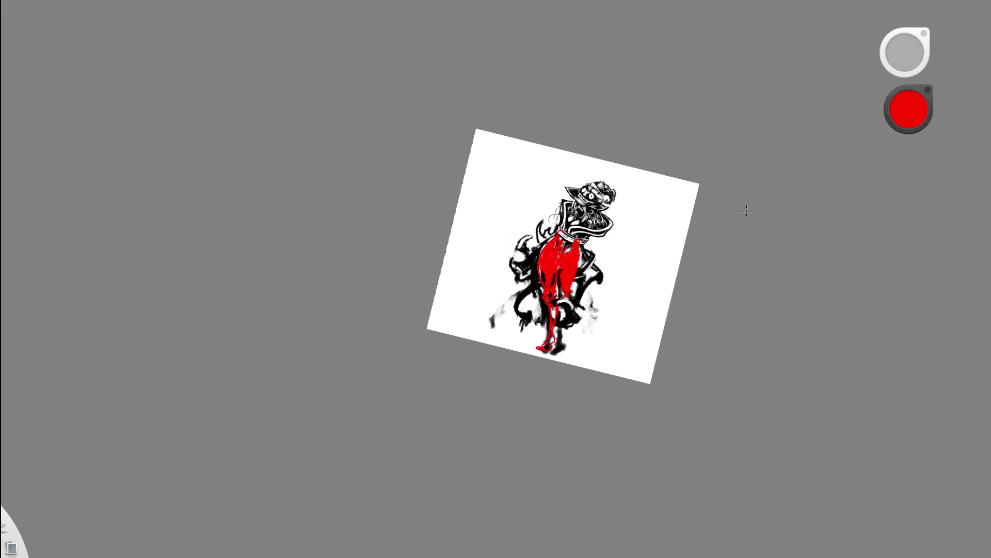
{"action": "scroll", "coordinate": [550, 289], "scroll_direction": "up", "scroll_amount": 5}
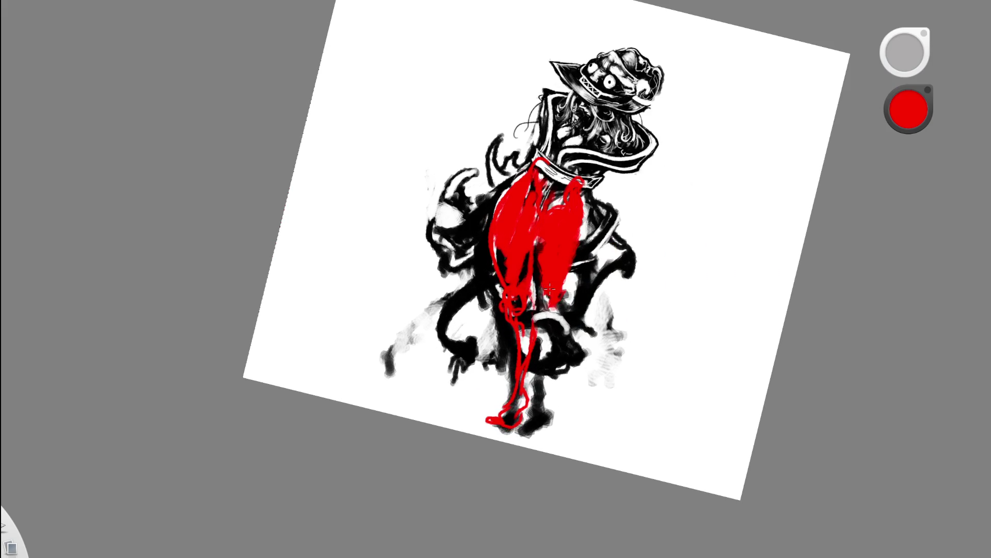
Paint the right leg red down to the foot and compare the transparency with undo/redo
{"action": "mouse_move", "coordinate": [556, 291]}
{"action": "left_mouse_down"}
{"action": "mouse_move", "coordinate": [530, 420]}
{"action": "mouse_move", "coordinate": [547, 383]}
{"action": "left_mouse_up"}
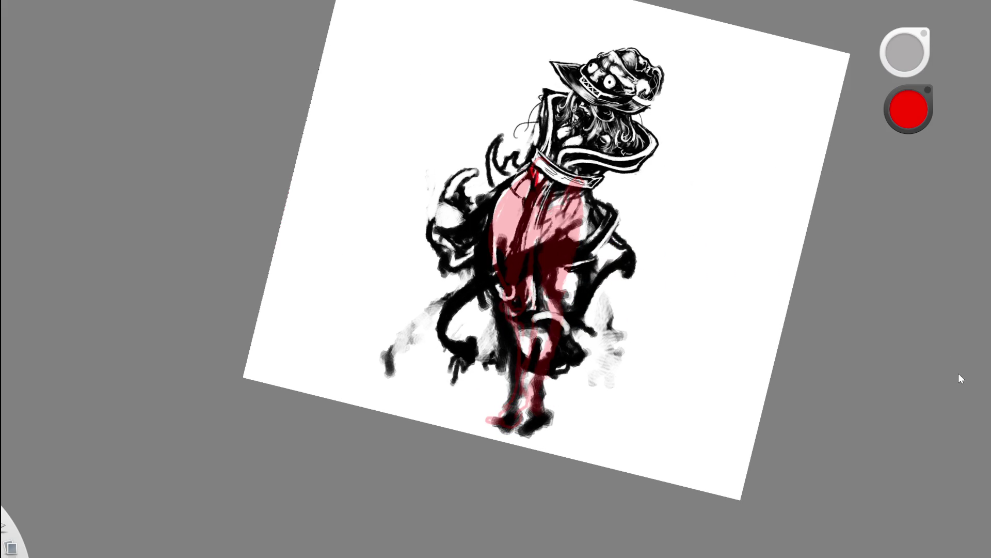
{"action": "key", "text": "ctrl+z"}
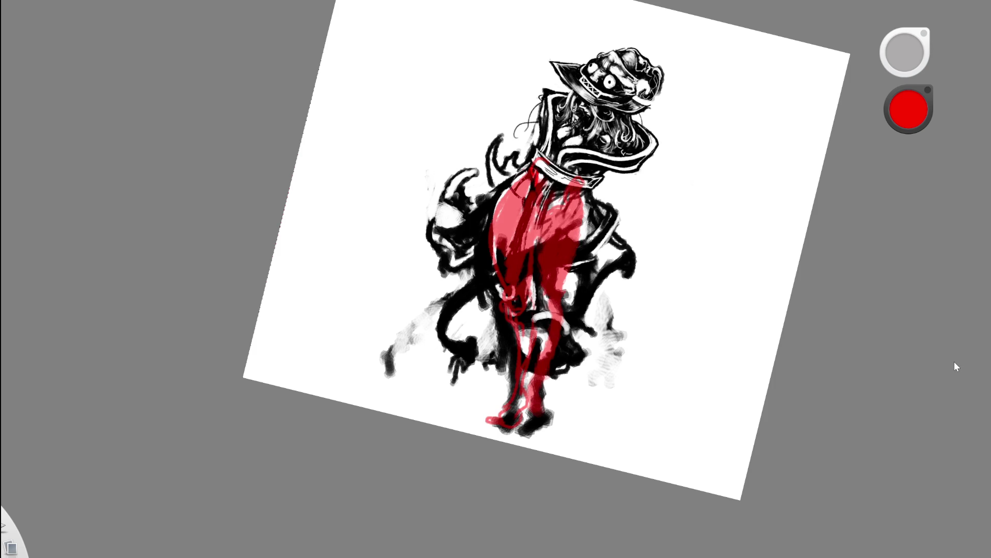
{"action": "key", "text": "space"}
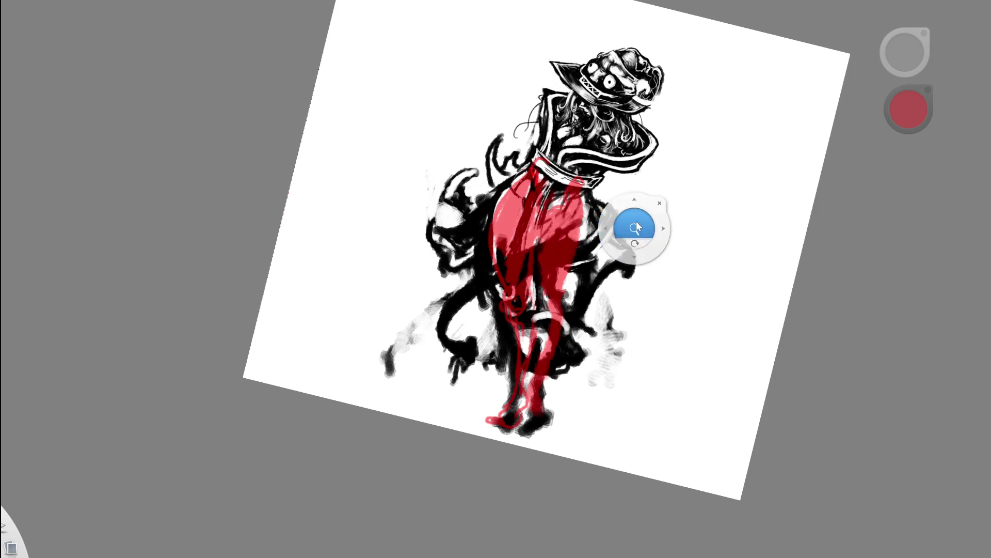
{"action": "left_click_drag", "start_coordinate": [614, 247], "coordinate": [912, 390]}
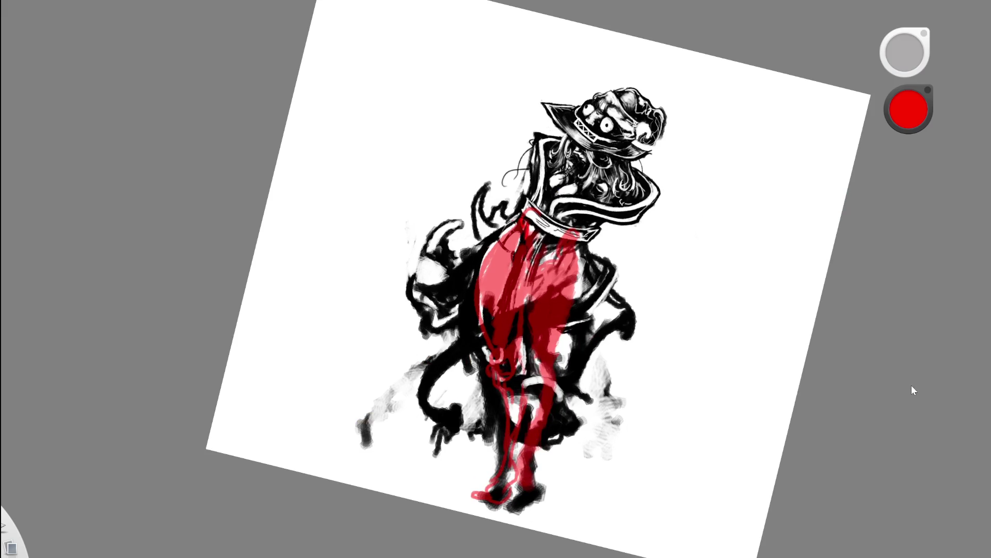
{"action": "key", "text": "ctrl+z"}
{"action": "key", "text": "ctrl+shift+z"}
Add red stripes over the collar and shoulder, then remove and restore the overlay to compare
{"action": "left_click_drag", "start_coordinate": [551, 226], "coordinate": [602, 177]}
{"action": "mouse_move", "coordinate": [534, 223]}
{"action": "left_mouse_down"}
{"action": "mouse_move", "coordinate": [593, 165]}
{"action": "mouse_move", "coordinate": [598, 194]}
{"action": "mouse_move", "coordinate": [611, 187]}
{"action": "left_mouse_up"}
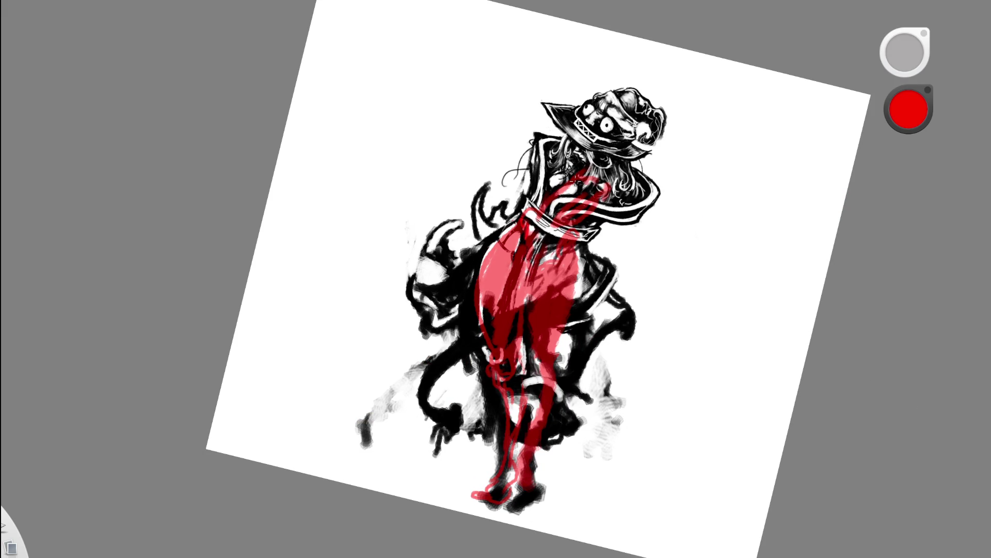
{"action": "left_click_drag", "start_coordinate": [546, 196], "coordinate": [562, 174]}
{"action": "mouse_move", "coordinate": [564, 215]}
{"action": "left_mouse_down"}
{"action": "mouse_move", "coordinate": [589, 186]}
{"action": "mouse_move", "coordinate": [590, 227]}
{"action": "mouse_move", "coordinate": [609, 153]}
{"action": "left_mouse_up"}
{"action": "key", "text": "space"}
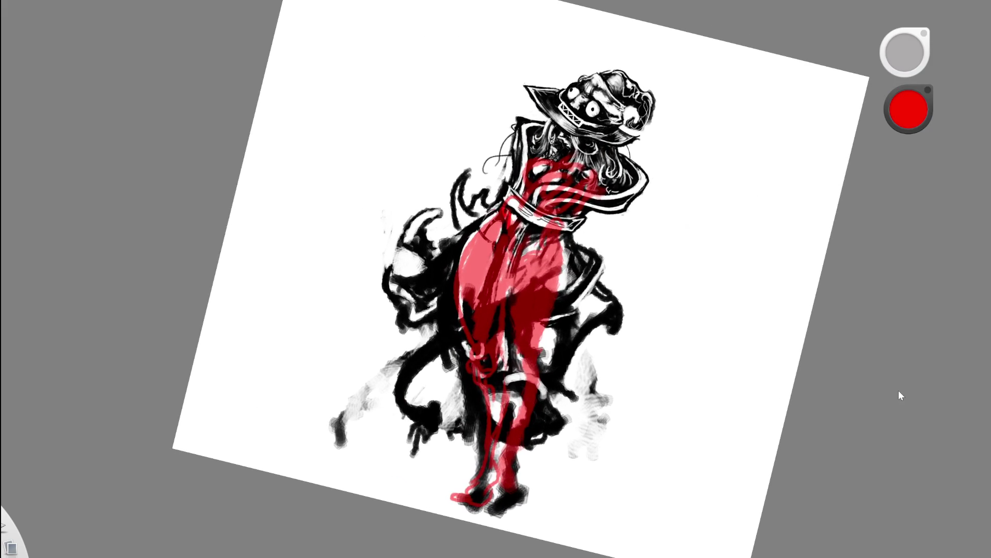
{"action": "key", "text": "Delete"}
{"action": "key", "text": "ctrl+z"}
{"action": "key", "text": "ctrl+z"}
{"action": "key", "text": "ctrl+z"}
{"action": "scroll", "coordinate": [591, 270], "scroll_direction": "up", "scroll_amount": 2}
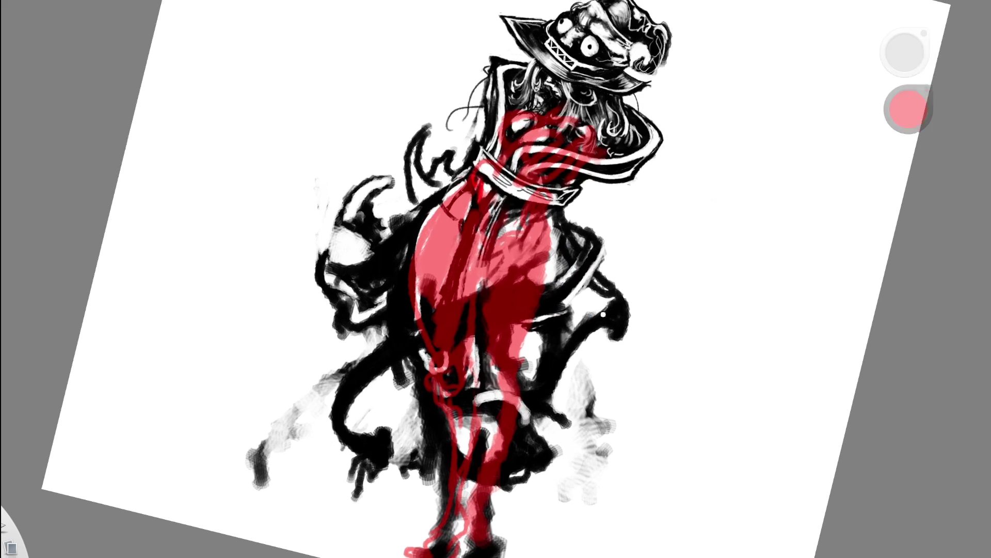
Switch to black and mark the leg, the red shape's left edge and below the collar
{"action": "left_click", "coordinate": [400, 290], "text": "alt"}
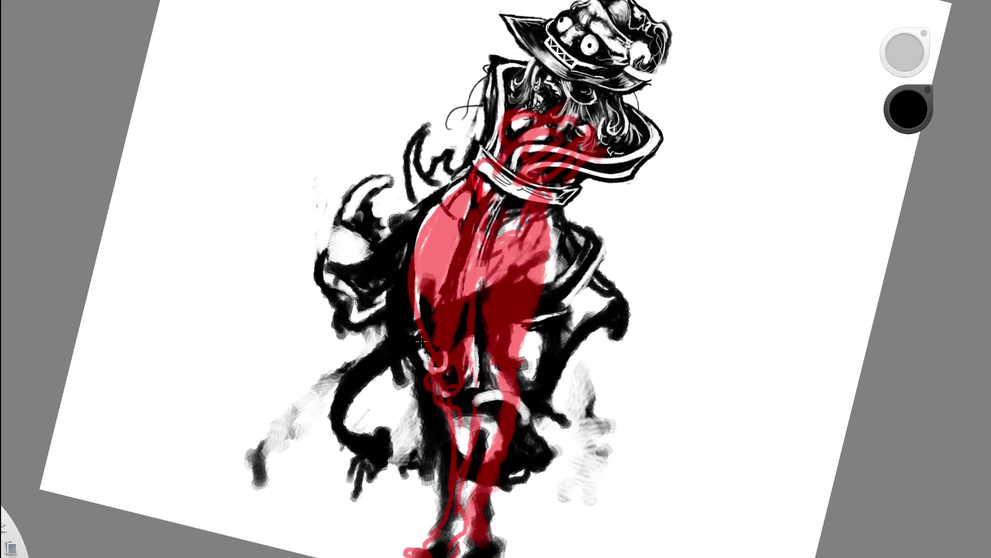
{"action": "left_click_drag", "start_coordinate": [409, 332], "coordinate": [428, 374]}
{"action": "left_click_drag", "start_coordinate": [426, 220], "coordinate": [420, 237]}
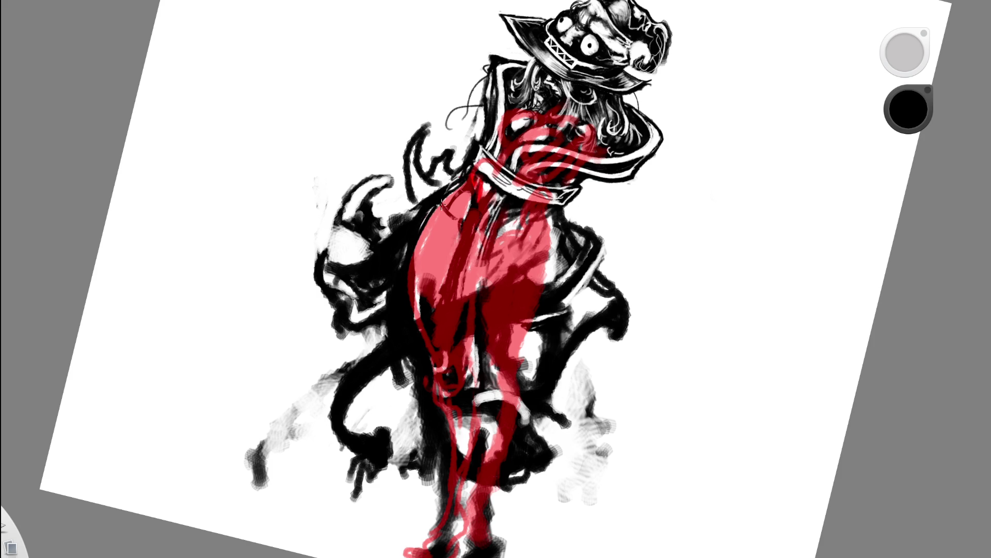
{"action": "left_click_drag", "start_coordinate": [452, 189], "coordinate": [491, 193]}
Draw dark loops on the torso and below the collar, undoing and redrawing the misplaced ones
{"action": "left_click_drag", "start_coordinate": [542, 229], "coordinate": [536, 233]}
{"action": "mouse_move", "coordinate": [461, 203]}
{"action": "left_mouse_down"}
{"action": "mouse_move", "coordinate": [456, 210]}
{"action": "mouse_move", "coordinate": [474, 179]}
{"action": "left_mouse_up"}
{"action": "key", "text": "ctrl+z"}
{"action": "key", "text": "ctrl+z"}
{"action": "left_click_drag", "start_coordinate": [542, 204], "coordinate": [532, 244]}
{"action": "key", "text": "ctrl+z"}
{"action": "left_click_drag", "start_coordinate": [548, 207], "coordinate": [558, 199]}
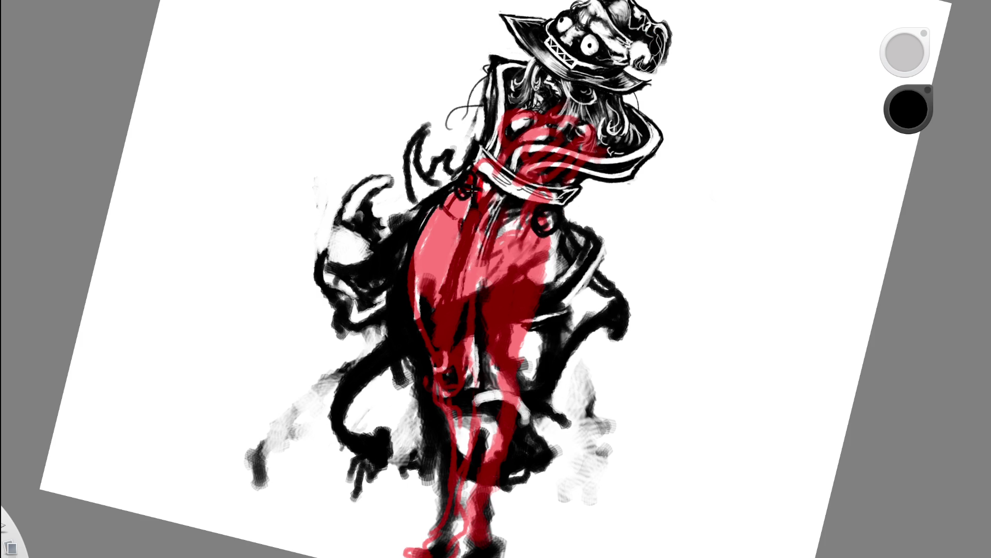
{"action": "left_click", "coordinate": [581, 162]}
{"action": "key", "text": "ctrl+z"}
{"action": "left_click_drag", "start_coordinate": [544, 203], "coordinate": [525, 230]}
{"action": "left_click_drag", "start_coordinate": [465, 198], "coordinate": [476, 178]}
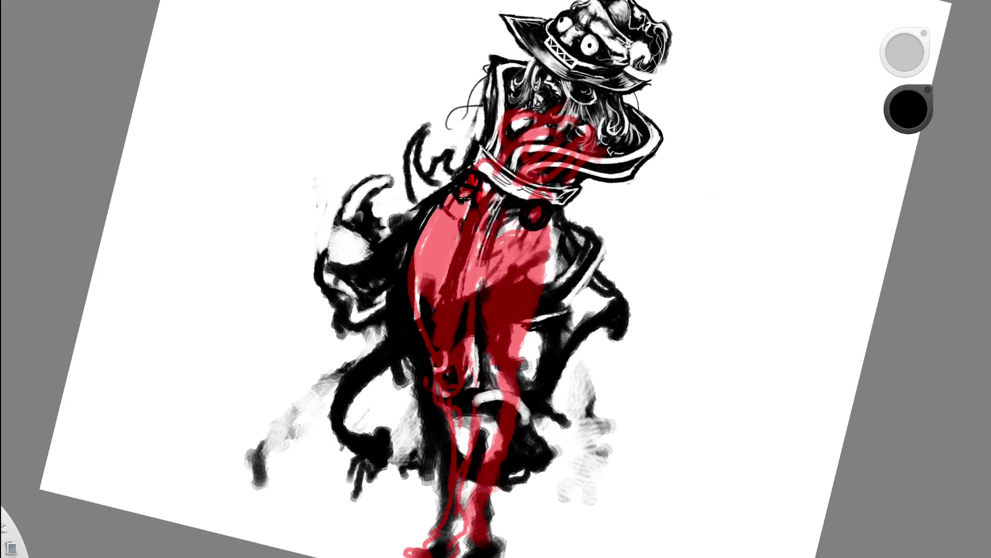
Outline the right edge of the red figure and draw thin dark lines inside it
{"action": "mouse_move", "coordinate": [550, 218]}
{"action": "left_mouse_down"}
{"action": "mouse_move", "coordinate": [513, 345]}
{"action": "mouse_move", "coordinate": [514, 394]}
{"action": "left_mouse_up"}
{"action": "mouse_move", "coordinate": [488, 349]}
{"action": "left_mouse_down"}
{"action": "mouse_move", "coordinate": [489, 381]}
{"action": "mouse_move", "coordinate": [477, 285]}
{"action": "left_mouse_up"}
{"action": "mouse_move", "coordinate": [502, 226]}
{"action": "left_mouse_down"}
{"action": "mouse_move", "coordinate": [476, 293]}
{"action": "mouse_move", "coordinate": [477, 265]}
{"action": "left_mouse_up"}
{"action": "mouse_move", "coordinate": [555, 228]}
{"action": "left_mouse_down"}
{"action": "mouse_move", "coordinate": [508, 366]}
{"action": "mouse_move", "coordinate": [546, 286]}
{"action": "left_mouse_up"}
{"action": "scroll", "coordinate": [548, 206], "scroll_direction": "down", "scroll_amount": 5}
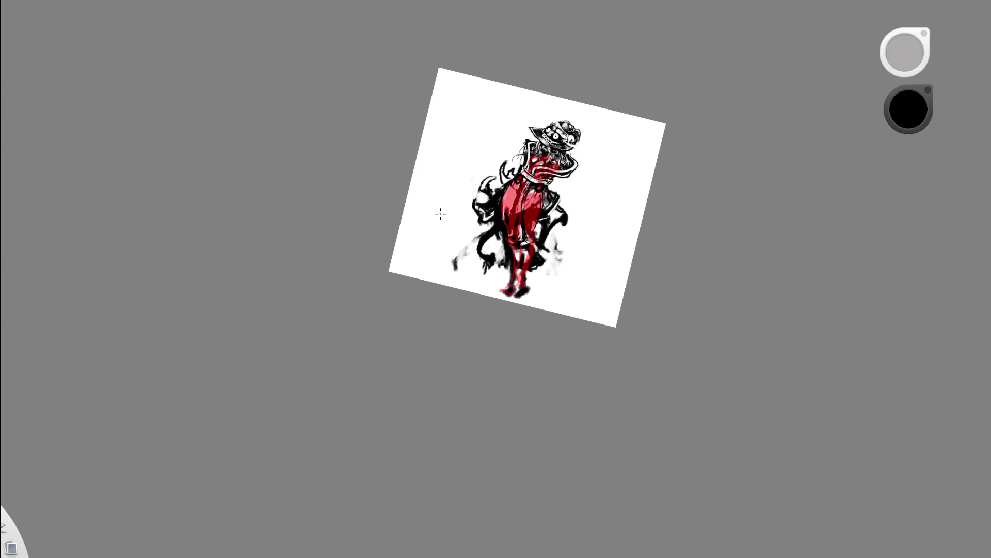
{"action": "scroll", "coordinate": [442, 213], "scroll_direction": "up", "scroll_amount": 4}
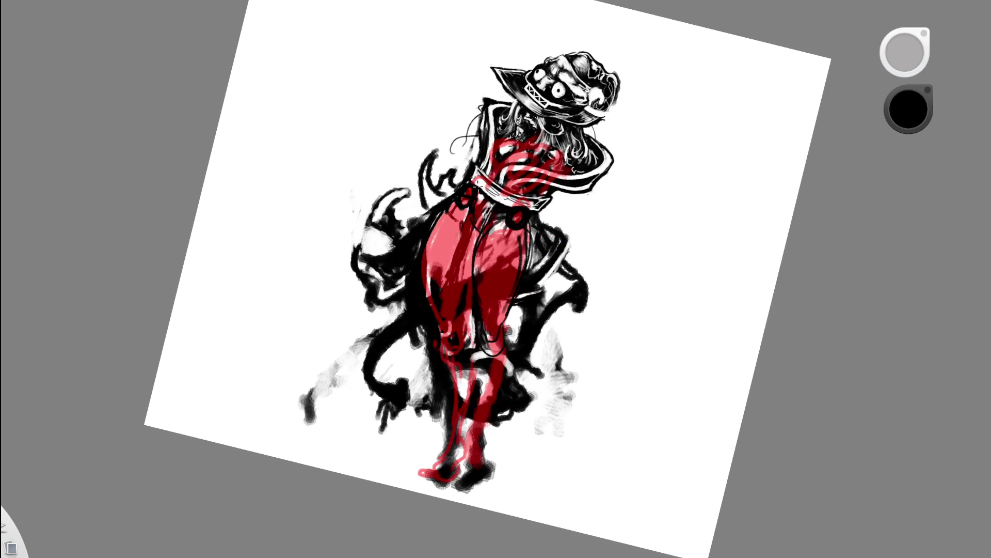
Outline the red leg's left edge in black with a loop near the knee, checking via undo/redo
{"action": "left_click_drag", "start_coordinate": [468, 187], "coordinate": [452, 341]}
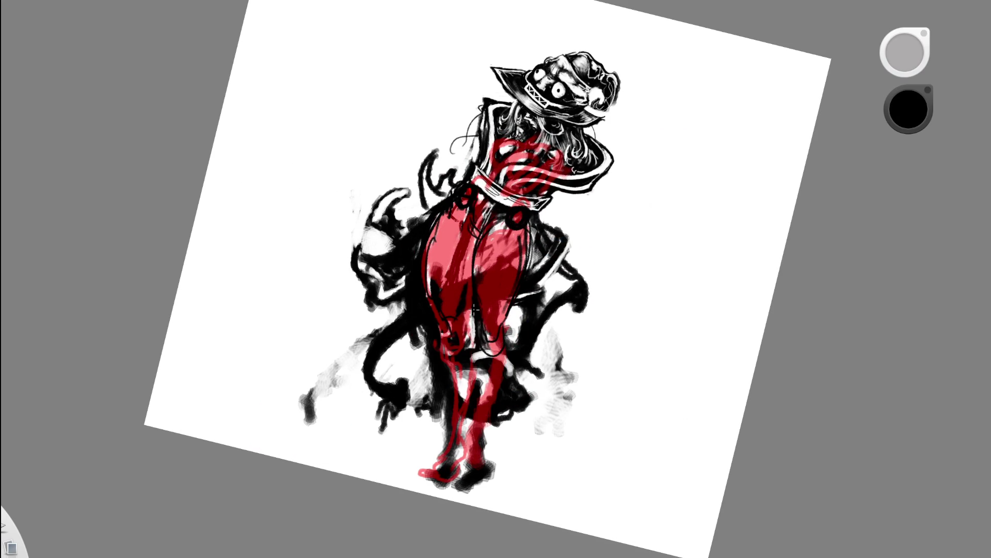
{"action": "left_click_drag", "start_coordinate": [490, 362], "coordinate": [488, 352]}
{"action": "left_click_drag", "start_coordinate": [428, 227], "coordinate": [436, 331]}
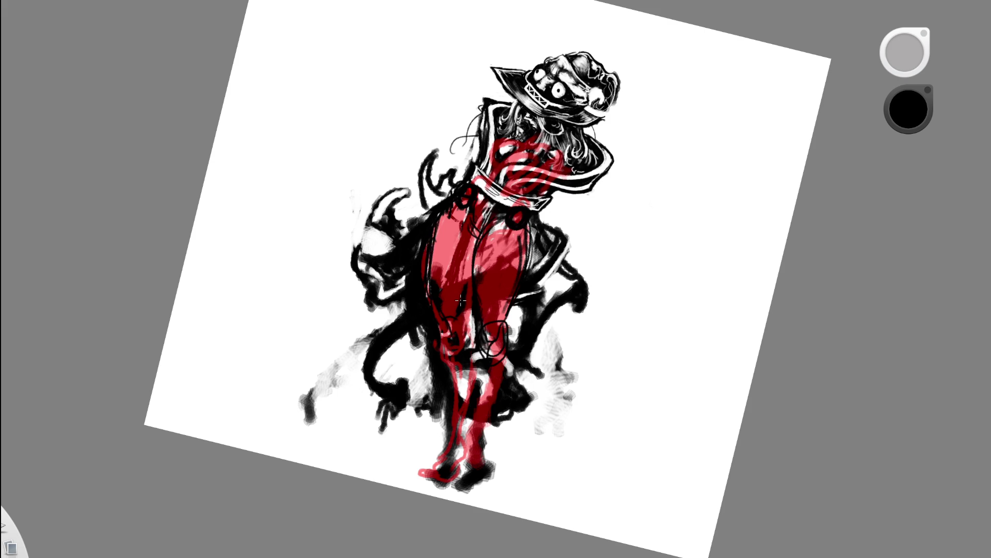
{"action": "key", "text": "ctrl+z"}
{"action": "key", "text": "ctrl+z"}
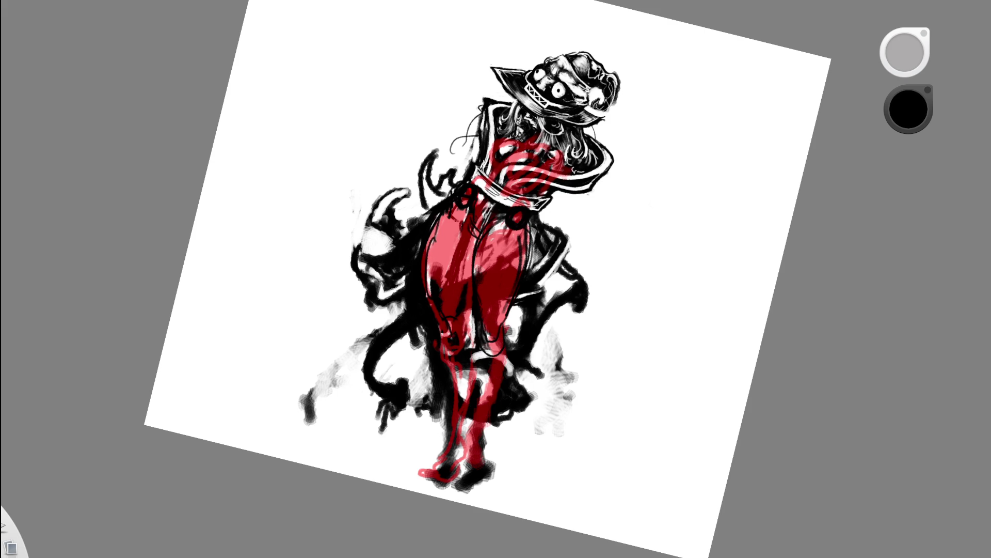
{"action": "key", "text": "ctrl+shift+z"}
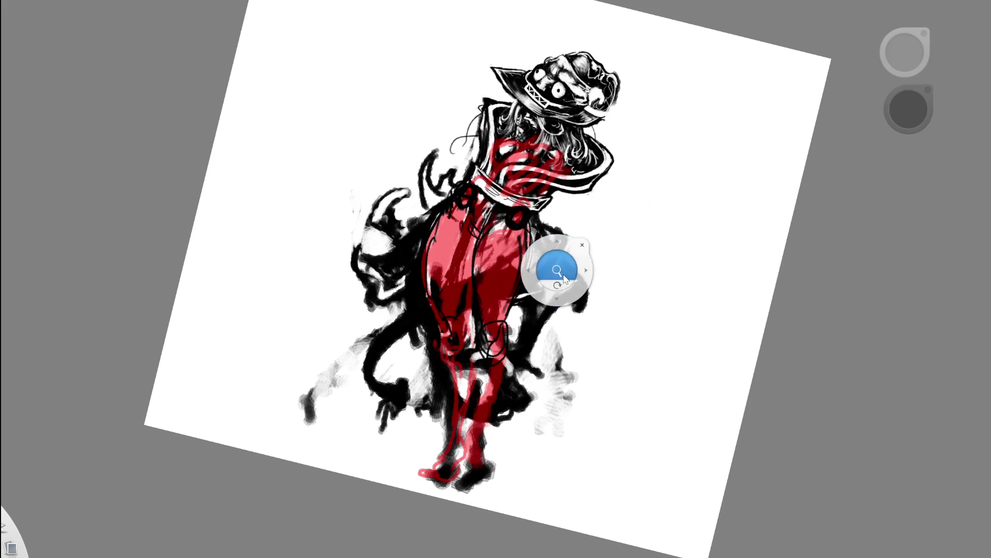
{"action": "scroll", "coordinate": [558, 272], "scroll_direction": "up", "scroll_amount": 3}
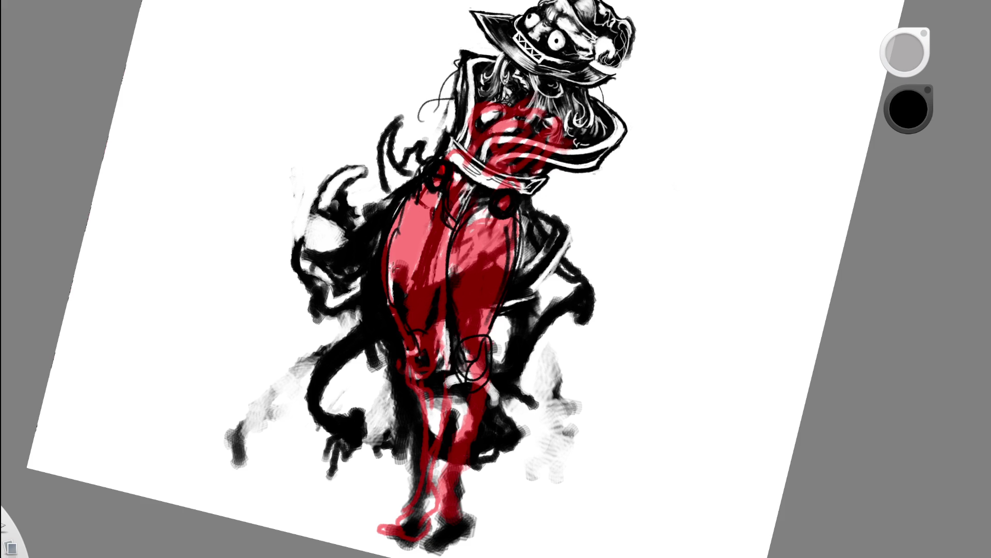
Switch to white and paint a bold highlight stroke along the red leg's edge, redoing weaker tries
{"action": "left_click", "coordinate": [905, 52]}
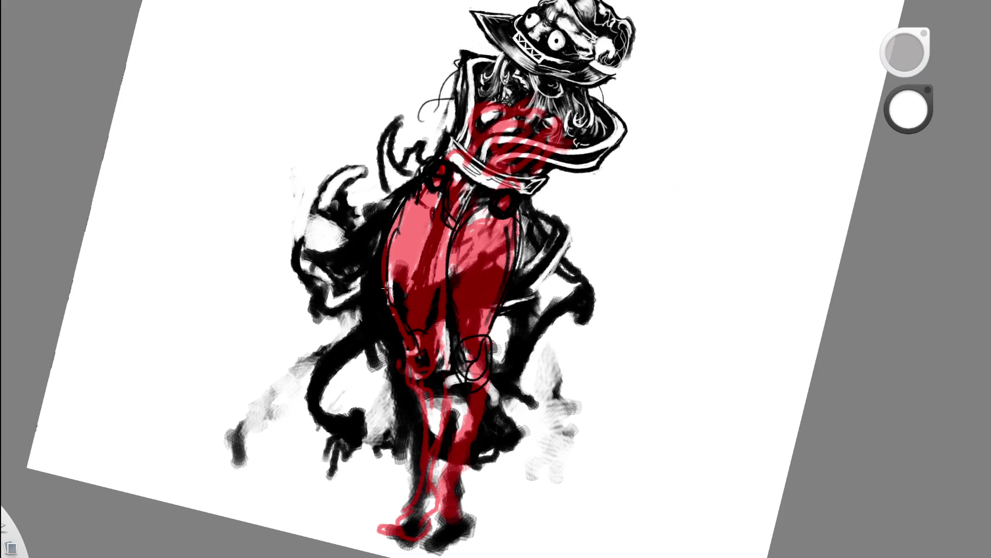
{"action": "left_click_drag", "start_coordinate": [417, 319], "coordinate": [393, 257]}
{"action": "left_click_drag", "start_coordinate": [412, 354], "coordinate": [426, 339]}
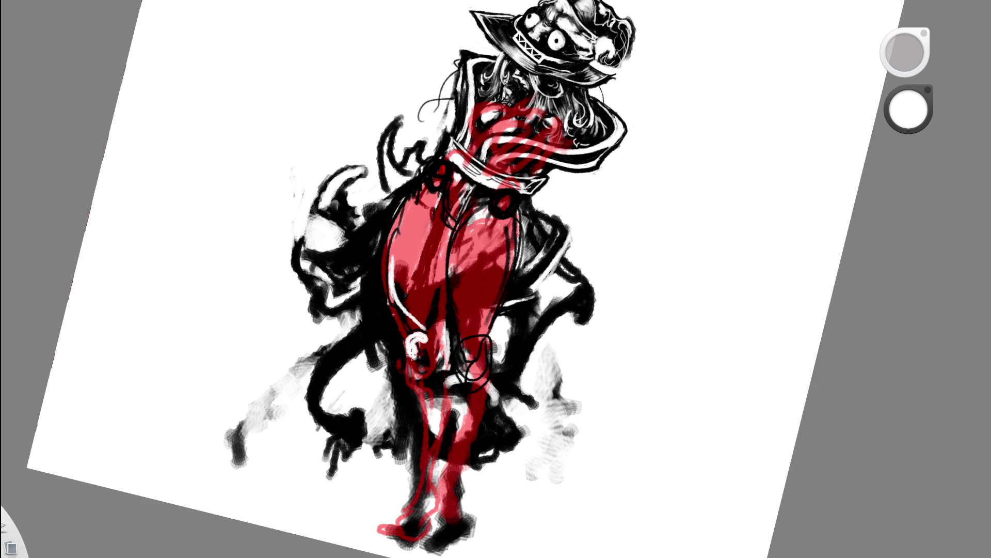
{"action": "key", "text": "ctrl+z"}
{"action": "mouse_move", "coordinate": [393, 286]}
{"action": "left_mouse_down"}
{"action": "mouse_move", "coordinate": [397, 312]}
{"action": "mouse_move", "coordinate": [418, 328]}
{"action": "left_mouse_up"}
{"action": "key", "text": "ctrl+z"}
{"action": "left_click_drag", "start_coordinate": [393, 287], "coordinate": [416, 328]}
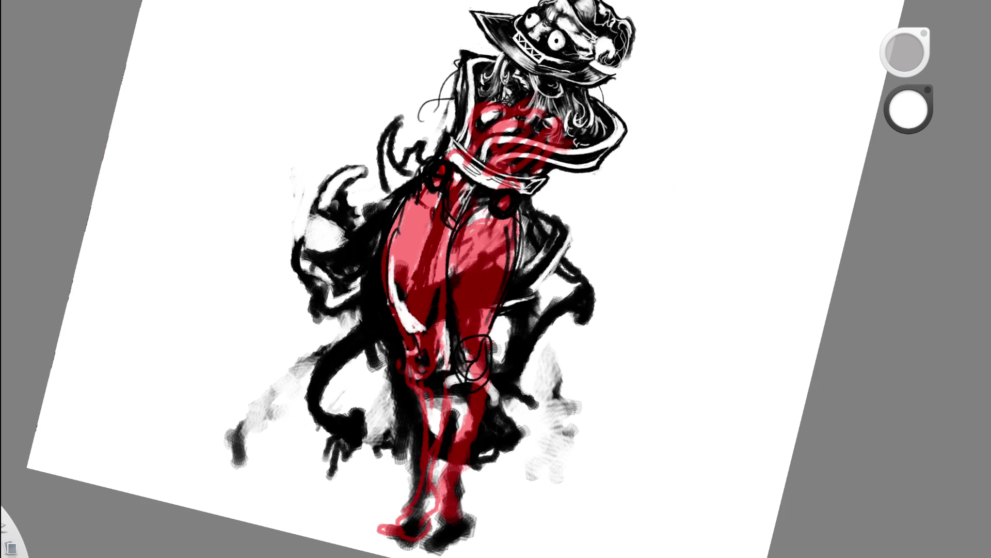
Darken the knee in black, then add a curved white highlight over it
{"action": "key", "text": "x"}
{"action": "mouse_move", "coordinate": [410, 346]}
{"action": "left_mouse_down"}
{"action": "mouse_move", "coordinate": [435, 341]}
{"action": "mouse_move", "coordinate": [427, 364]}
{"action": "left_mouse_up"}
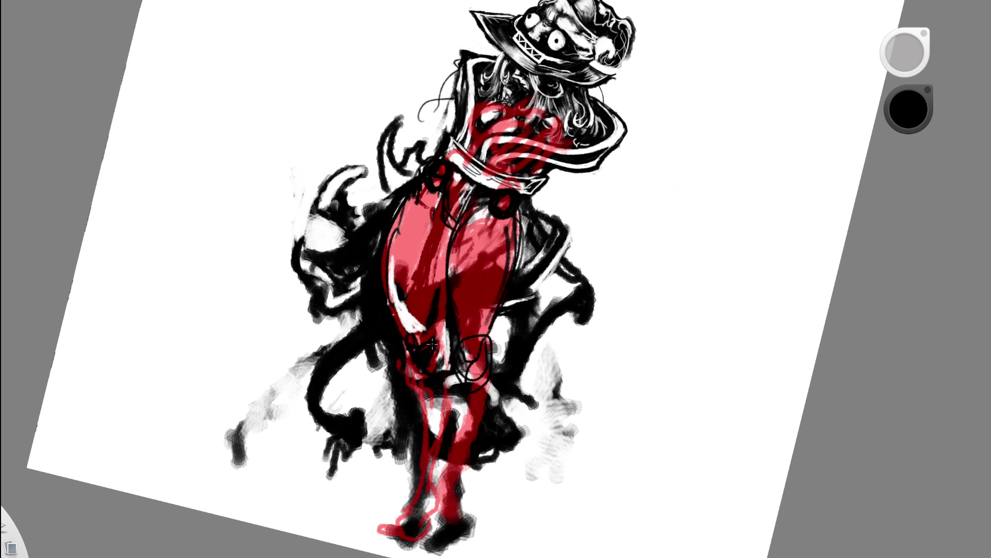
{"action": "left_click_drag", "start_coordinate": [408, 341], "coordinate": [404, 317]}
{"action": "left_click", "coordinate": [279, 313], "text": "alt"}
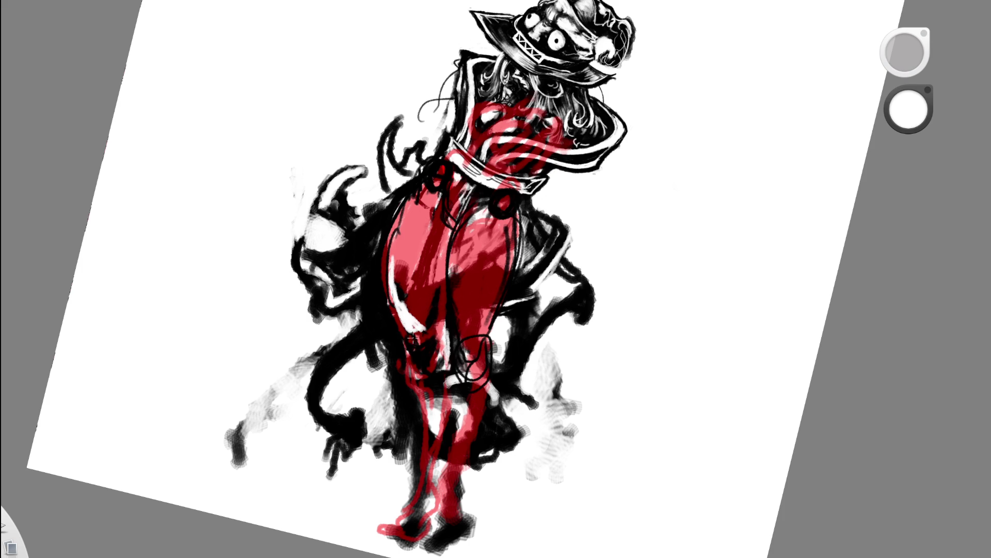
{"action": "mouse_move", "coordinate": [415, 327]}
{"action": "left_mouse_down"}
{"action": "mouse_move", "coordinate": [418, 344]}
{"action": "mouse_move", "coordinate": [434, 330]}
{"action": "left_mouse_up"}
{"action": "left_click_drag", "start_coordinate": [507, 191], "coordinate": [422, 210]}
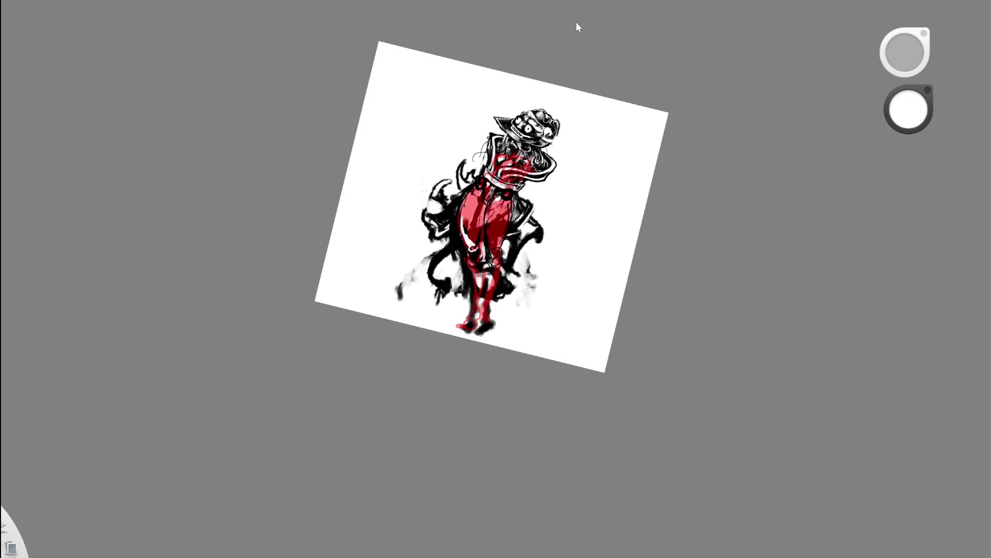
{"action": "mouse_move", "coordinate": [524, 224]}
{"action": "left_mouse_down"}
{"action": "mouse_move", "coordinate": [555, 258]}
{"action": "mouse_move", "coordinate": [478, 171]}
{"action": "left_mouse_up"}
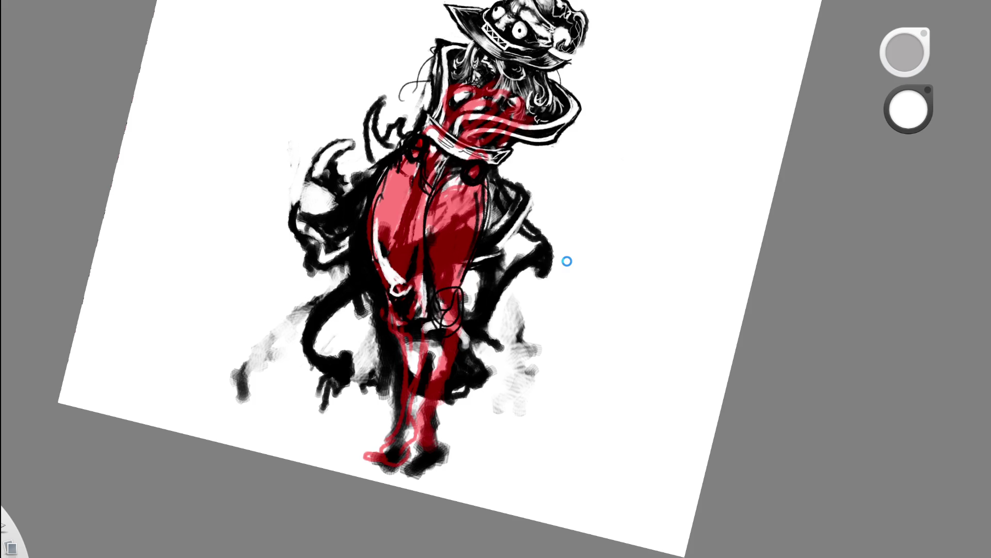
{"action": "left_click_drag", "start_coordinate": [510, 316], "coordinate": [474, 321]}
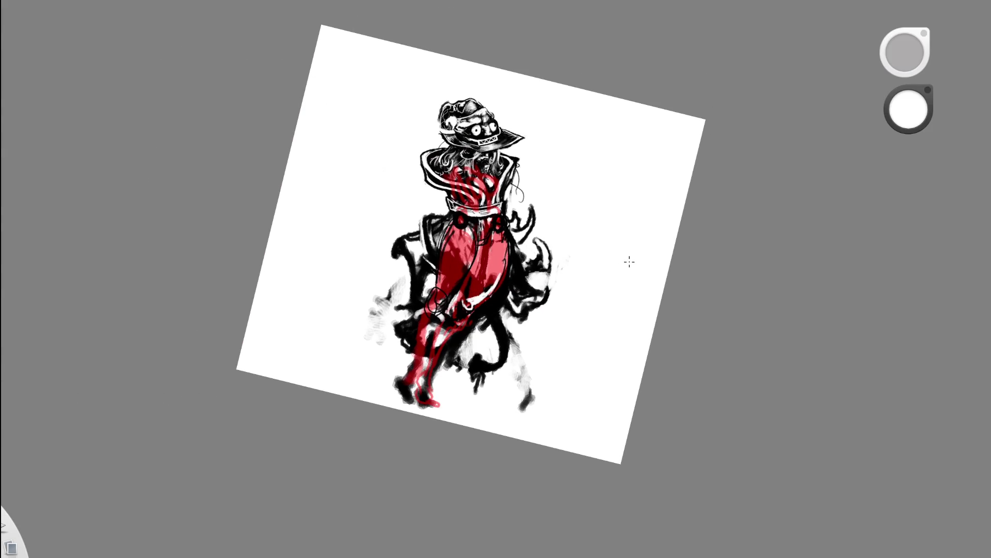
{"action": "left_click_drag", "start_coordinate": [556, 292], "coordinate": [537, 317]}
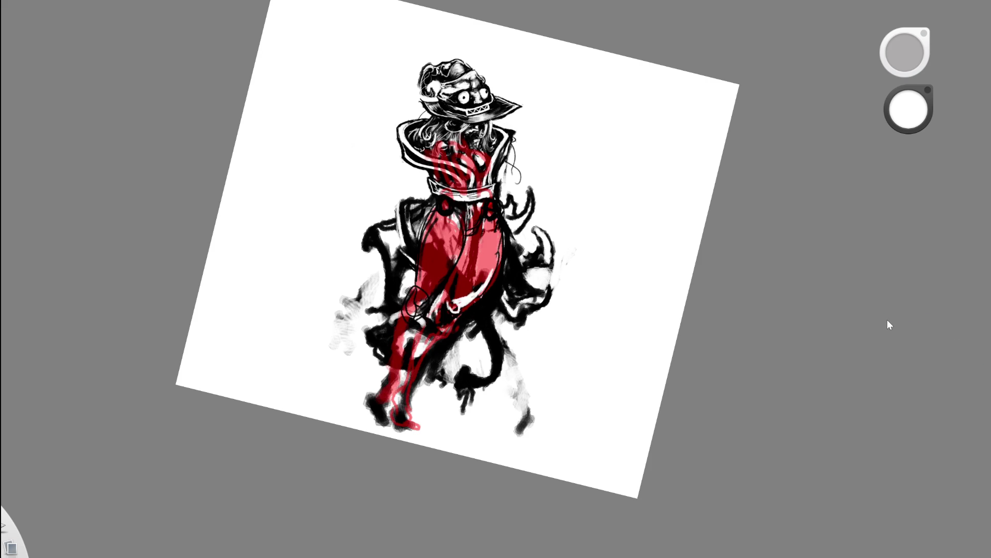
{"action": "scroll", "coordinate": [523, 218], "scroll_direction": "up", "scroll_amount": 2}
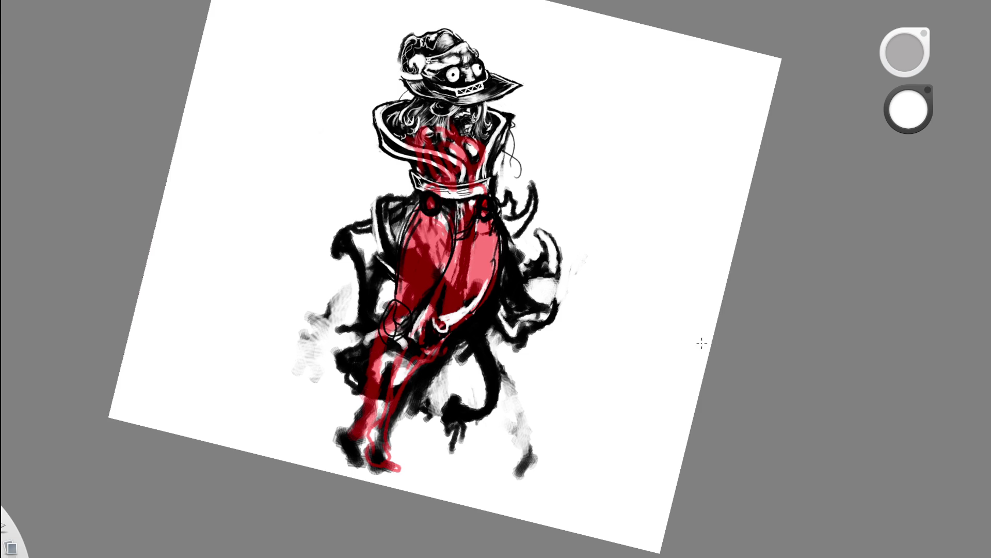
Reset the canvas rotation, pick a light colour, lasso the red body and reshape it
{"action": "mouse_move", "coordinate": [530, 328]}
{"action": "left_mouse_down"}
{"action": "mouse_move", "coordinate": [487, 331]}
{"action": "mouse_move", "coordinate": [500, 220]}
{"action": "left_mouse_up"}
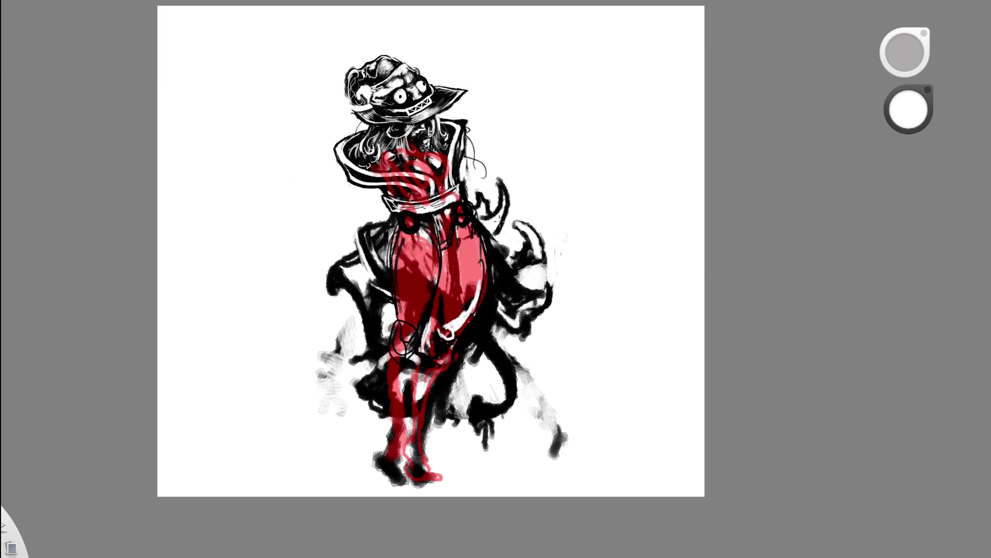
{"action": "left_click_drag", "start_coordinate": [523, 102], "coordinate": [541, 114]}
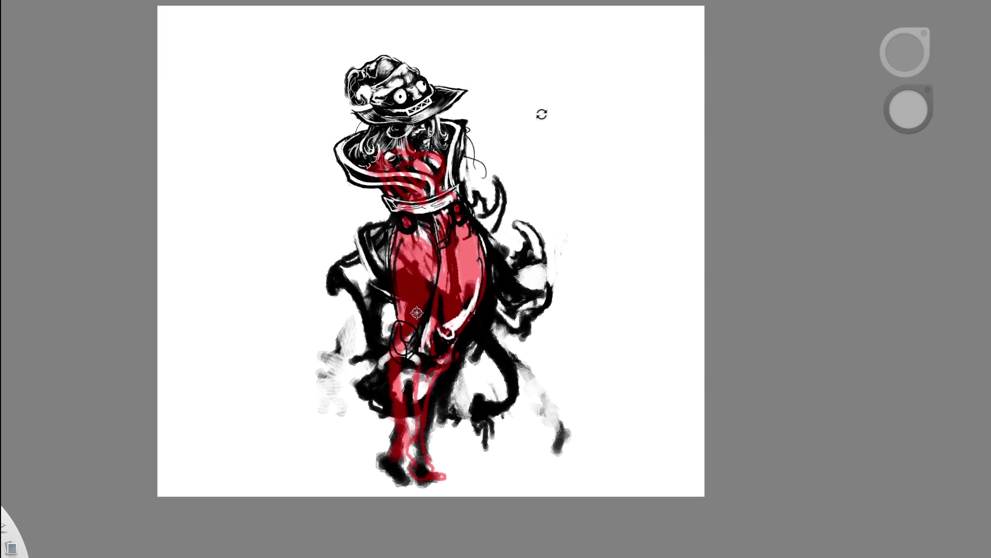
{"action": "left_click", "coordinate": [552, 158]}
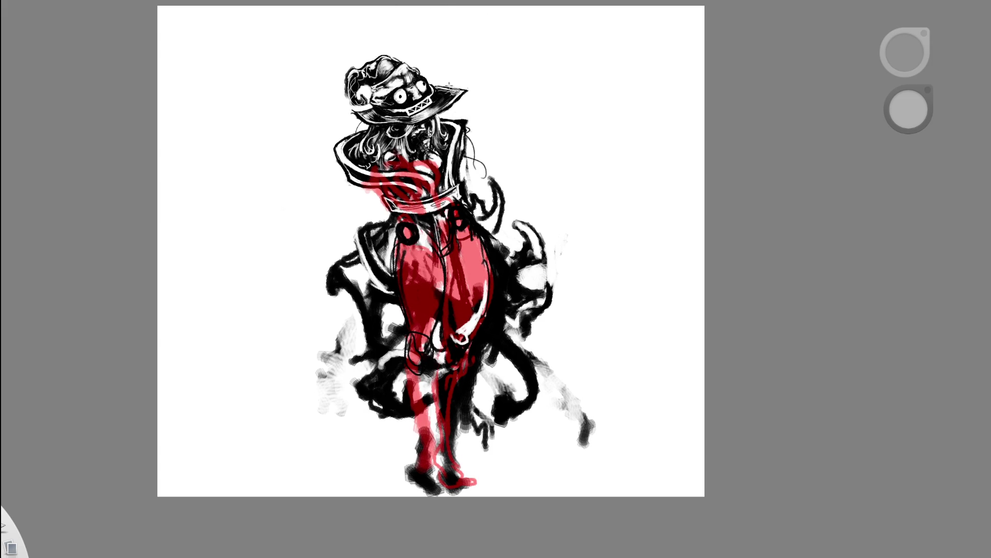
{"action": "mouse_move", "coordinate": [439, 338]}
{"action": "left_mouse_down"}
{"action": "mouse_move", "coordinate": [441, 346]}
{"action": "mouse_move", "coordinate": [476, 212]}
{"action": "left_mouse_up"}
{"action": "mouse_move", "coordinate": [475, 284]}
{"action": "left_mouse_down"}
{"action": "mouse_move", "coordinate": [517, 306]}
{"action": "mouse_move", "coordinate": [514, 324]}
{"action": "mouse_move", "coordinate": [537, 324]}
{"action": "mouse_move", "coordinate": [522, 326]}
{"action": "left_mouse_up"}
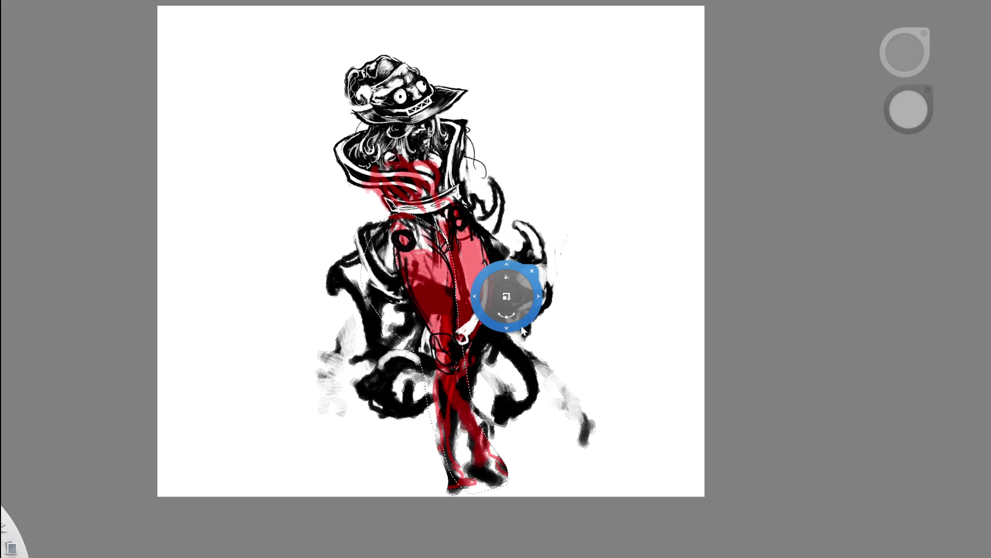
Commit the reshaped red body and compare before and after with undo/redo
{"action": "left_click", "coordinate": [531, 271]}
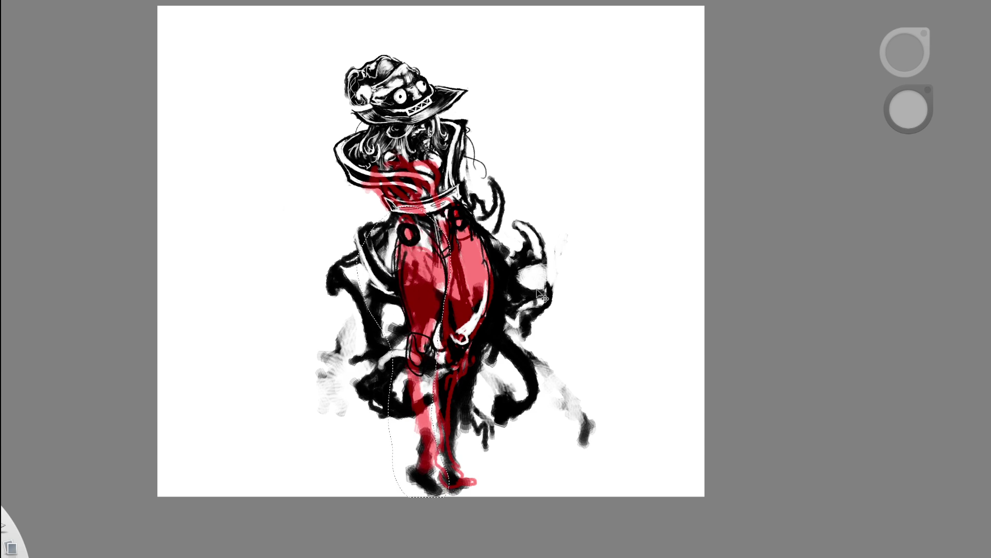
{"action": "left_click", "coordinate": [504, 289]}
{"action": "left_click_drag", "start_coordinate": [498, 293], "coordinate": [494, 101]}
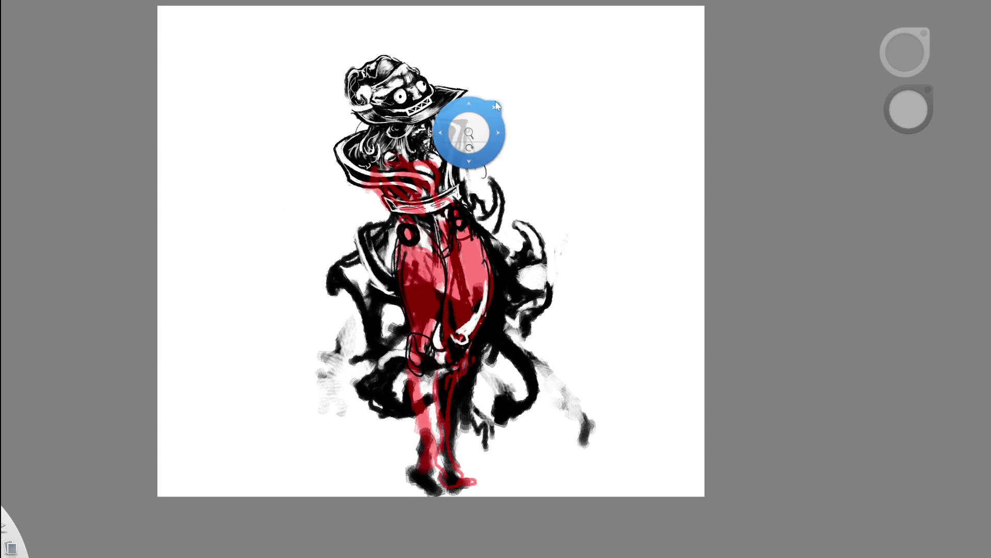
{"action": "scroll", "coordinate": [453, 217], "scroll_direction": "down", "scroll_amount": 5}
{"action": "scroll", "coordinate": [494, 220], "scroll_direction": "up", "scroll_amount": 3}
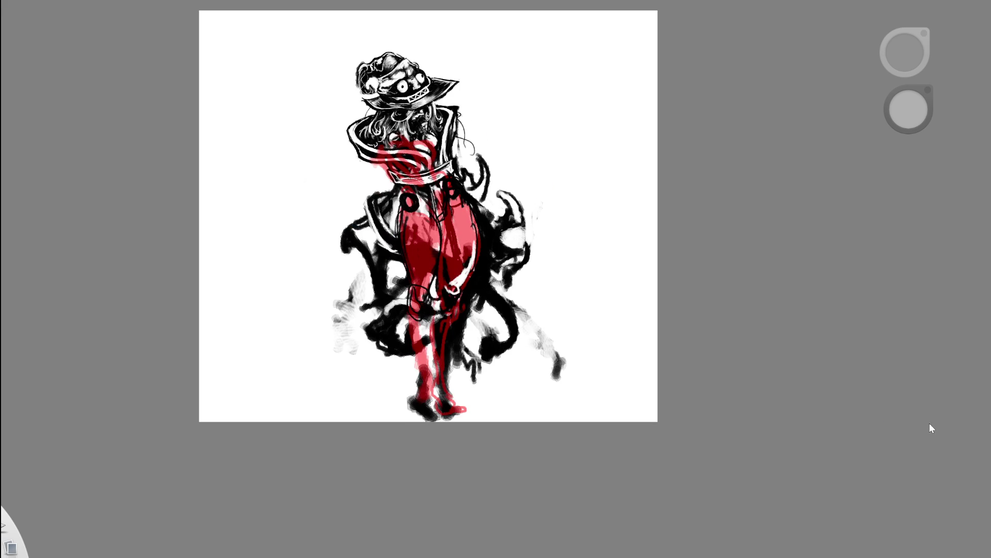
{"action": "key", "text": "ctrl+z"}
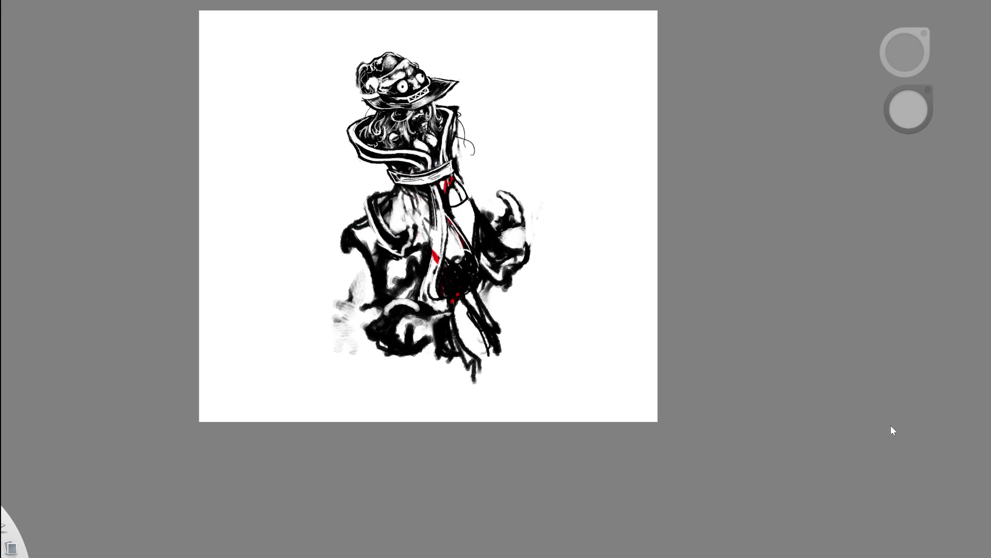
{"action": "key", "text": "ctrl+y"}
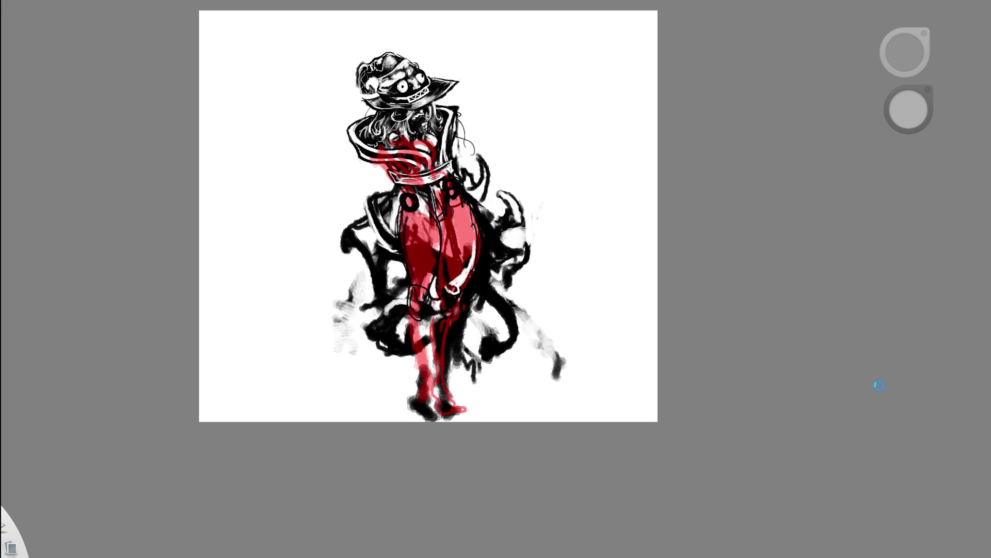
{"action": "scroll", "coordinate": [476, 249], "scroll_direction": "up", "scroll_amount": 2}
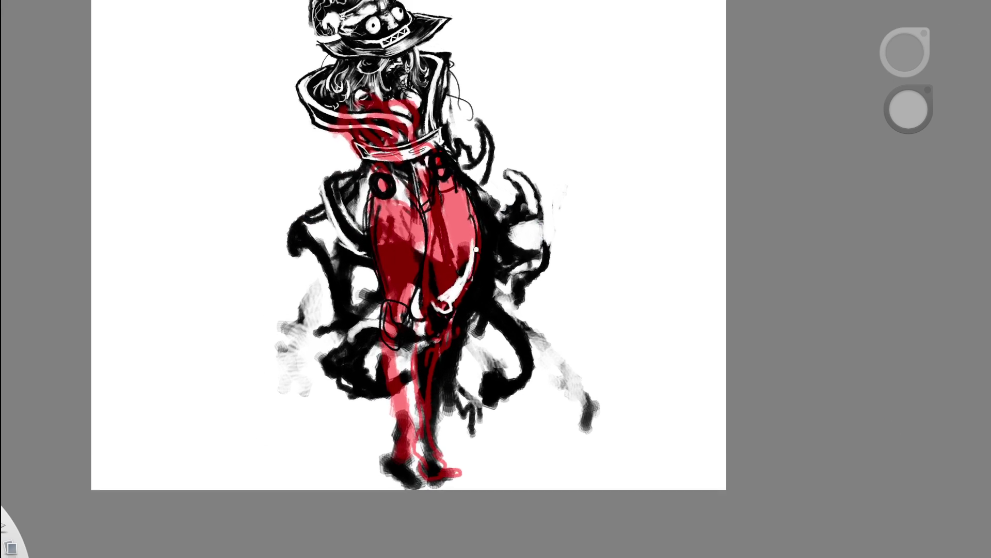
{"action": "scroll", "coordinate": [476, 249], "scroll_direction": "up", "scroll_amount": 1}
Lasso the cloak's right section, shift it upward and apply the transform
{"action": "mouse_move", "coordinate": [403, 401]}
{"action": "left_mouse_down"}
{"action": "mouse_move", "coordinate": [395, 381]}
{"action": "mouse_move", "coordinate": [419, 533]}
{"action": "left_mouse_up"}
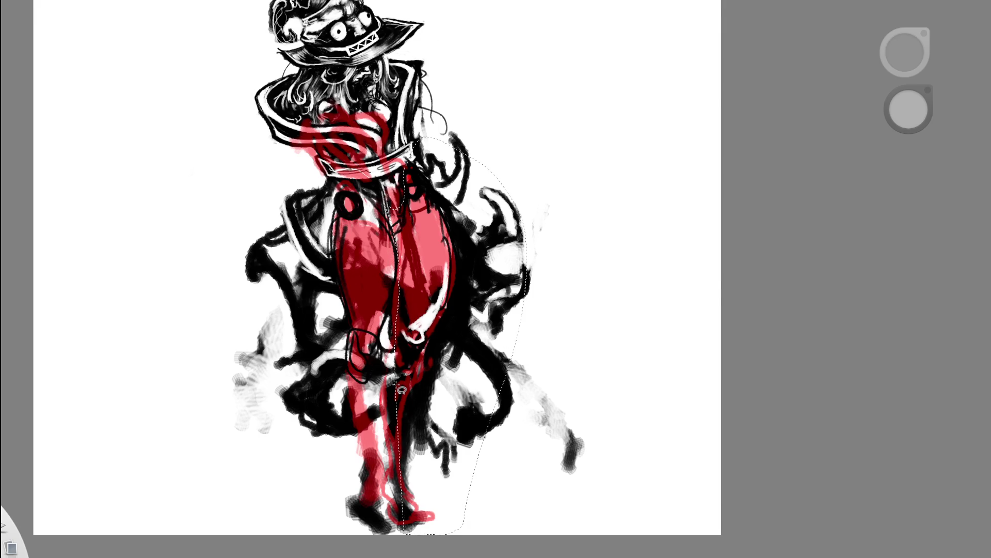
{"action": "left_click_drag", "start_coordinate": [516, 299], "coordinate": [537, 338]}
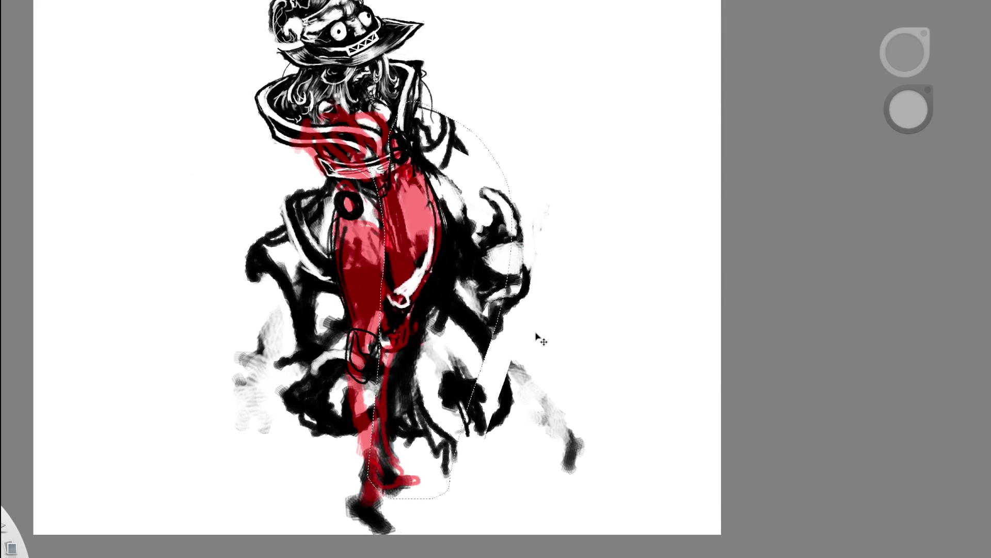
{"action": "left_click", "coordinate": [507, 263]}
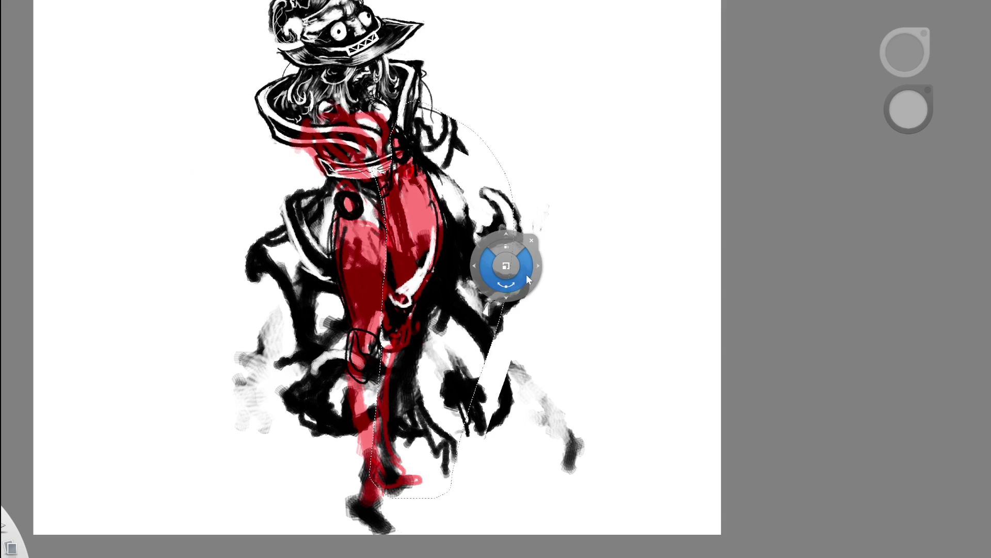
{"action": "left_click", "coordinate": [537, 236]}
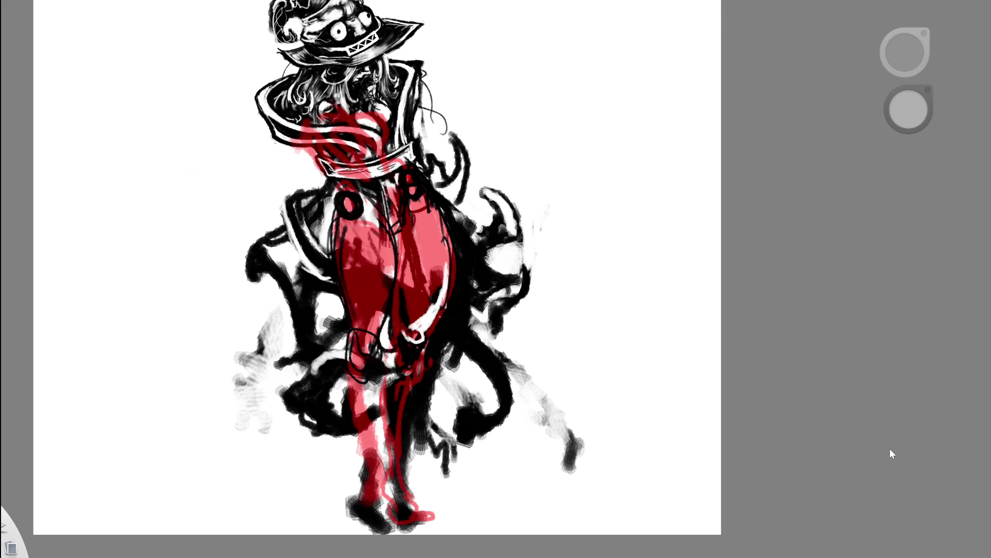
{"action": "left_click_drag", "start_coordinate": [453, 204], "coordinate": [421, 255]}
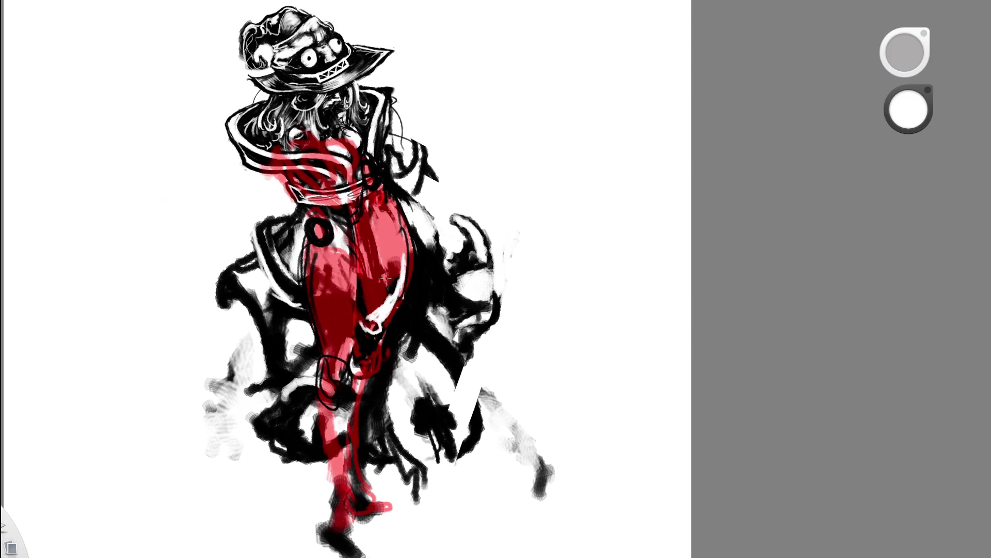
Paint thin dark strokes down the red torso in black
{"action": "left_click_drag", "start_coordinate": [908, 109], "coordinate": [909, 147]}
{"action": "mouse_move", "coordinate": [373, 201]}
{"action": "left_mouse_down"}
{"action": "mouse_move", "coordinate": [369, 251]}
{"action": "mouse_move", "coordinate": [379, 193]}
{"action": "mouse_move", "coordinate": [379, 238]}
{"action": "left_mouse_up"}
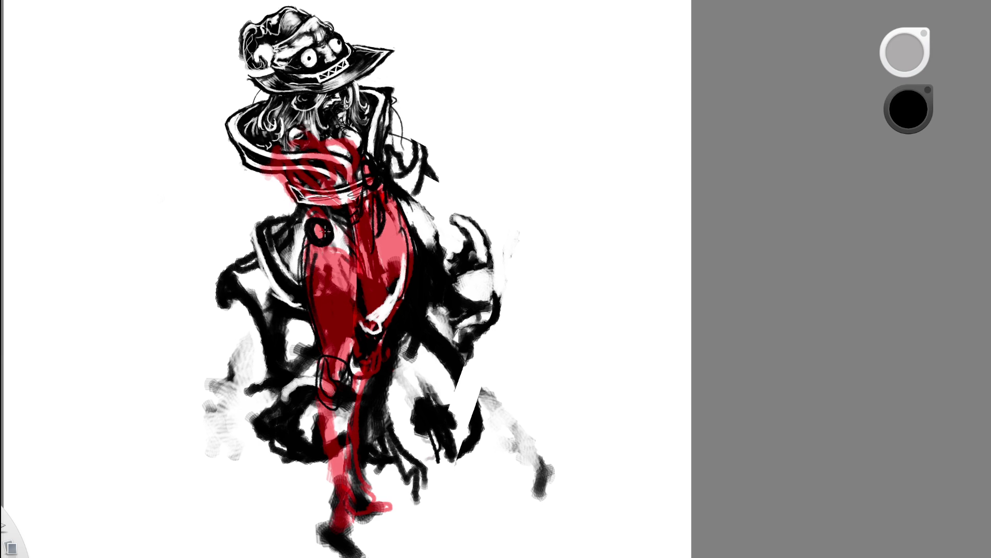
{"action": "left_click_drag", "start_coordinate": [388, 192], "coordinate": [385, 229]}
{"action": "mouse_move", "coordinate": [387, 193]}
{"action": "left_mouse_down"}
{"action": "mouse_move", "coordinate": [380, 248]}
{"action": "mouse_move", "coordinate": [360, 267]}
{"action": "left_mouse_up"}
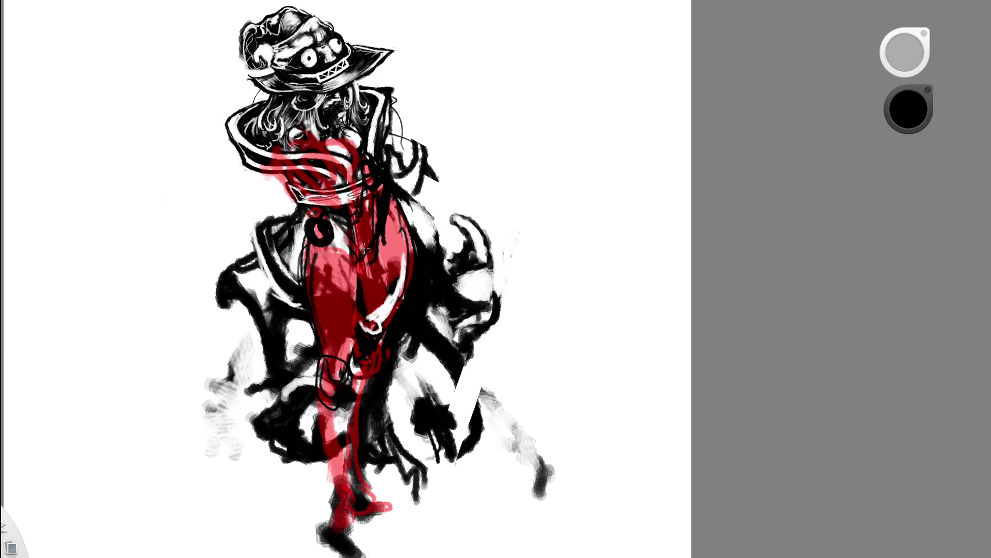
{"action": "left_click_drag", "start_coordinate": [378, 200], "coordinate": [379, 232]}
Add white highlights on the upper torso, thigh and lower leg
{"action": "key", "text": "x"}
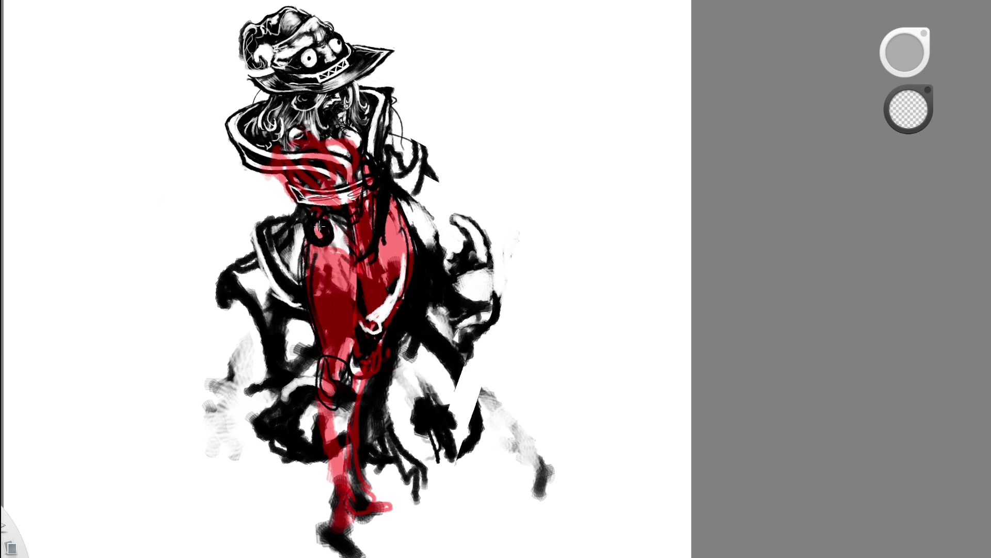
{"action": "left_click_drag", "start_coordinate": [316, 220], "coordinate": [340, 228]}
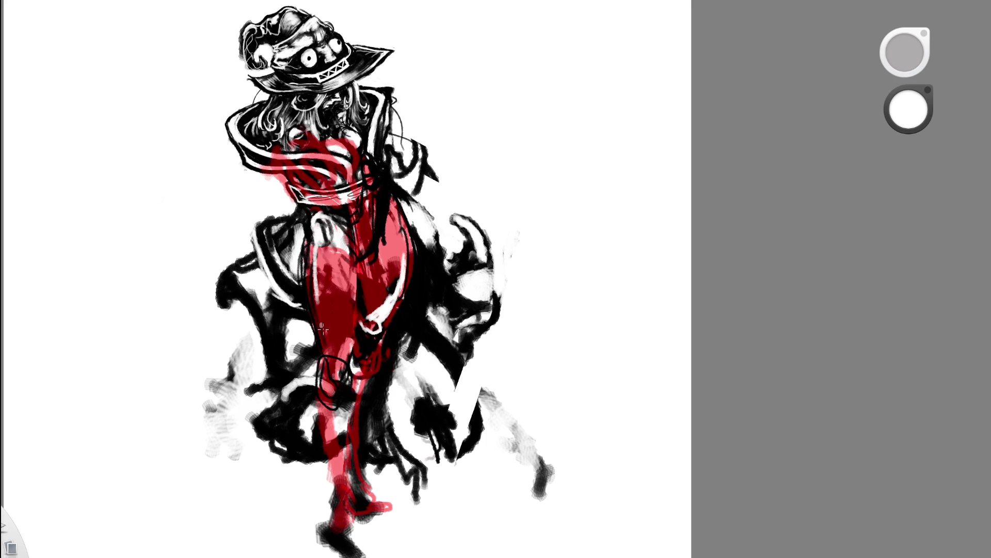
{"action": "mouse_move", "coordinate": [350, 339]}
{"action": "left_mouse_down"}
{"action": "mouse_move", "coordinate": [336, 375]}
{"action": "mouse_move", "coordinate": [338, 362]}
{"action": "left_mouse_up"}
{"action": "mouse_move", "coordinate": [391, 348]}
{"action": "left_mouse_down"}
{"action": "mouse_move", "coordinate": [382, 333]}
{"action": "mouse_move", "coordinate": [376, 364]}
{"action": "mouse_move", "coordinate": [392, 300]}
{"action": "left_mouse_up"}
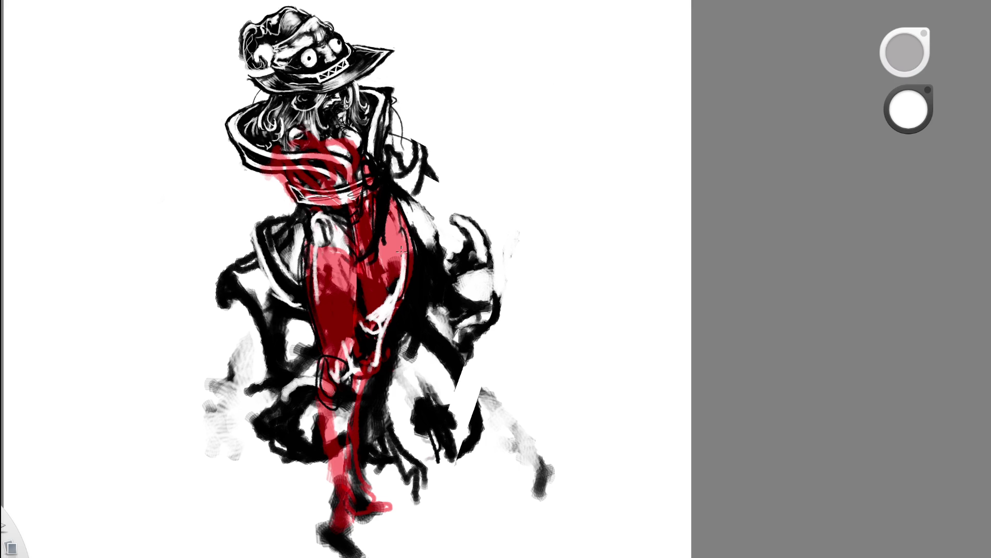
{"action": "left_click_drag", "start_coordinate": [394, 211], "coordinate": [406, 267]}
{"action": "left_click", "coordinate": [364, 174], "text": "alt"}
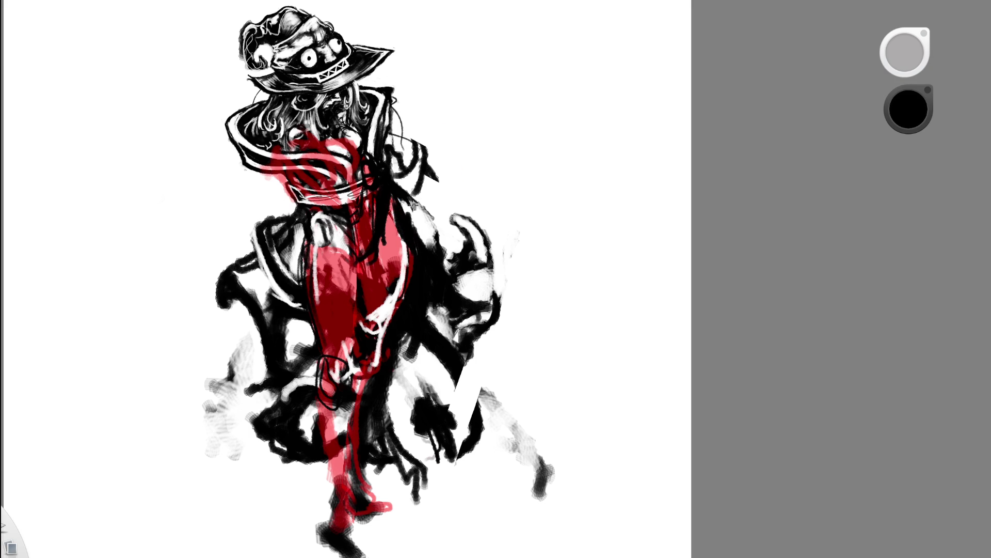
{"action": "key", "text": "c"}
{"action": "key", "text": "c"}
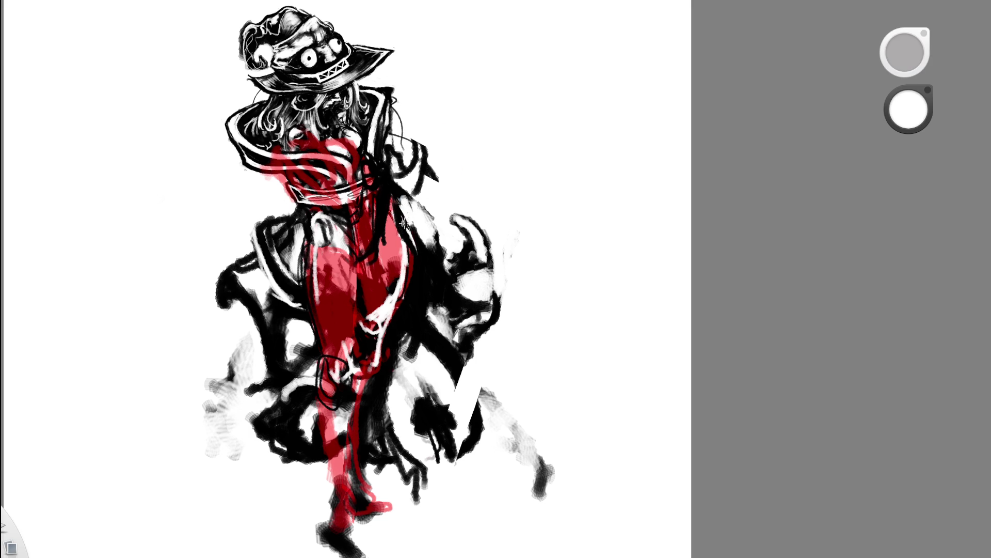
{"action": "scroll", "coordinate": [423, 199], "scroll_direction": "down", "scroll_amount": 5}
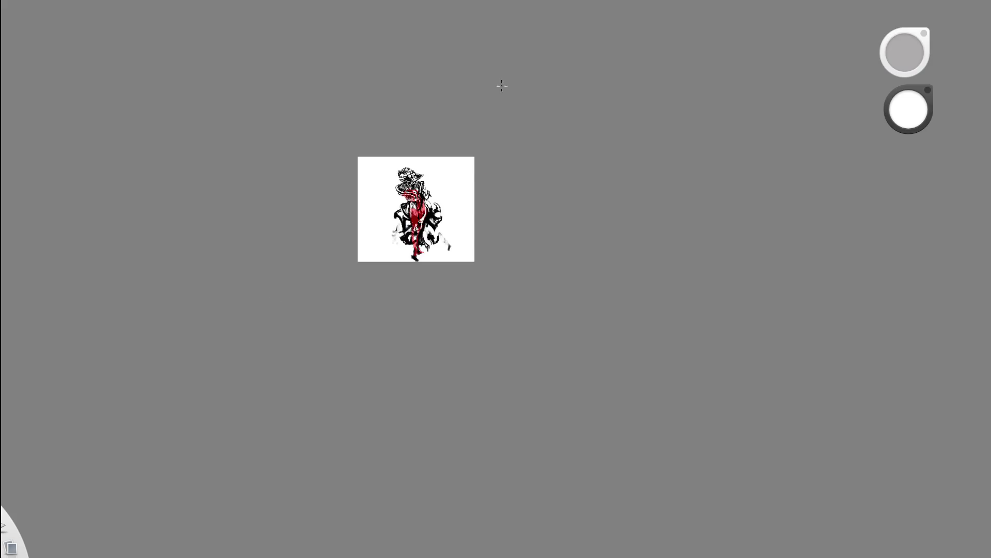
{"action": "scroll", "coordinate": [489, 84], "scroll_direction": "up", "scroll_amount": 3}
{"action": "scroll", "coordinate": [465, 93], "scroll_direction": "up", "scroll_amount": 2}
{"action": "scroll", "coordinate": [436, 101], "scroll_direction": "up", "scroll_amount": 3}
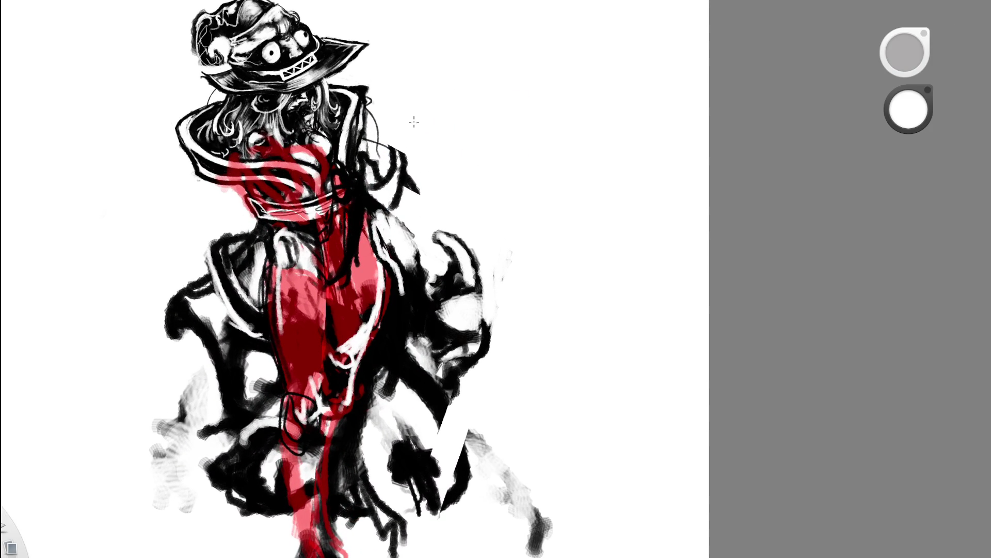
Mark the jacket and a centre line in black, then paint a white stroke along the left edge
{"action": "key", "text": "c"}
{"action": "mouse_move", "coordinate": [372, 235]}
{"action": "left_mouse_down"}
{"action": "mouse_move", "coordinate": [385, 278]}
{"action": "mouse_move", "coordinate": [383, 263]}
{"action": "left_mouse_up"}
{"action": "key", "text": "c"}
{"action": "key", "text": "c"}
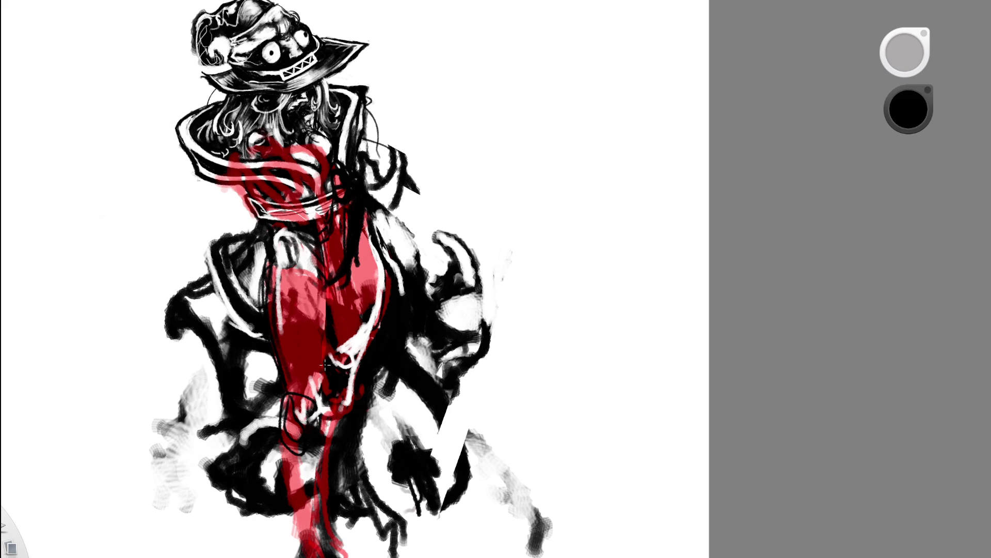
{"action": "left_click_drag", "start_coordinate": [330, 372], "coordinate": [336, 246]}
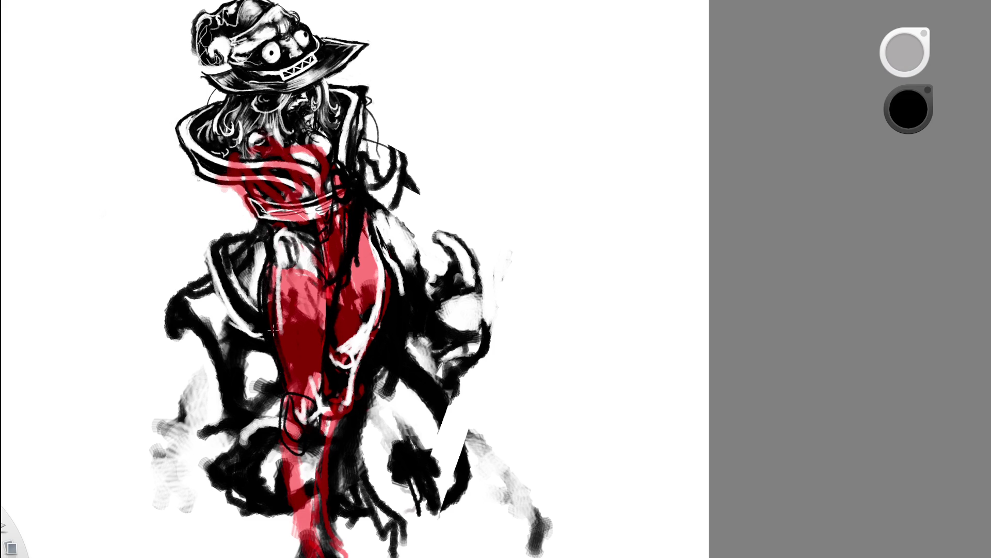
{"action": "left_click", "coordinate": [905, 52]}
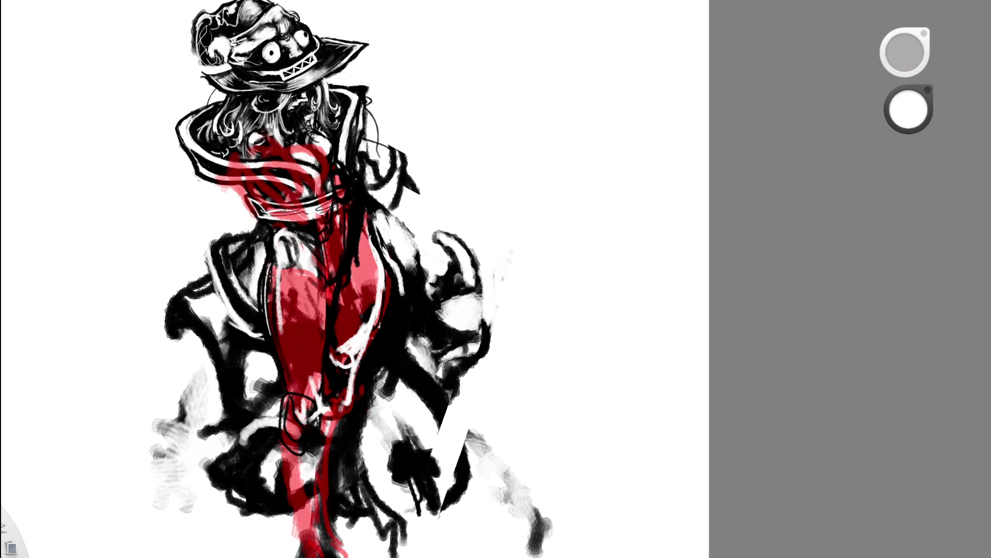
{"action": "left_click_drag", "start_coordinate": [267, 290], "coordinate": [301, 395]}
{"action": "scroll", "coordinate": [377, 204], "scroll_direction": "down", "scroll_amount": 5}
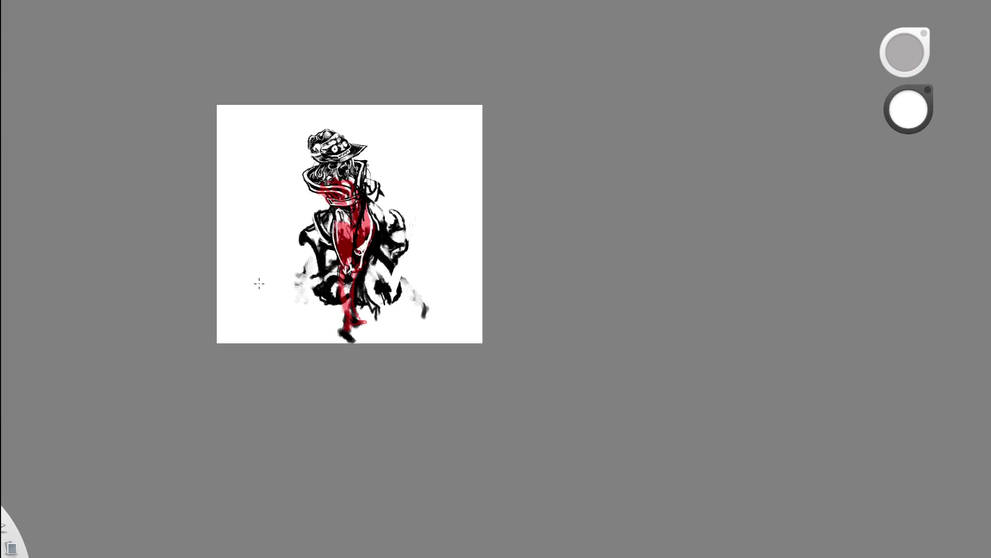
{"action": "scroll", "coordinate": [361, 199], "scroll_direction": "up", "scroll_amount": 5}
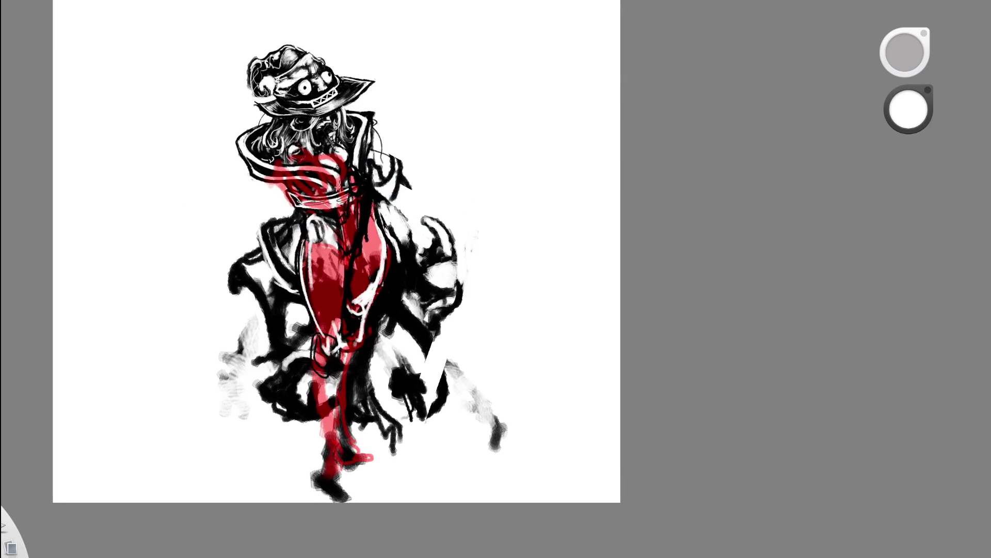
Erase the red paint off the collar, upper torso and belt area
{"action": "mouse_move", "coordinate": [344, 159]}
{"action": "left_mouse_down"}
{"action": "mouse_move", "coordinate": [321, 194]}
{"action": "mouse_move", "coordinate": [346, 147]}
{"action": "left_mouse_up"}
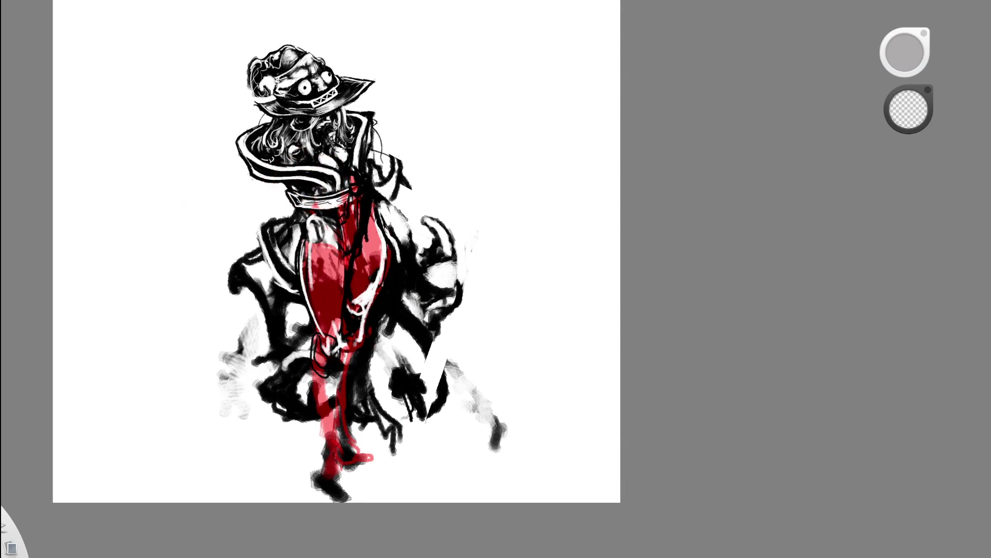
{"action": "left_click_drag", "start_coordinate": [311, 218], "coordinate": [346, 148]}
Zoom out and back to check the whole figure now reads in gray tones
{"action": "mouse_move", "coordinate": [427, 190]}
{"action": "left_mouse_down"}
{"action": "mouse_move", "coordinate": [410, 160]}
{"action": "mouse_move", "coordinate": [491, 94]}
{"action": "left_mouse_up"}
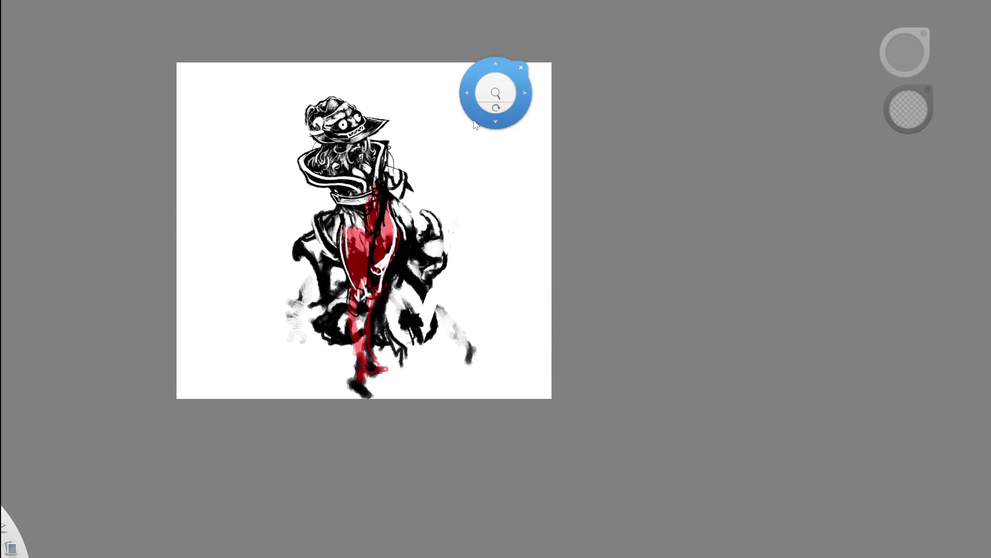
{"action": "key", "text": "ctrl+alt+0"}
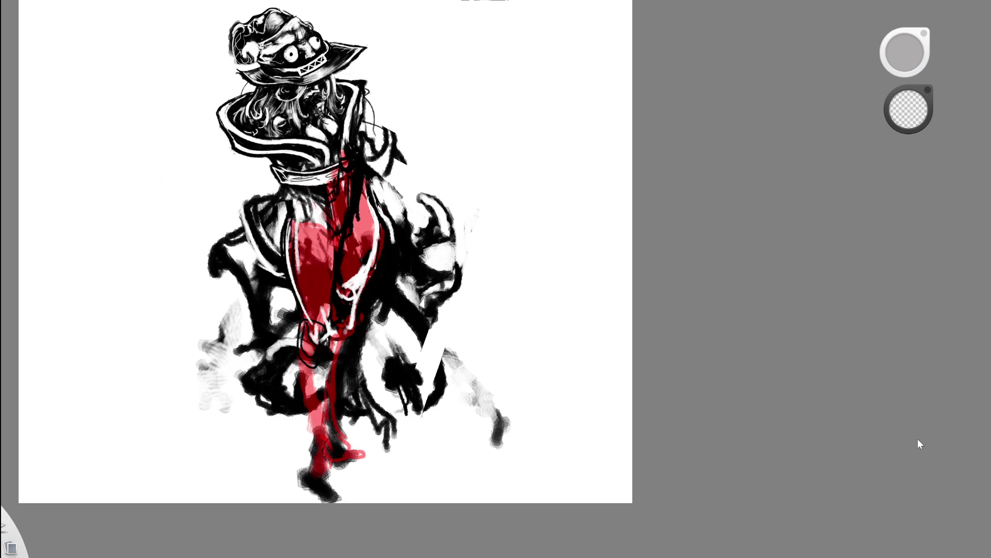
{"action": "left_click_drag", "start_coordinate": [490, 281], "coordinate": [608, 275]}
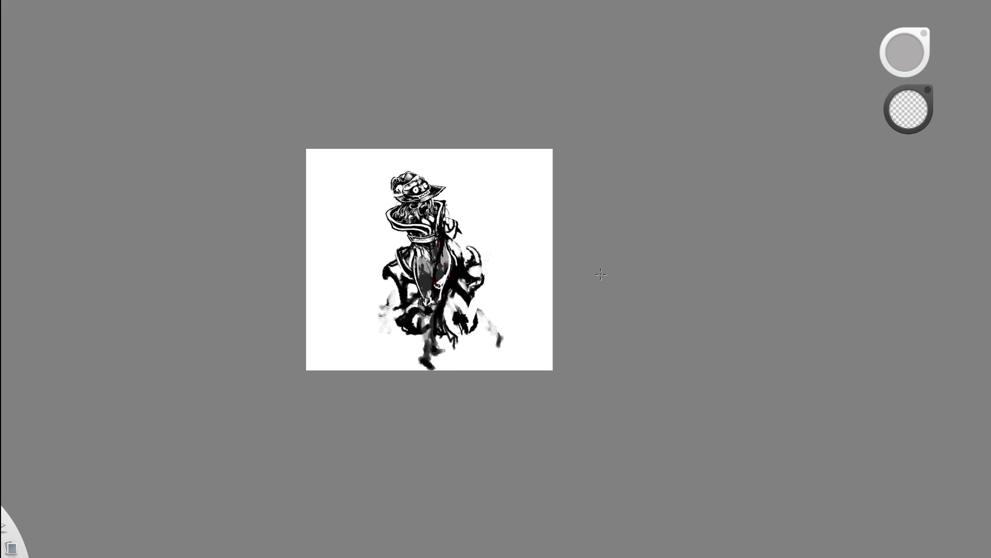
Paint white highlight curves inside the gray coat, redoing the lower ones after an undo
{"action": "left_click_drag", "start_coordinate": [573, 267], "coordinate": [901, 288]}
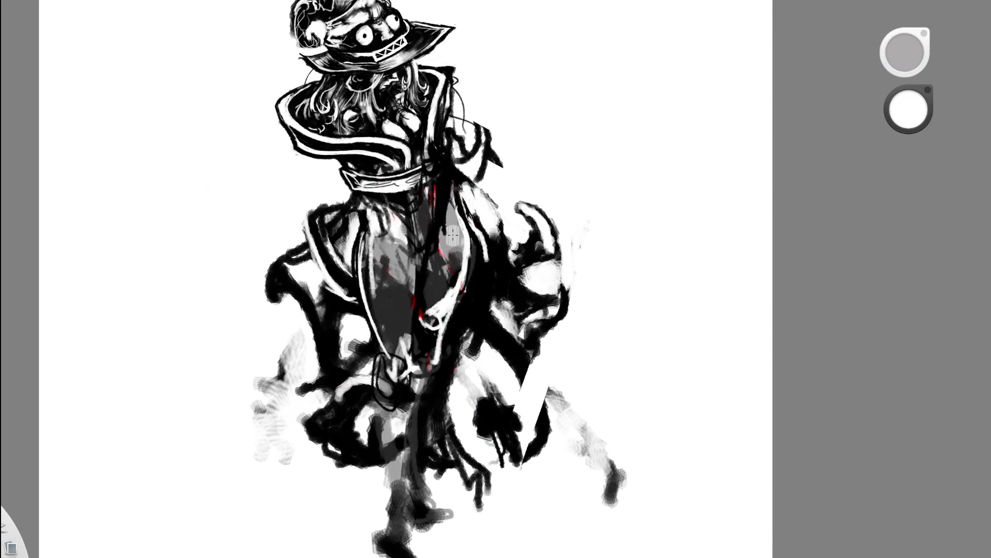
{"action": "mouse_move", "coordinate": [446, 247]}
{"action": "left_mouse_down"}
{"action": "mouse_move", "coordinate": [440, 318]}
{"action": "mouse_move", "coordinate": [462, 248]}
{"action": "left_mouse_up"}
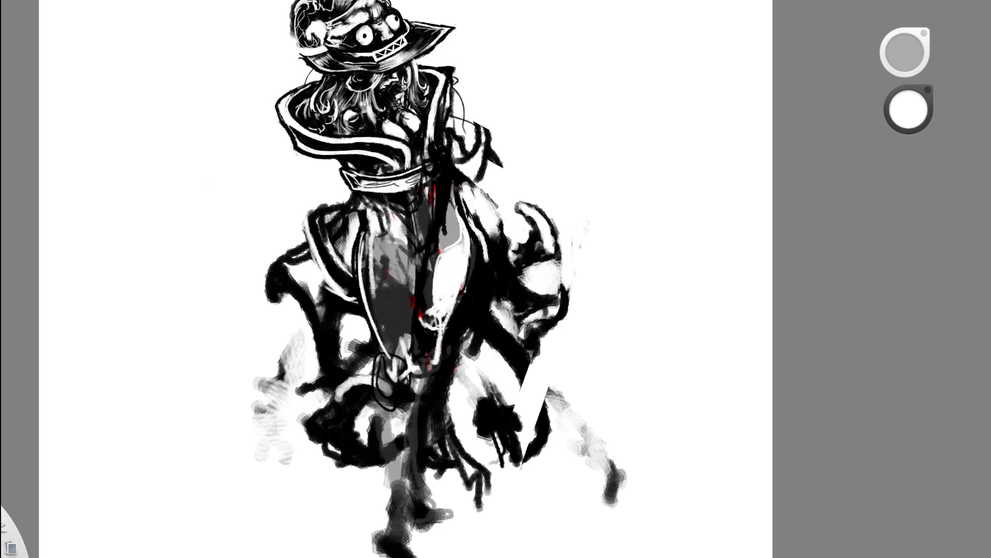
{"action": "mouse_move", "coordinate": [439, 323]}
{"action": "left_mouse_down"}
{"action": "mouse_move", "coordinate": [444, 356]}
{"action": "mouse_move", "coordinate": [437, 351]}
{"action": "left_mouse_up"}
{"action": "key", "text": "ctrl+z"}
{"action": "key", "text": "ctrl+z"}
{"action": "mouse_move", "coordinate": [429, 359]}
{"action": "left_mouse_down"}
{"action": "mouse_move", "coordinate": [427, 303]}
{"action": "mouse_move", "coordinate": [440, 317]}
{"action": "mouse_move", "coordinate": [455, 298]}
{"action": "left_mouse_up"}
{"action": "scroll", "coordinate": [476, 248], "scroll_direction": "down", "scroll_amount": 3}
{"action": "scroll", "coordinate": [511, 248], "scroll_direction": "up", "scroll_amount": 3}
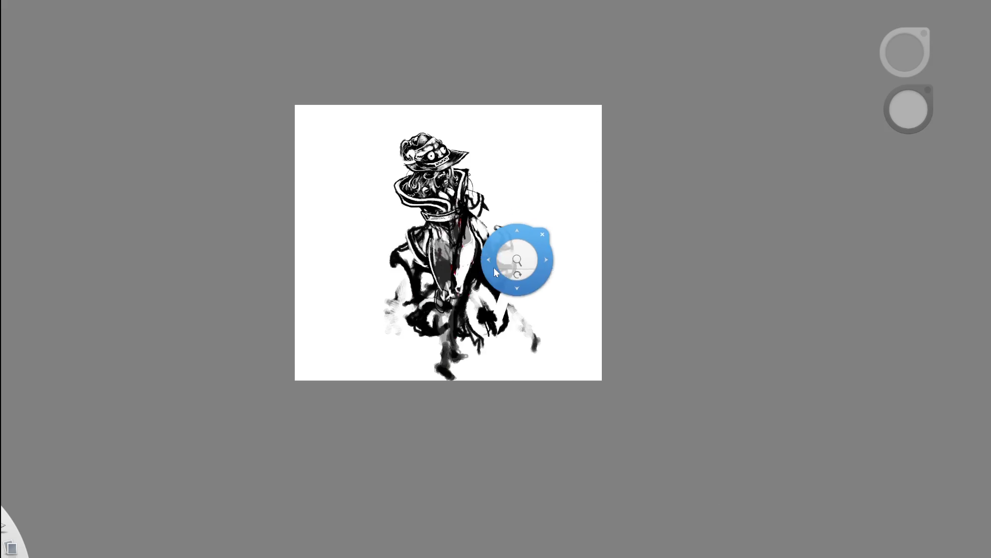
Switch to black, narrow the white leg shape, outline the coat and add dark strands down the fringe
{"action": "key", "text": "x"}
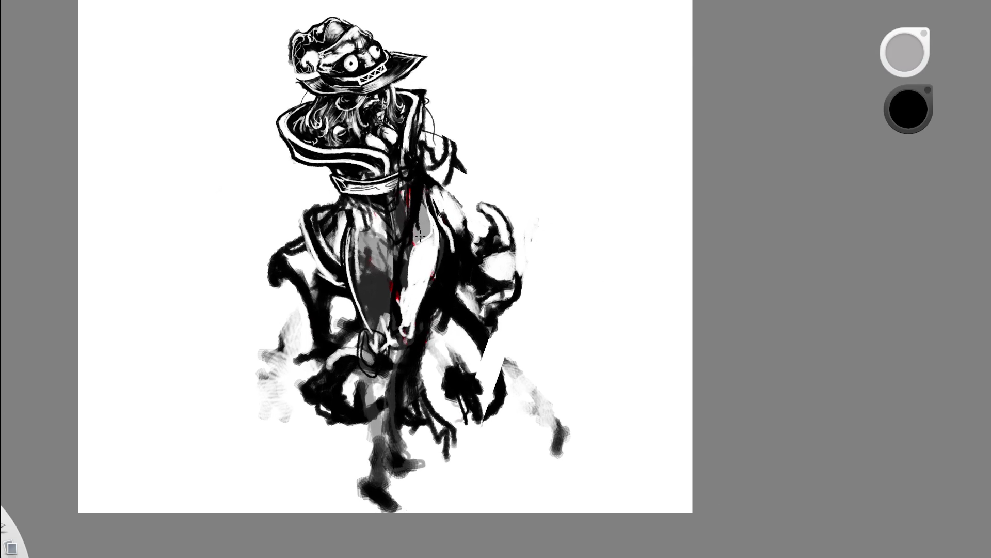
{"action": "mouse_move", "coordinate": [420, 230]}
{"action": "left_mouse_down"}
{"action": "mouse_move", "coordinate": [417, 287]}
{"action": "mouse_move", "coordinate": [398, 326]}
{"action": "mouse_move", "coordinate": [414, 266]}
{"action": "mouse_move", "coordinate": [402, 309]}
{"action": "mouse_move", "coordinate": [400, 302]}
{"action": "left_mouse_up"}
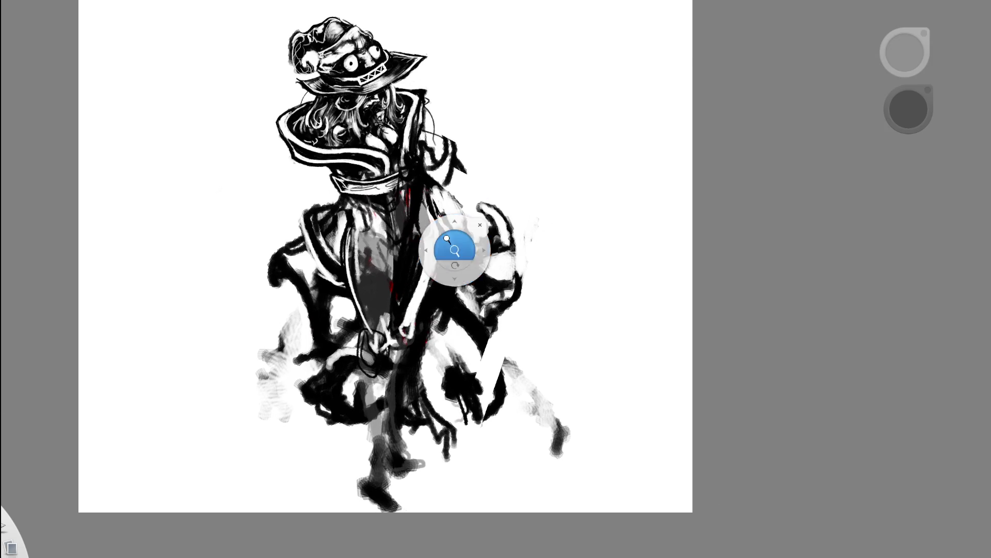
{"action": "scroll", "coordinate": [450, 240], "scroll_direction": "down", "scroll_amount": 5}
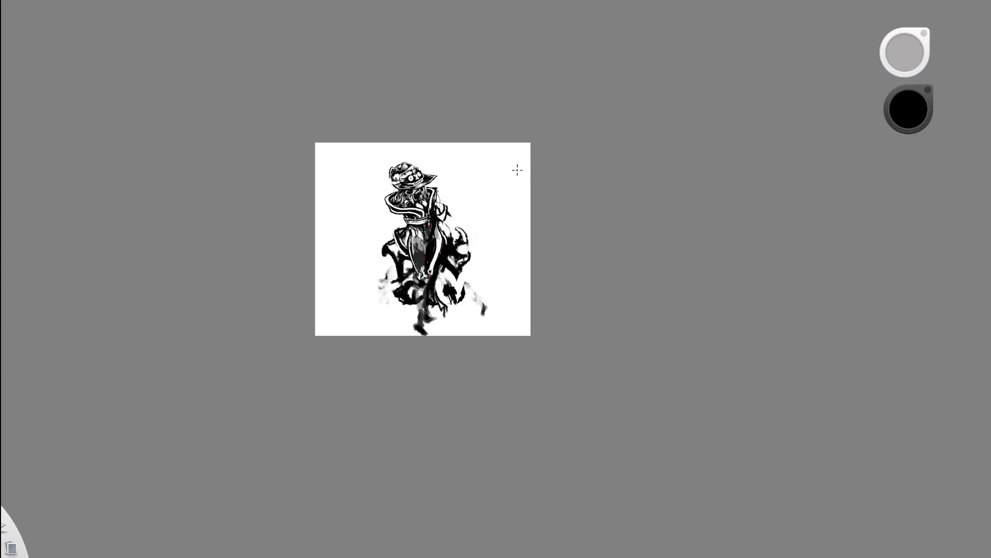
{"action": "scroll", "coordinate": [443, 232], "scroll_direction": "up", "scroll_amount": 6}
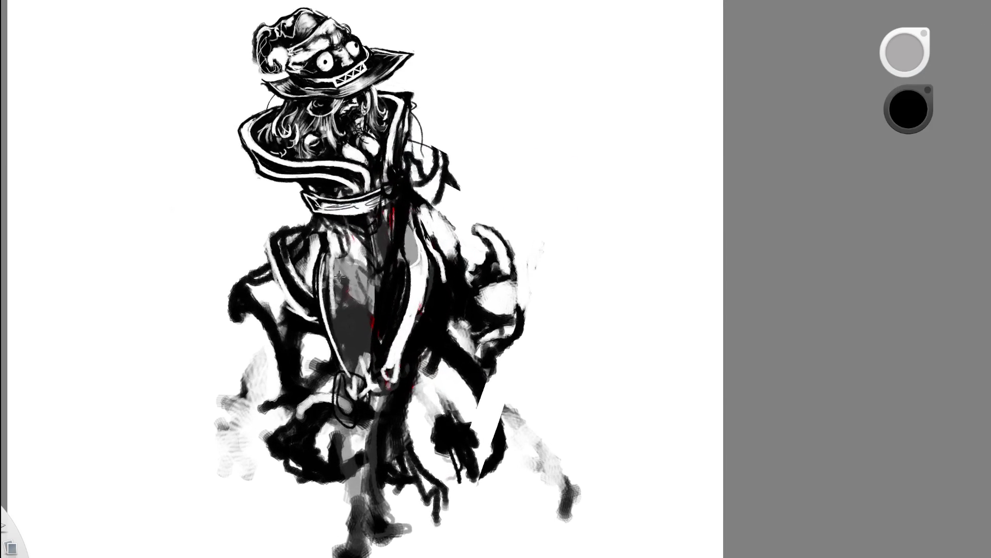
{"action": "mouse_move", "coordinate": [332, 288]}
{"action": "left_mouse_down"}
{"action": "mouse_move", "coordinate": [366, 340]}
{"action": "mouse_move", "coordinate": [366, 391]}
{"action": "left_mouse_up"}
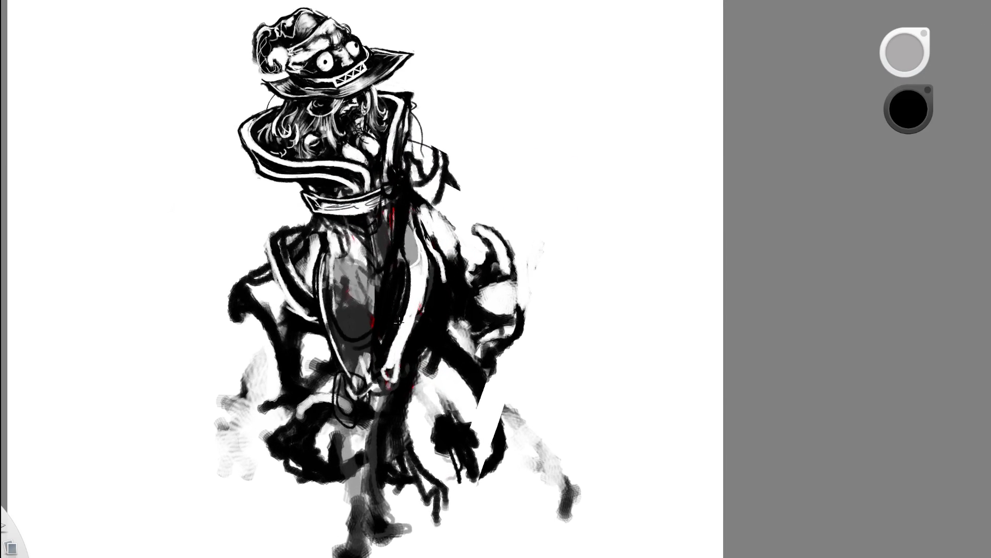
{"action": "left_click_drag", "start_coordinate": [386, 364], "coordinate": [418, 446]}
{"action": "left_click_drag", "start_coordinate": [387, 360], "coordinate": [437, 488]}
{"action": "left_click_drag", "start_coordinate": [422, 423], "coordinate": [434, 496]}
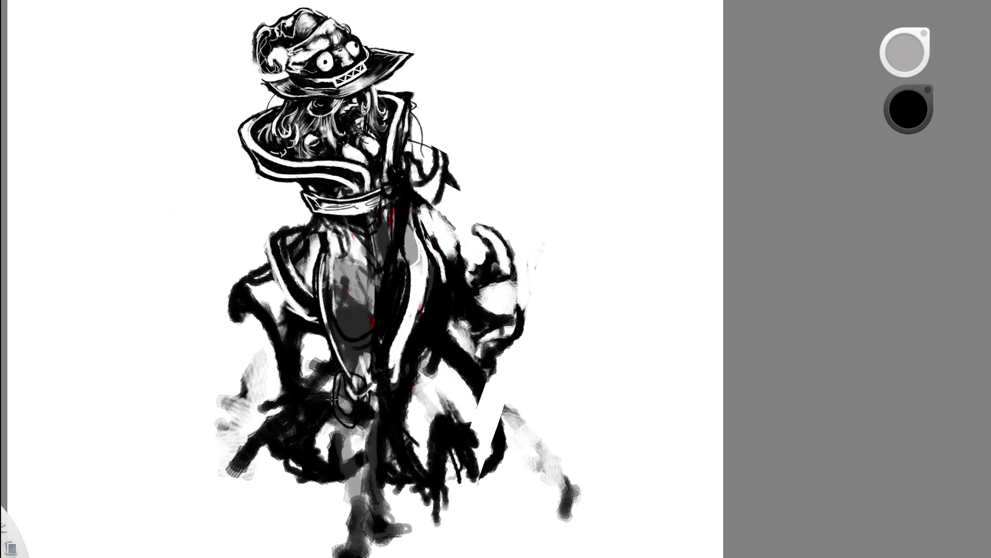
Sweep a thick black stroke down the lower-left skirt, undoing two rejected attempts
{"action": "left_click_drag", "start_coordinate": [323, 413], "coordinate": [279, 278]}
{"action": "key", "text": "ctrl+z"}
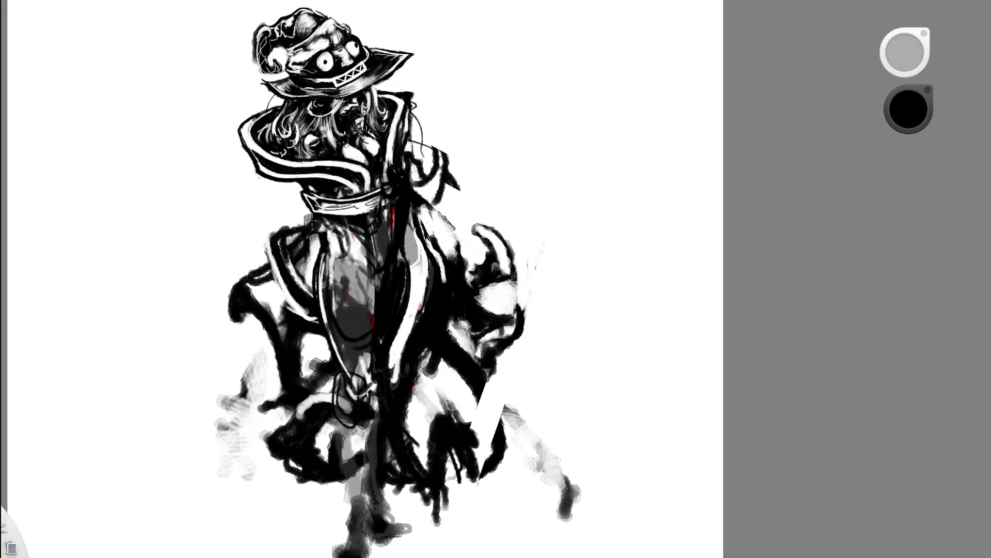
{"action": "left_click_drag", "start_coordinate": [310, 232], "coordinate": [156, 472]}
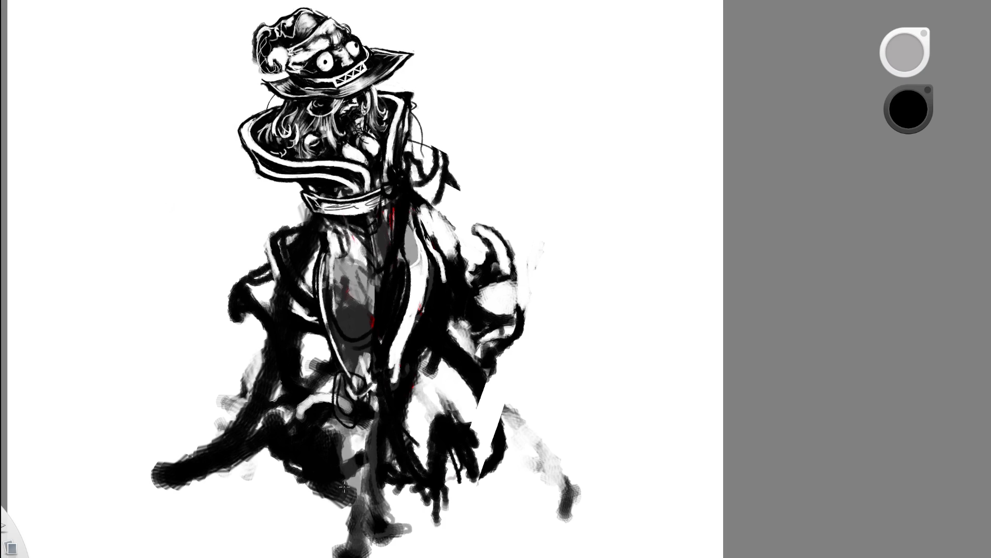
{"action": "key", "text": "ctrl+z"}
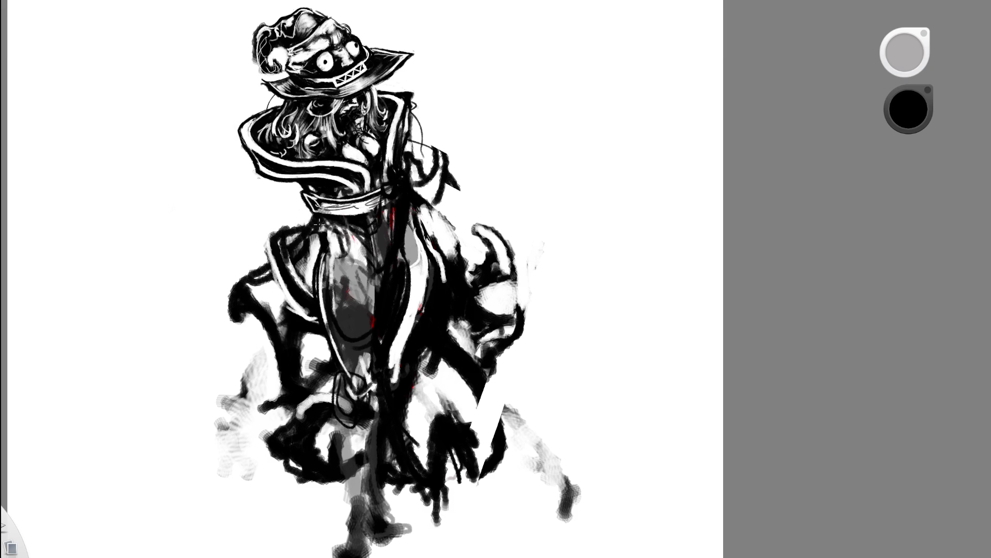
{"action": "left_click_drag", "start_coordinate": [317, 220], "coordinate": [333, 496]}
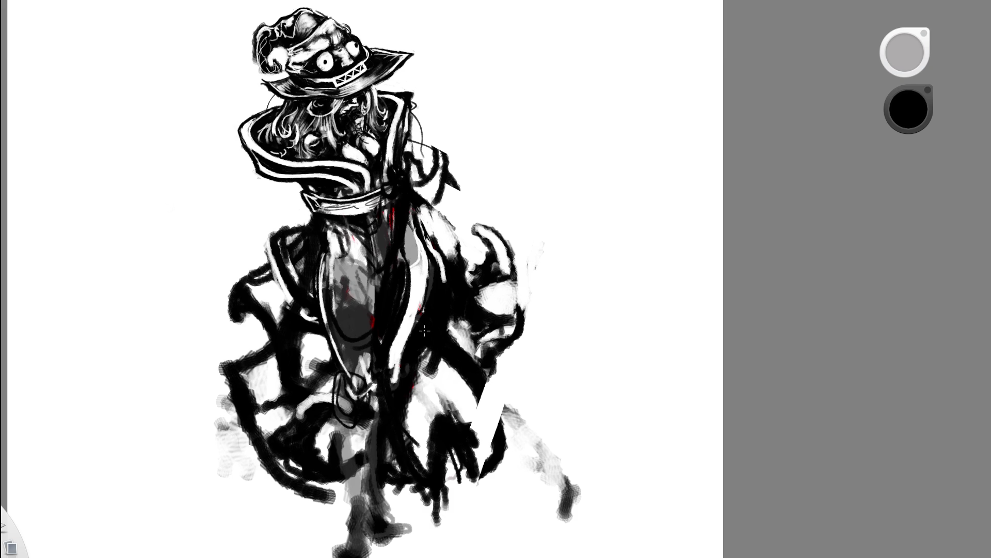
Fill the right side of the skirt with thick black brushstrokes
{"action": "left_click_drag", "start_coordinate": [424, 334], "coordinate": [458, 488]}
{"action": "left_click_drag", "start_coordinate": [426, 357], "coordinate": [488, 504]}
{"action": "left_click_drag", "start_coordinate": [461, 418], "coordinate": [484, 512]}
{"action": "left_click_drag", "start_coordinate": [434, 349], "coordinate": [480, 508]}
{"action": "left_click_drag", "start_coordinate": [535, 338], "coordinate": [503, 438]}
{"action": "scroll", "coordinate": [520, 308], "scroll_direction": "down", "scroll_amount": 5}
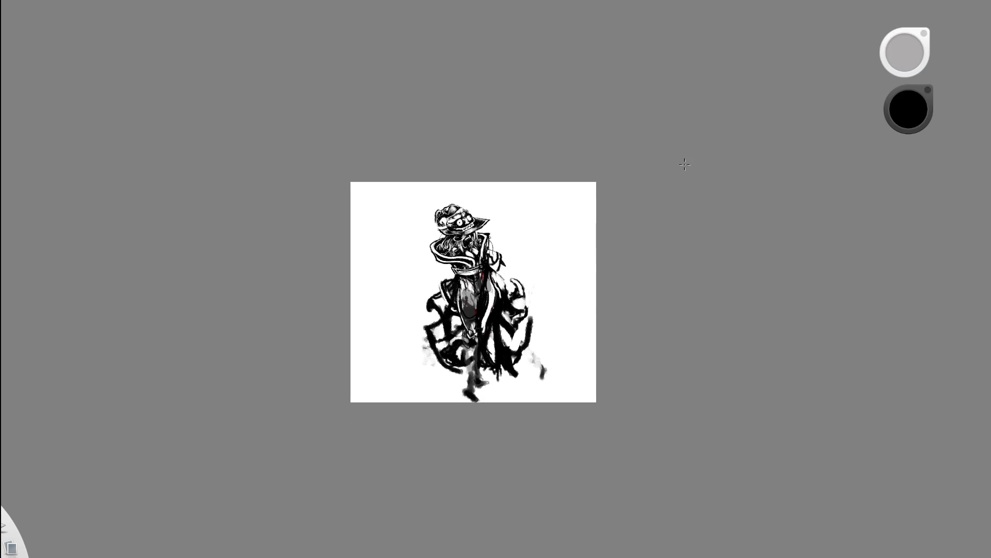
{"action": "scroll", "coordinate": [523, 305], "scroll_direction": "up", "scroll_amount": 5}
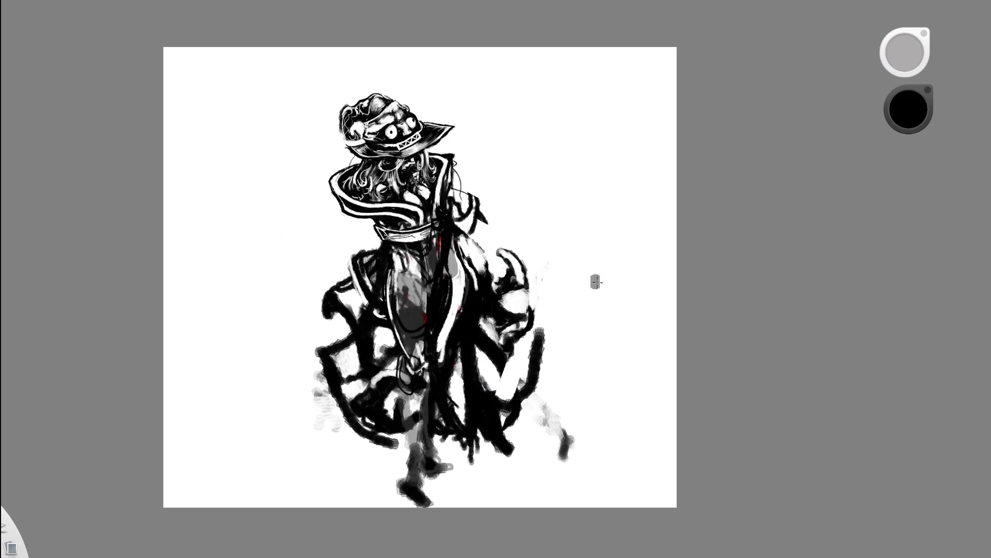
{"action": "left_click_drag", "start_coordinate": [433, 444], "coordinate": [457, 470]}
{"action": "key", "text": "ctrl+z"}
{"action": "mouse_move", "coordinate": [430, 473]}
{"action": "left_mouse_down"}
{"action": "mouse_move", "coordinate": [428, 441]}
{"action": "mouse_move", "coordinate": [465, 463]}
{"action": "left_mouse_up"}
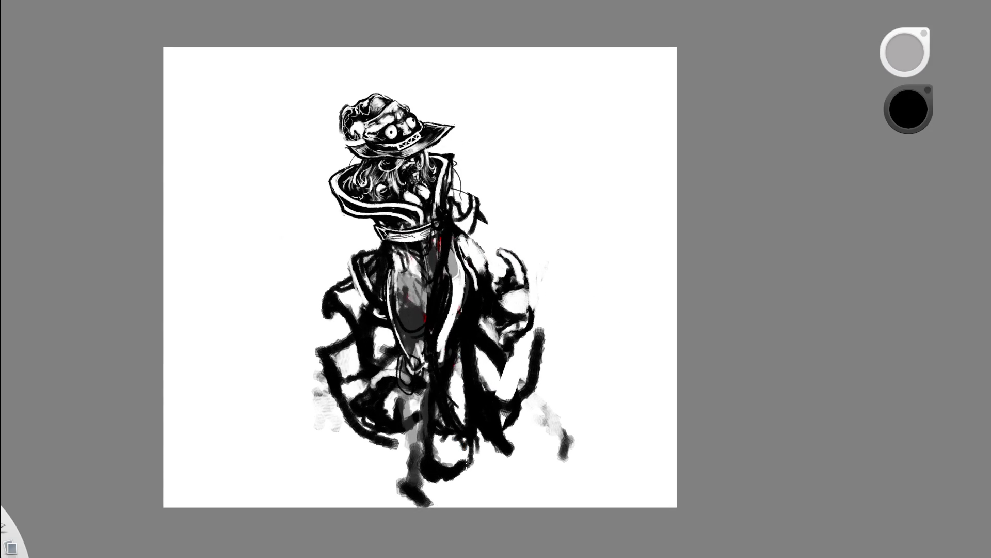
{"action": "left_click_drag", "start_coordinate": [403, 488], "coordinate": [425, 399]}
{"action": "mouse_move", "coordinate": [405, 495]}
{"action": "left_mouse_down"}
{"action": "mouse_move", "coordinate": [399, 454]}
{"action": "mouse_move", "coordinate": [434, 487]}
{"action": "mouse_move", "coordinate": [426, 493]}
{"action": "mouse_move", "coordinate": [410, 462]}
{"action": "mouse_move", "coordinate": [422, 406]}
{"action": "left_mouse_up"}
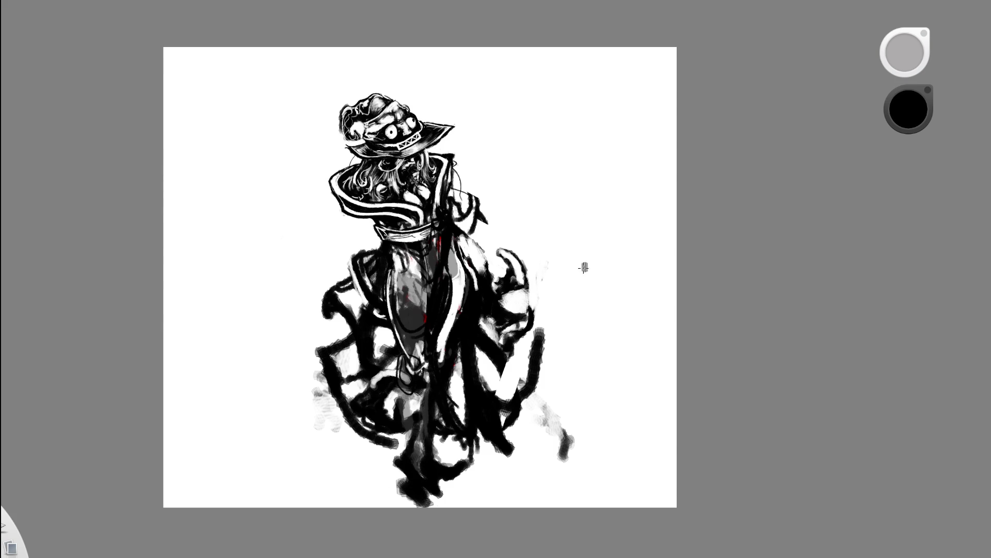
{"action": "scroll", "coordinate": [522, 326], "scroll_direction": "down", "scroll_amount": 5}
{"action": "scroll", "coordinate": [519, 326], "scroll_direction": "up", "scroll_amount": 5}
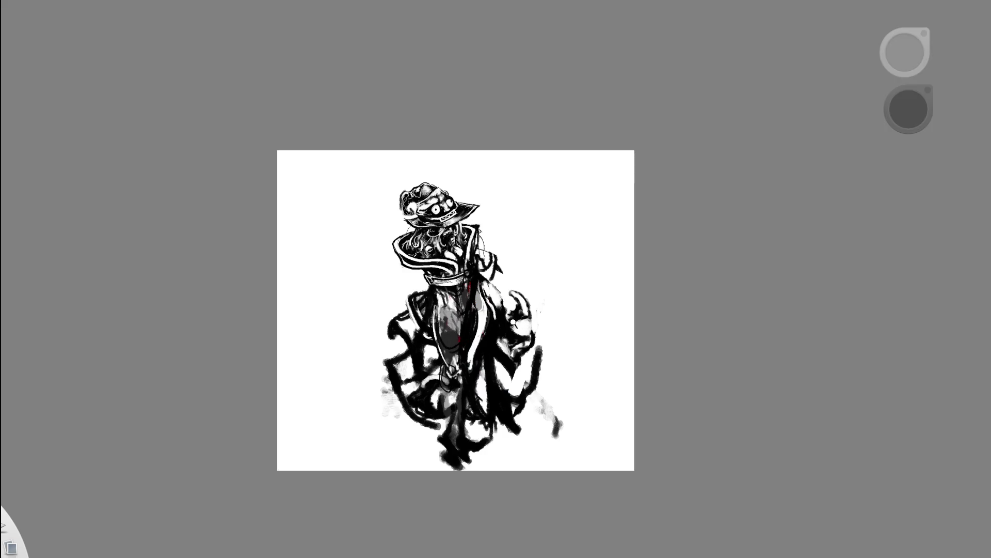
{"action": "key", "text": "ctrl+z"}
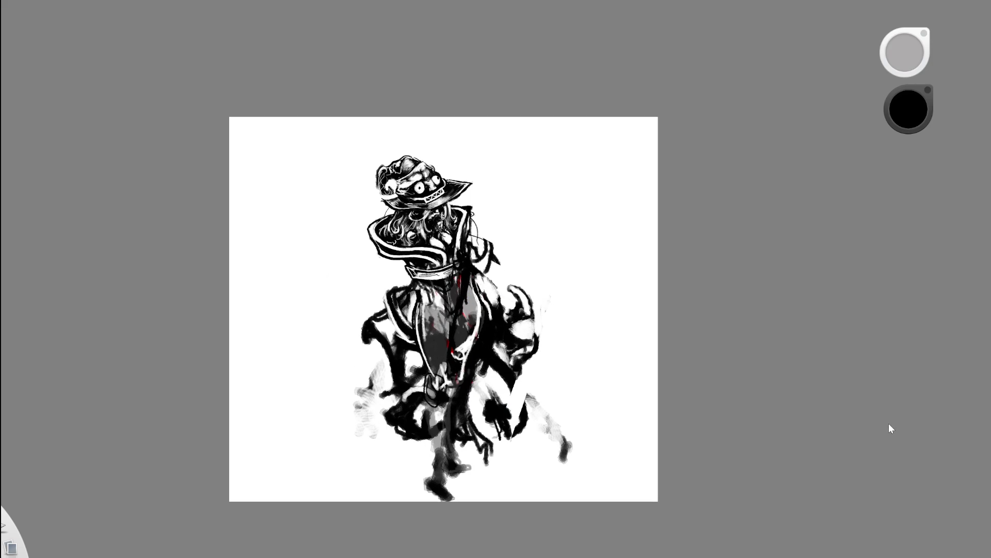
{"action": "key", "text": "ctrl+y"}
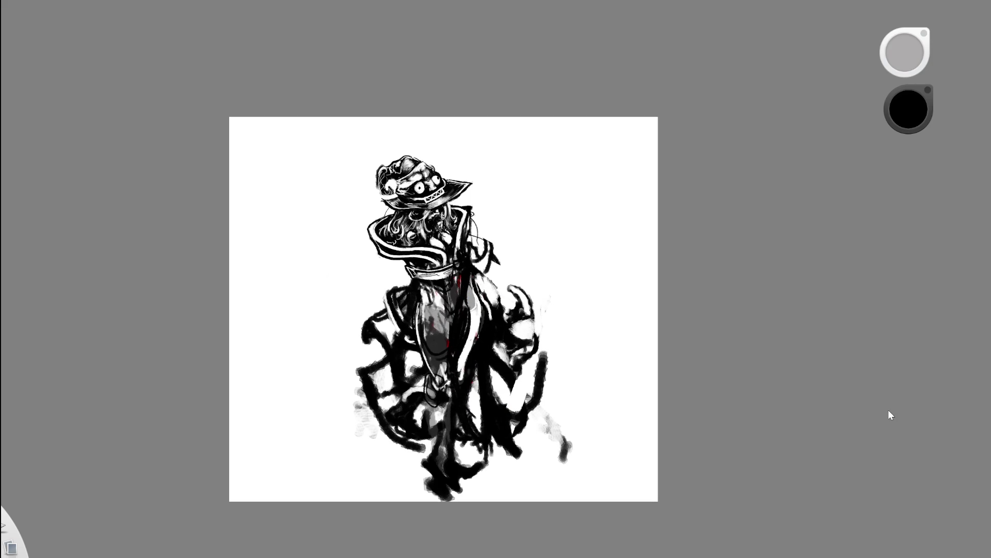
{"action": "key", "text": "space"}
{"action": "left_click_drag", "start_coordinate": [549, 354], "coordinate": [573, 396]}
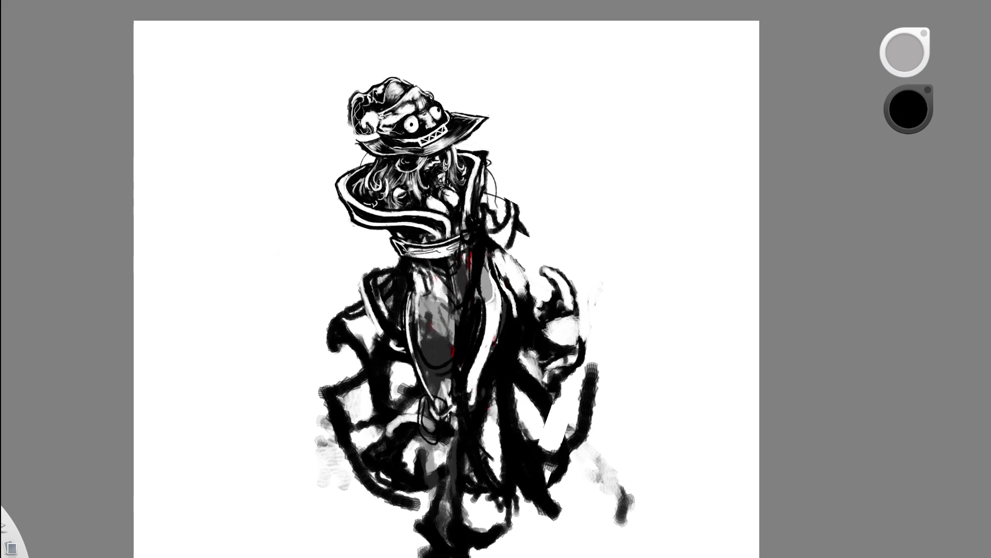
{"action": "scroll", "coordinate": [446, 289], "scroll_direction": "down", "scroll_amount": 5}
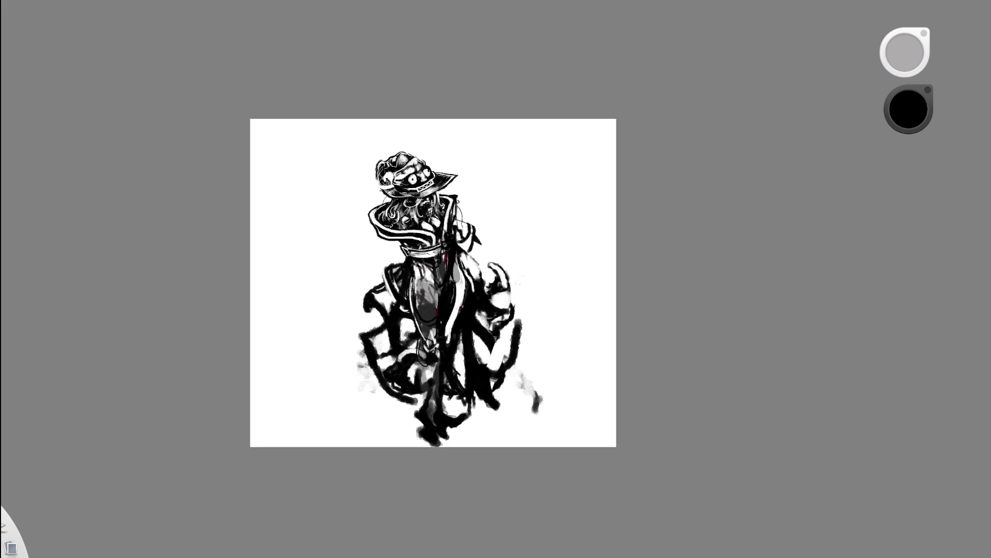
{"action": "scroll", "coordinate": [446, 289], "scroll_direction": "up", "scroll_amount": 5}
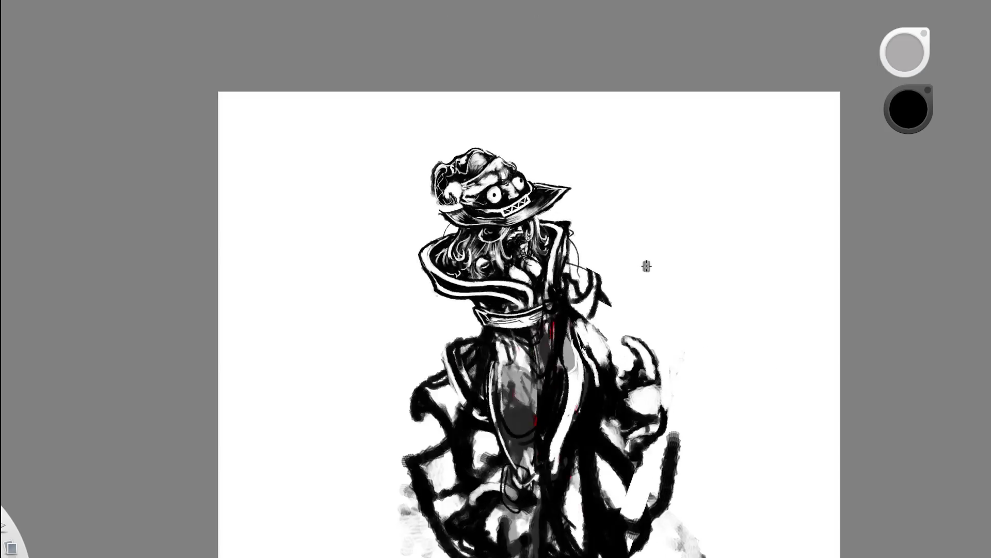
{"action": "scroll", "coordinate": [647, 263], "scroll_direction": "down", "scroll_amount": 3}
{"action": "scroll", "coordinate": [650, 261], "scroll_direction": "down", "scroll_amount": 2}
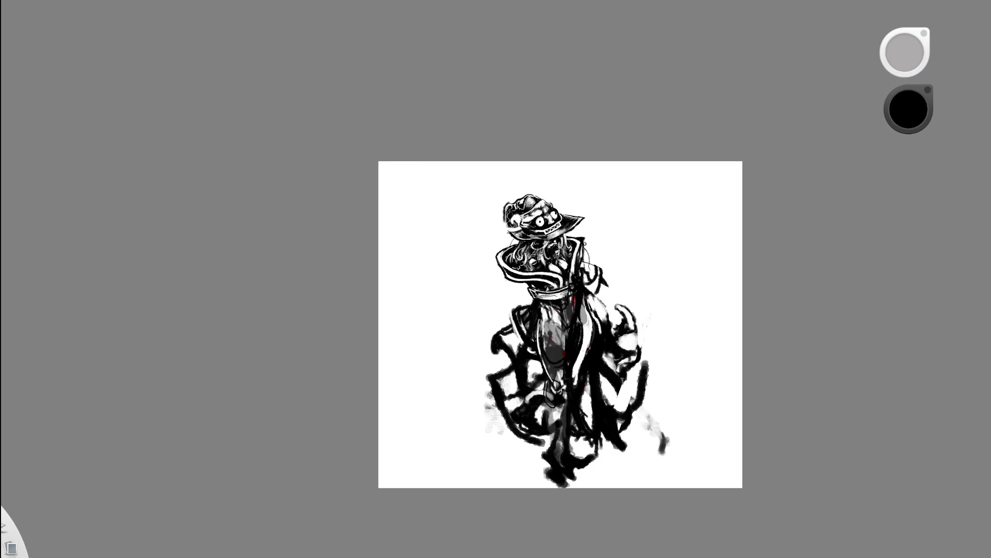
{"action": "scroll", "coordinate": [589, 333], "scroll_direction": "up", "scroll_amount": 2}
{"action": "scroll", "coordinate": [612, 332], "scroll_direction": "up", "scroll_amount": 1}
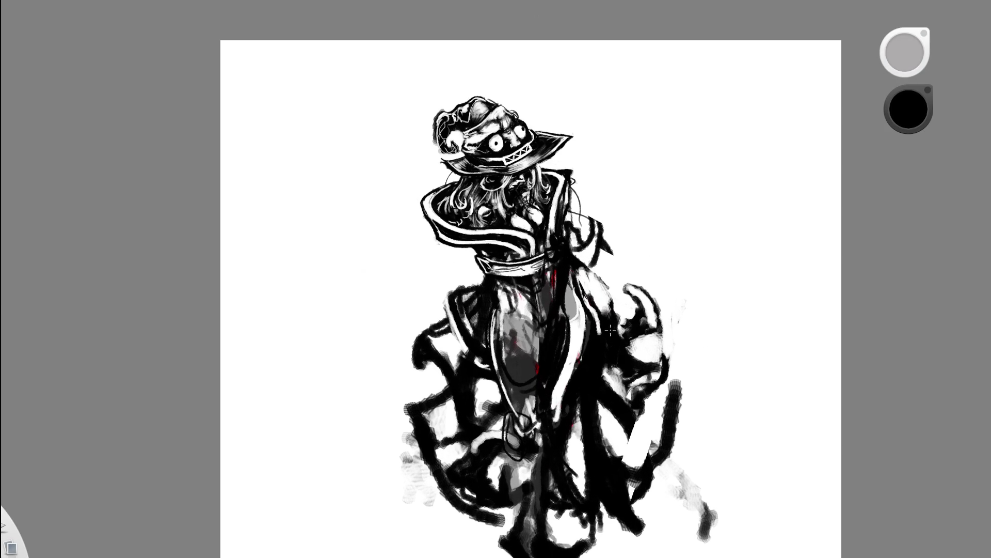
{"action": "key", "text": "ctrl+z"}
{"action": "key", "text": "ctrl+shift+z"}
{"action": "scroll", "coordinate": [496, 322], "scroll_direction": "down", "scroll_amount": 2}
{"action": "scroll", "coordinate": [502, 338], "scroll_direction": "up", "scroll_amount": 2}
{"action": "scroll", "coordinate": [503, 338], "scroll_direction": "up", "scroll_amount": 1}
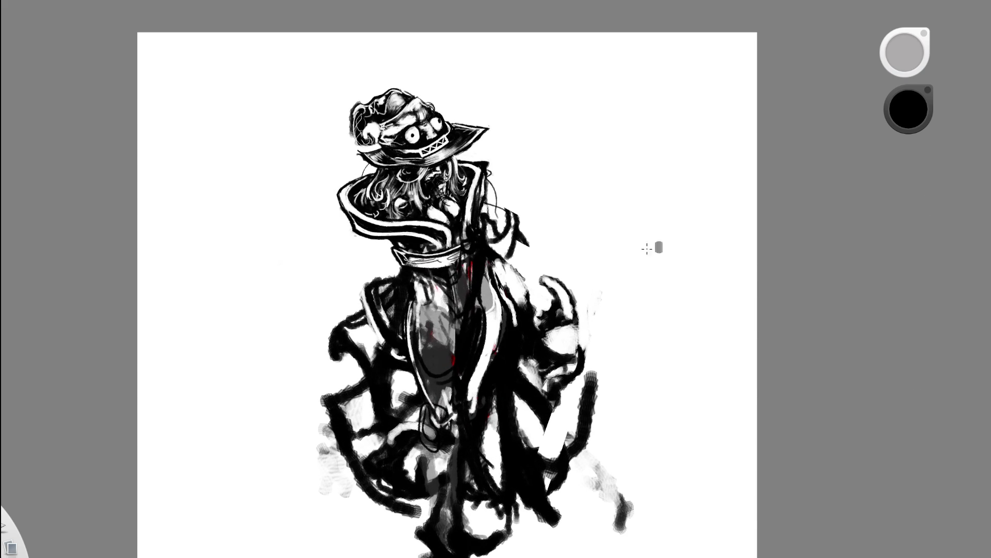
{"action": "scroll", "coordinate": [495, 350], "scroll_direction": "down", "scroll_amount": 2}
{"action": "scroll", "coordinate": [463, 403], "scroll_direction": "up", "scroll_amount": 2}
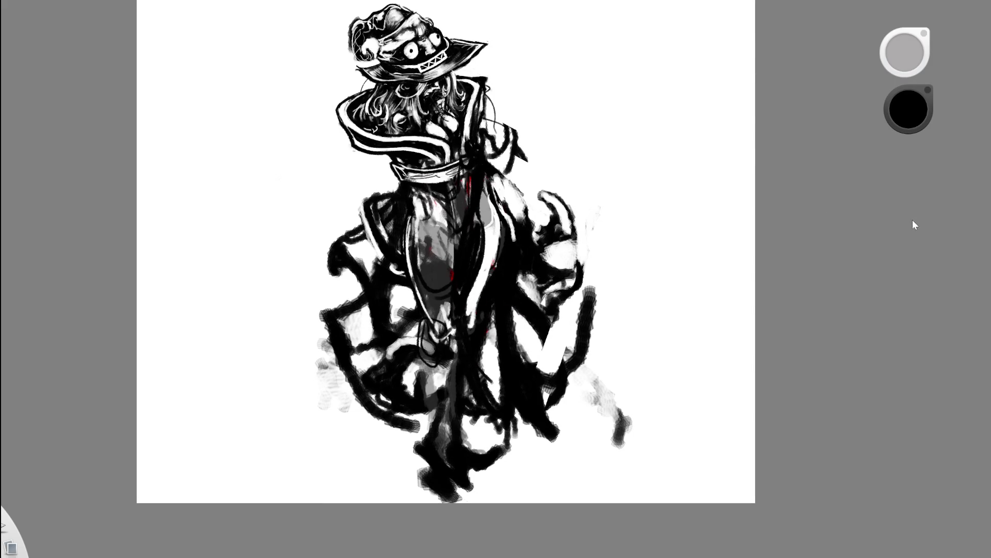
{"action": "scroll", "coordinate": [455, 364], "scroll_direction": "up", "scroll_amount": 2}
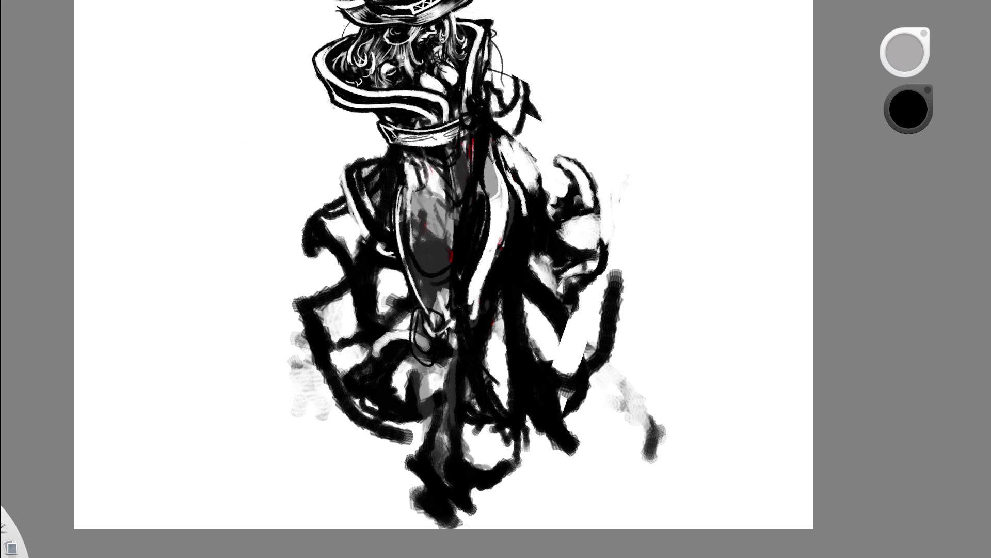
Switch to white and try a highlight curve over the dark cloak, then undo it
{"action": "key", "text": "x"}
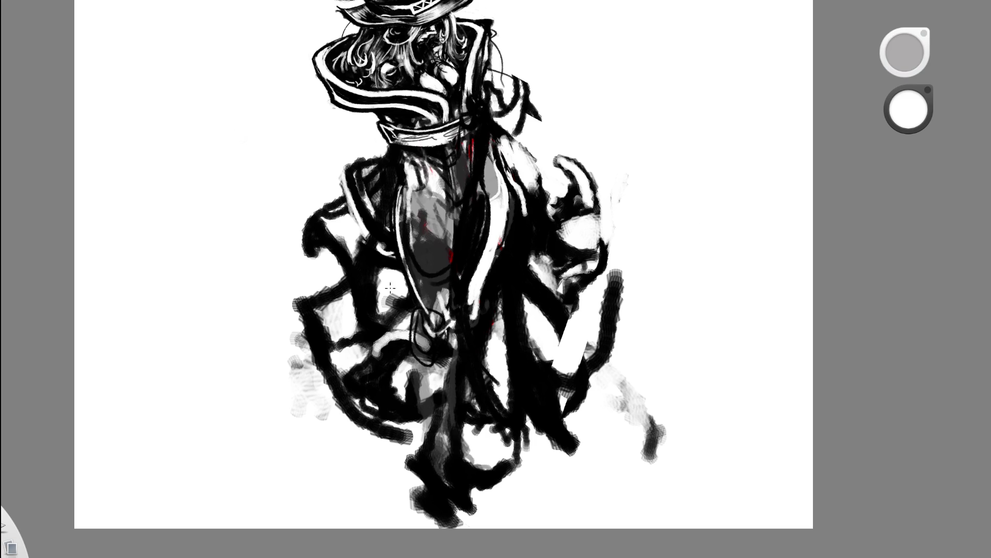
{"action": "left_click_drag", "start_coordinate": [369, 262], "coordinate": [388, 210]}
{"action": "key", "text": "ctrl+z"}
{"action": "key", "text": "ctrl+z"}
Paint bold white curves through the lower-left robe, then return the colour to black
{"action": "left_click_drag", "start_coordinate": [453, 451], "coordinate": [371, 408]}
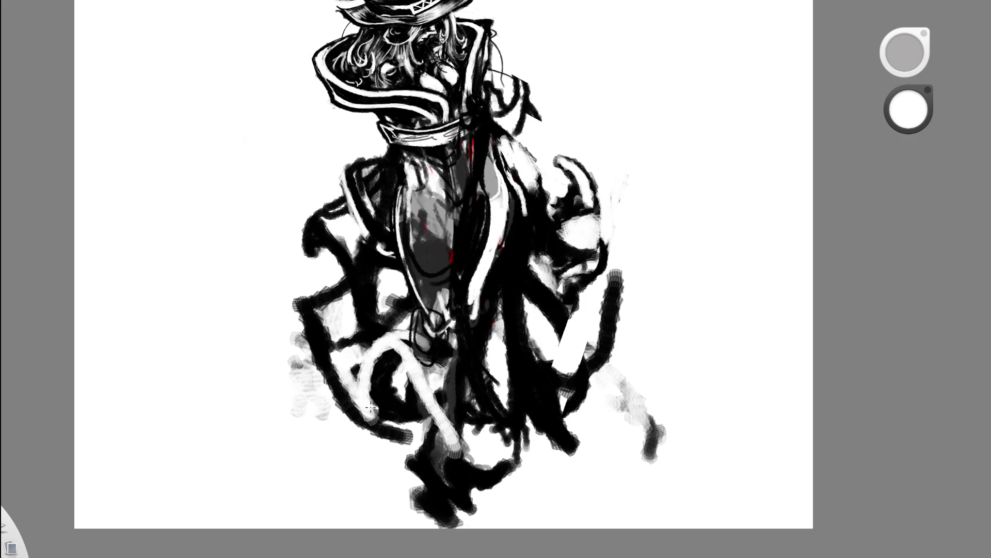
{"action": "scroll", "coordinate": [481, 233], "scroll_direction": "down", "scroll_amount": 5}
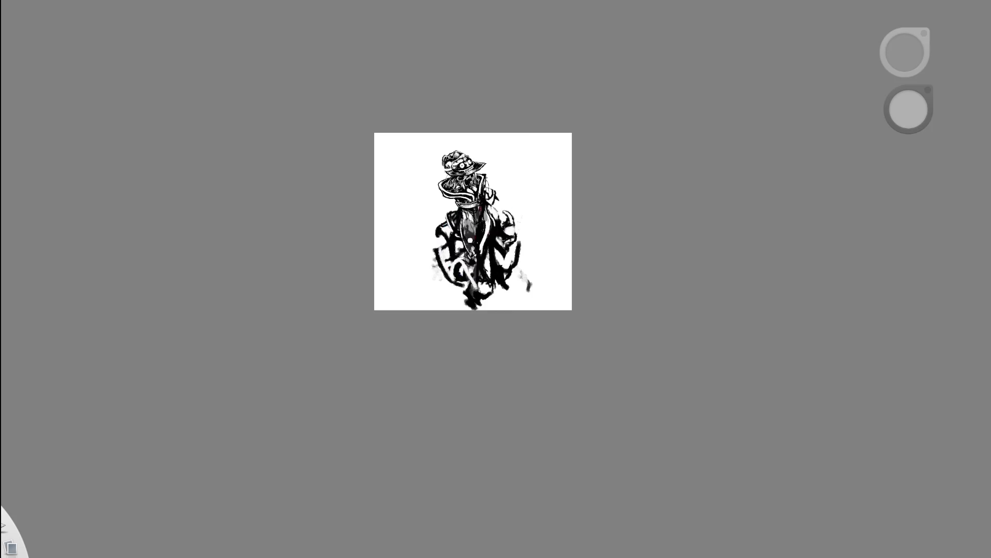
{"action": "scroll", "coordinate": [473, 238], "scroll_direction": "up", "scroll_amount": 5}
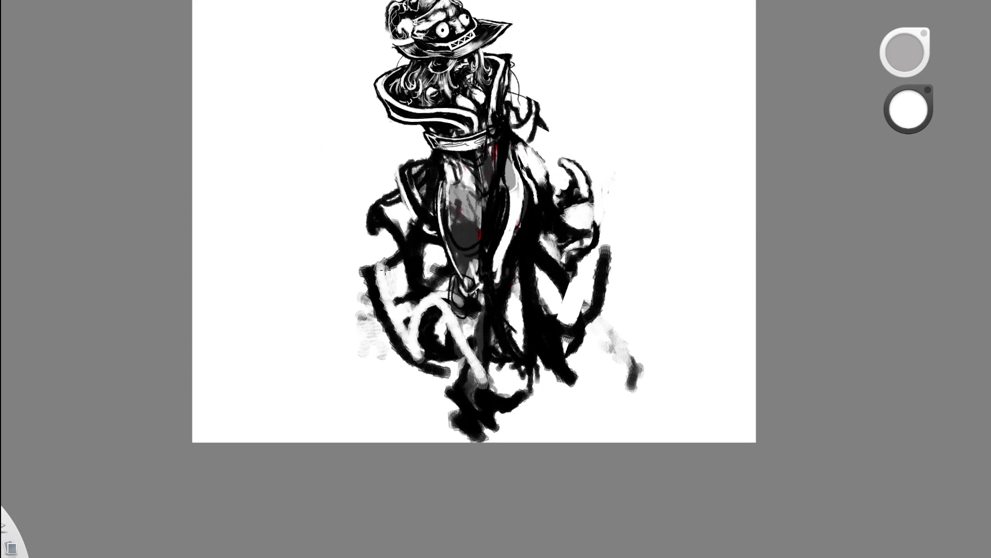
{"action": "left_click_drag", "start_coordinate": [383, 269], "coordinate": [410, 303]}
{"action": "scroll", "coordinate": [419, 225], "scroll_direction": "up", "scroll_amount": 2}
{"action": "key", "text": "d"}
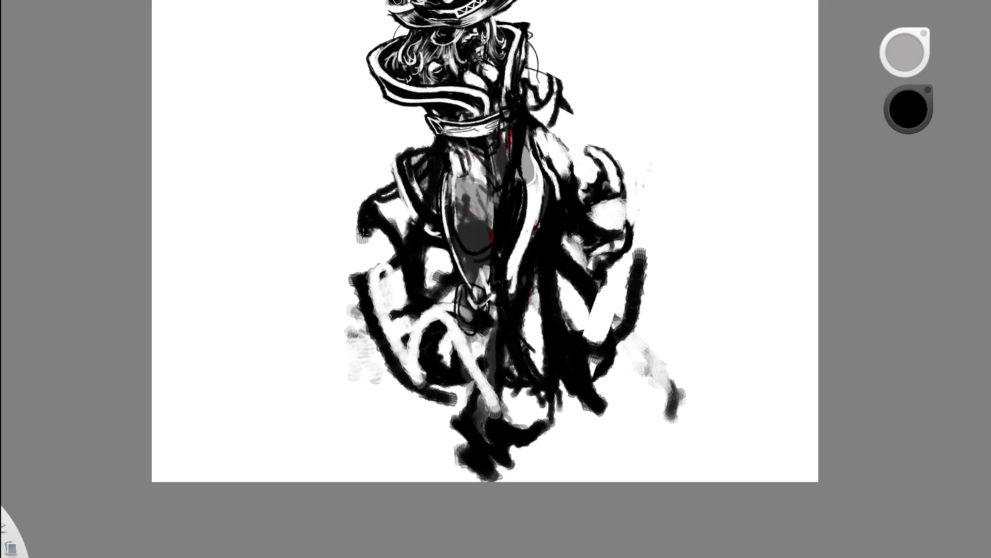
Brush dark accents at the cloak's left edge, split the white stroke and deepen the lower folds
{"action": "left_click_drag", "start_coordinate": [361, 229], "coordinate": [364, 233]}
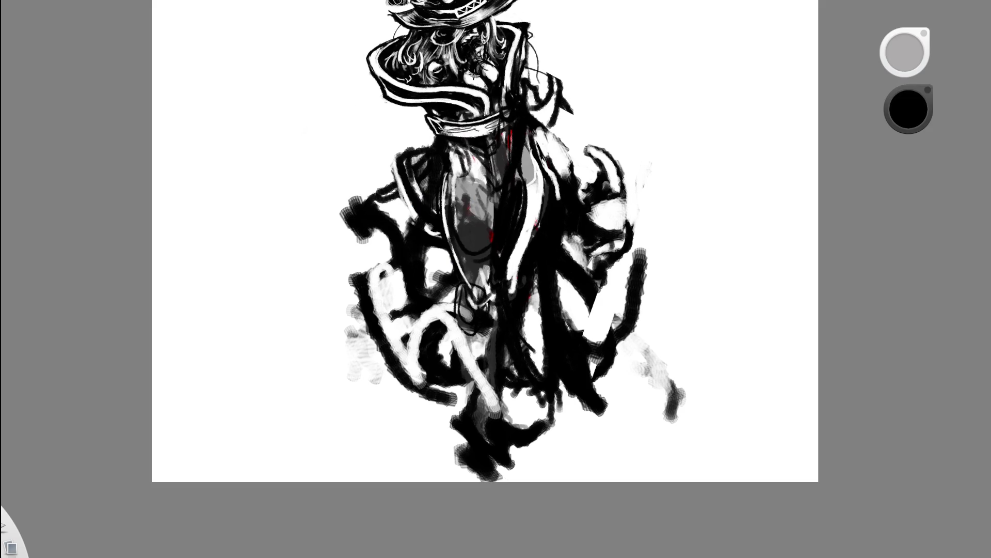
{"action": "left_click_drag", "start_coordinate": [379, 257], "coordinate": [410, 345]}
{"action": "mouse_move", "coordinate": [385, 279]}
{"action": "left_mouse_down"}
{"action": "mouse_move", "coordinate": [412, 334]}
{"action": "mouse_move", "coordinate": [471, 323]}
{"action": "mouse_move", "coordinate": [499, 375]}
{"action": "mouse_move", "coordinate": [542, 368]}
{"action": "left_mouse_up"}
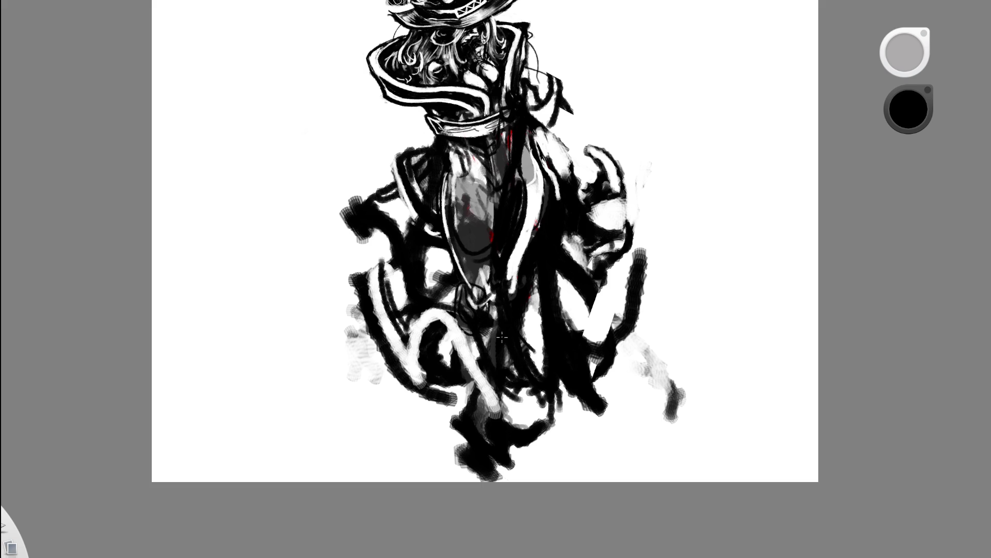
{"action": "mouse_move", "coordinate": [519, 213]}
{"action": "left_mouse_down"}
{"action": "mouse_move", "coordinate": [510, 373]}
{"action": "mouse_move", "coordinate": [530, 450]}
{"action": "left_mouse_up"}
{"action": "mouse_move", "coordinate": [518, 367]}
{"action": "left_mouse_down"}
{"action": "mouse_move", "coordinate": [527, 427]}
{"action": "mouse_move", "coordinate": [514, 431]}
{"action": "mouse_move", "coordinate": [505, 355]}
{"action": "left_mouse_up"}
{"action": "scroll", "coordinate": [575, 228], "scroll_direction": "down", "scroll_amount": 5}
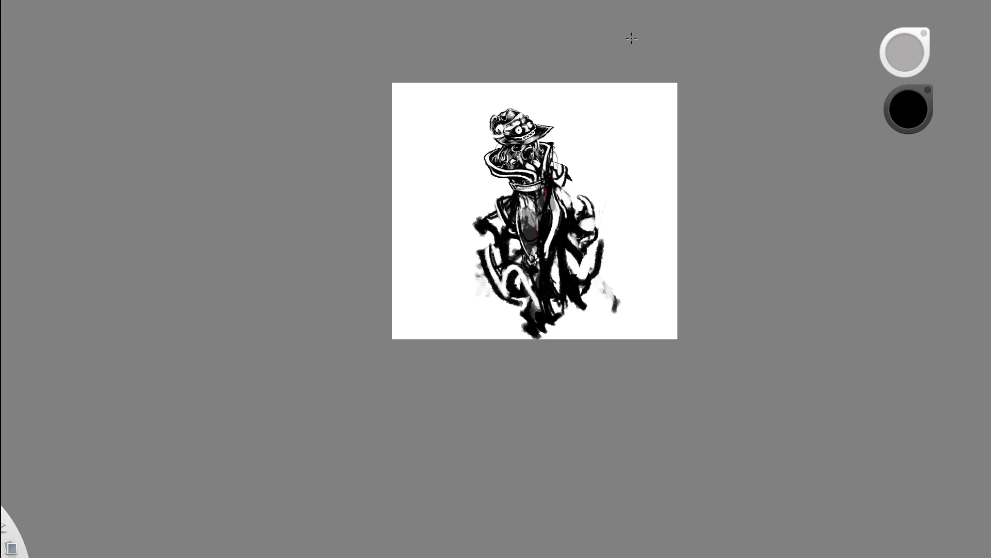
{"action": "scroll", "coordinate": [574, 239], "scroll_direction": "up", "scroll_amount": 2}
{"action": "scroll", "coordinate": [574, 238], "scroll_direction": "up", "scroll_amount": 3}
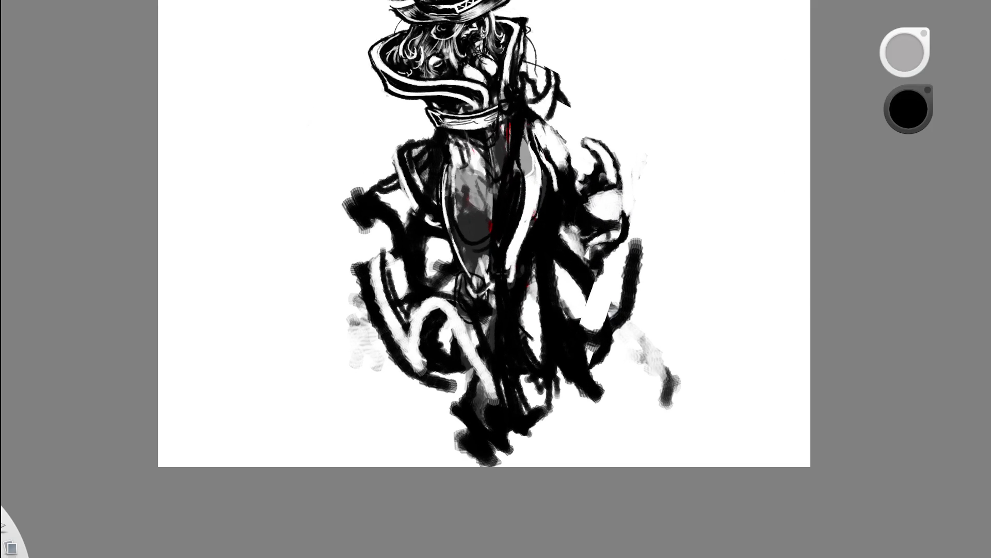
{"action": "mouse_move", "coordinate": [520, 328]}
{"action": "left_mouse_down"}
{"action": "mouse_move", "coordinate": [545, 398]}
{"action": "mouse_move", "coordinate": [531, 398]}
{"action": "mouse_move", "coordinate": [530, 413]}
{"action": "left_mouse_up"}
Switch to white and trace thin highlight lines along the long folds
{"action": "key", "text": "x"}
{"action": "mouse_move", "coordinate": [542, 373]}
{"action": "left_mouse_down"}
{"action": "mouse_move", "coordinate": [548, 390]}
{"action": "mouse_move", "coordinate": [505, 385]}
{"action": "mouse_move", "coordinate": [504, 419]}
{"action": "mouse_move", "coordinate": [552, 389]}
{"action": "mouse_move", "coordinate": [522, 378]}
{"action": "mouse_move", "coordinate": [534, 392]}
{"action": "left_mouse_up"}
{"action": "left_click_drag", "start_coordinate": [500, 281], "coordinate": [534, 386]}
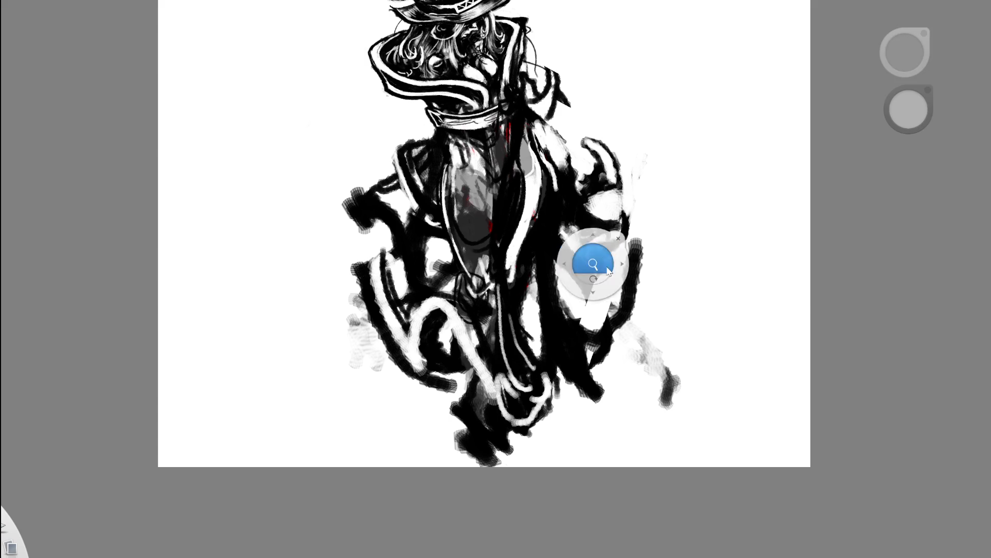
{"action": "scroll", "coordinate": [594, 262], "scroll_direction": "down", "scroll_amount": 3}
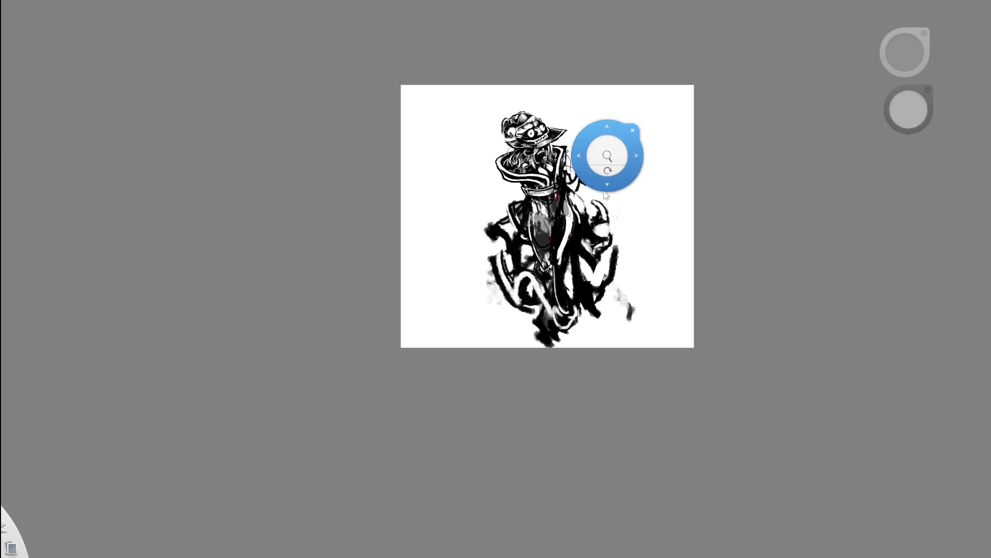
{"action": "scroll", "coordinate": [630, 136], "scroll_direction": "up", "scroll_amount": 5}
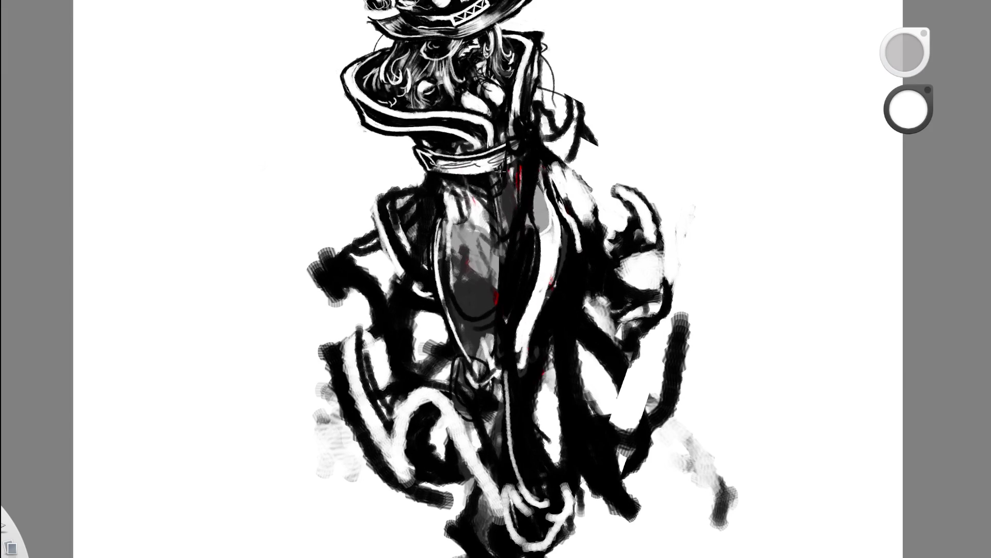
Paint a white curved line from the collar down the right side of the coat
{"action": "left_click_drag", "start_coordinate": [503, 171], "coordinate": [508, 298]}
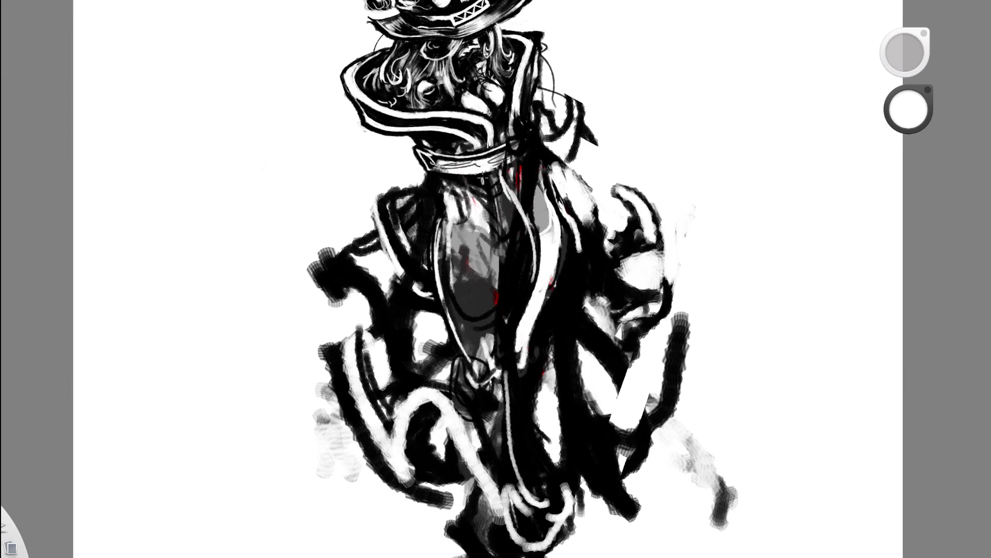
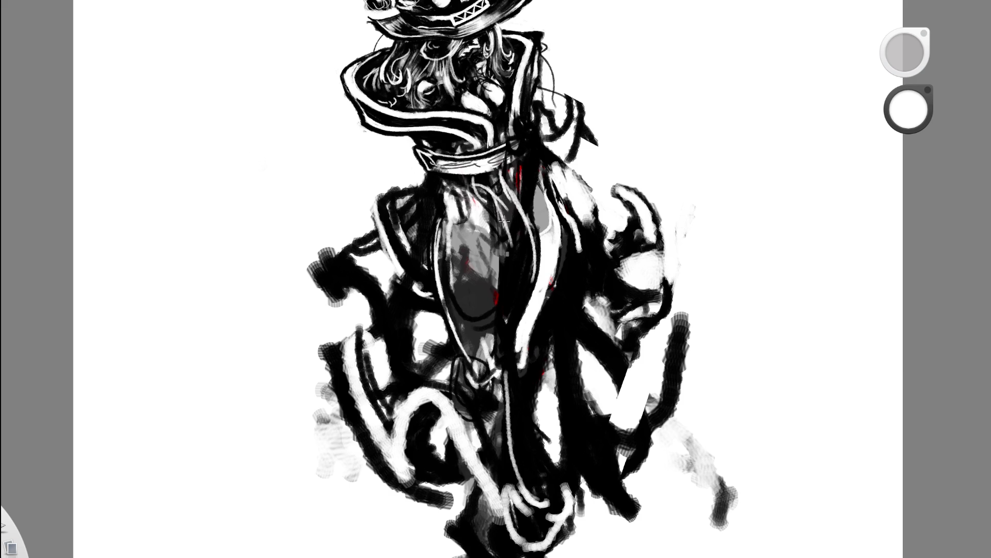
{"action": "scroll", "coordinate": [535, 178], "scroll_direction": "down", "scroll_amount": 5}
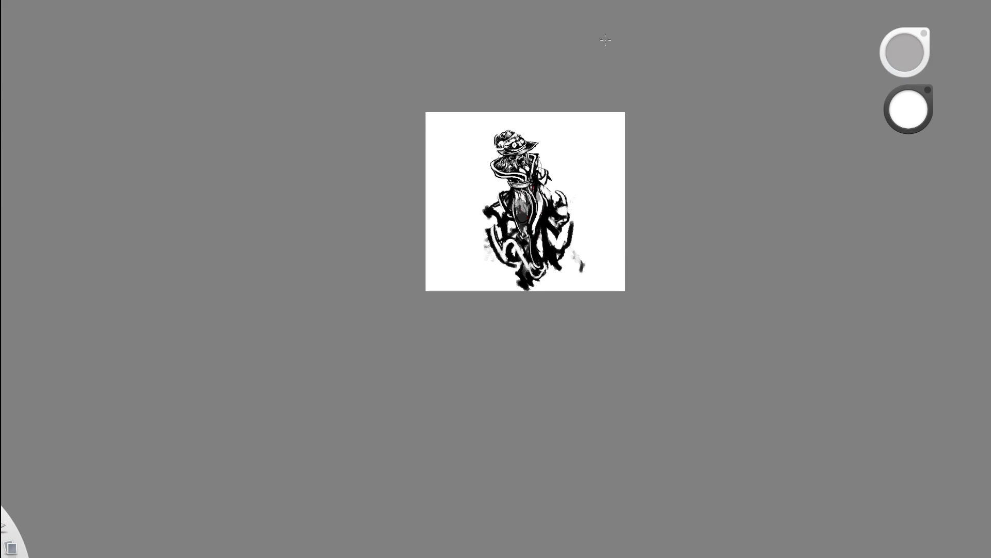
{"action": "scroll", "coordinate": [531, 198], "scroll_direction": "up", "scroll_amount": 5}
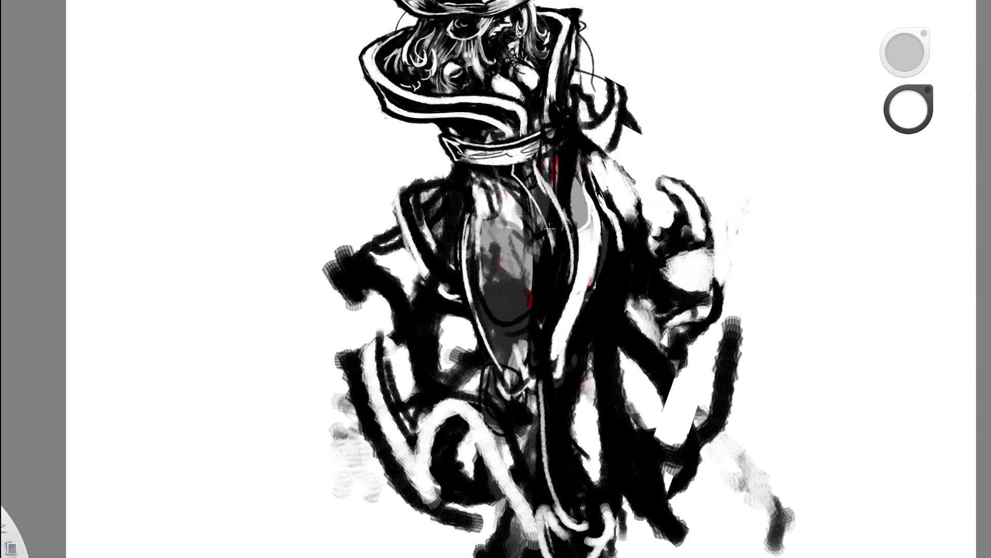
{"action": "scroll", "coordinate": [547, 232], "scroll_direction": "down", "scroll_amount": 5}
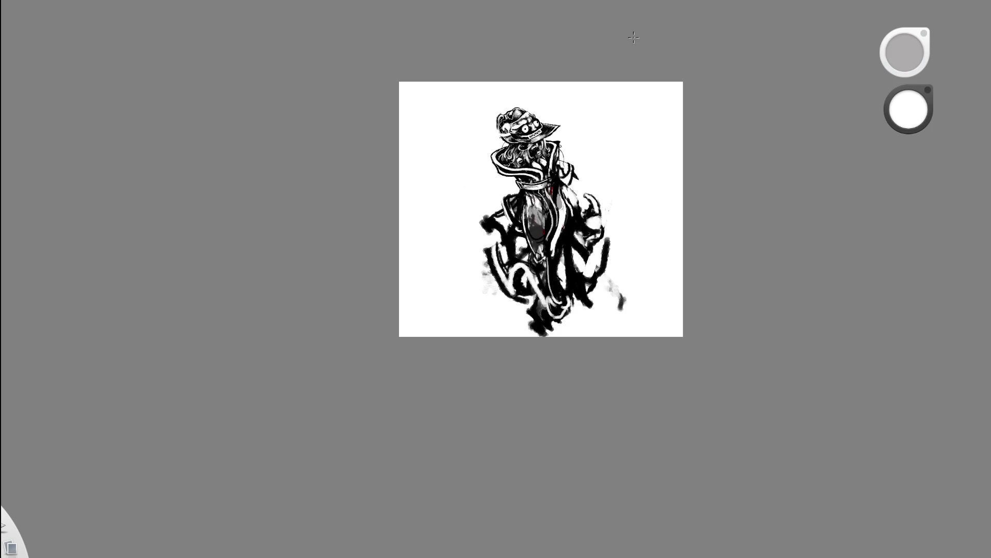
{"action": "scroll", "coordinate": [617, 93], "scroll_direction": "up", "scroll_amount": 5}
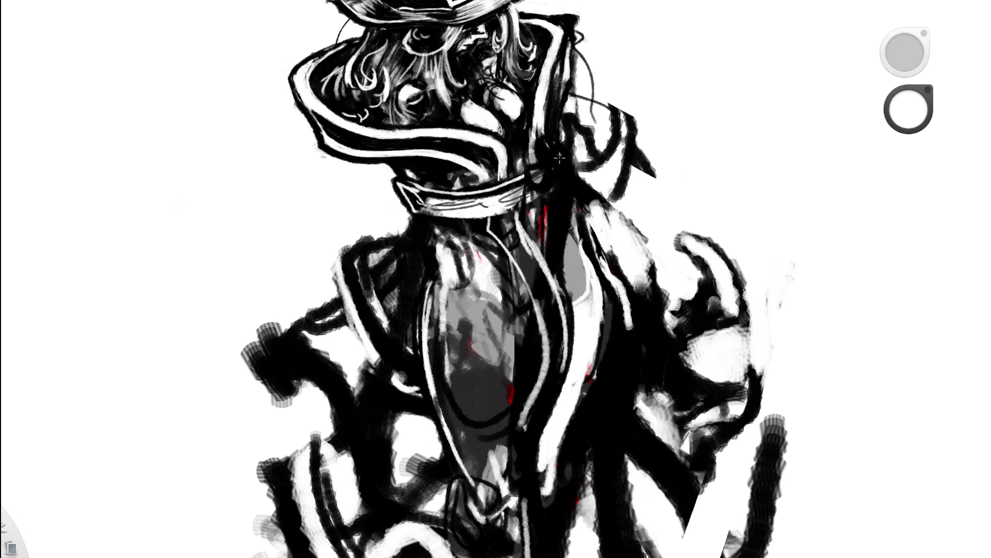
Paint a few white highlight strokes over the collar, then swap the brush colour to black
{"action": "mouse_move", "coordinate": [542, 198]}
{"action": "left_mouse_down"}
{"action": "mouse_move", "coordinate": [558, 185]}
{"action": "mouse_move", "coordinate": [551, 166]}
{"action": "mouse_move", "coordinate": [525, 178]}
{"action": "left_mouse_up"}
{"action": "left_click_drag", "start_coordinate": [561, 146], "coordinate": [522, 177]}
{"action": "scroll", "coordinate": [453, 170], "scroll_direction": "down", "scroll_amount": 5}
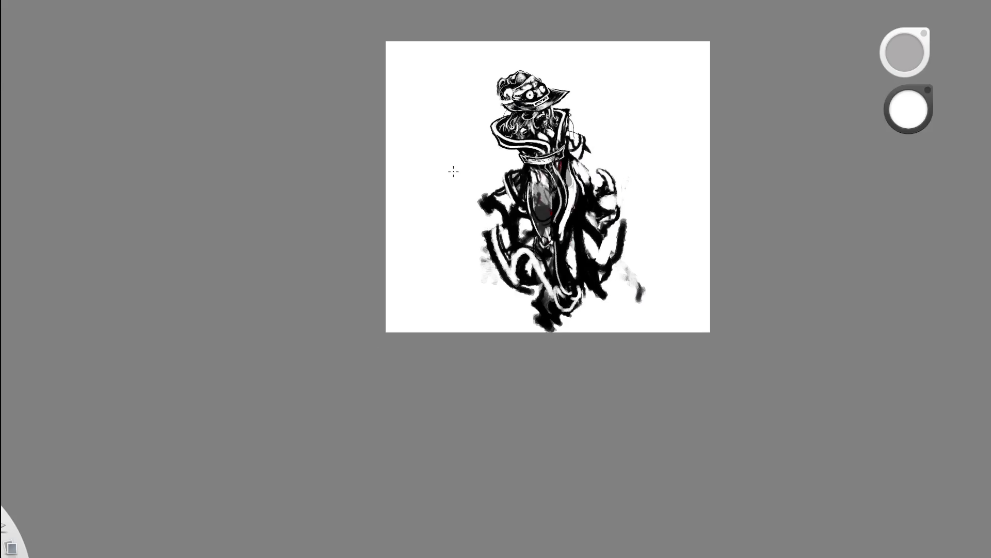
{"action": "left_click_drag", "start_coordinate": [449, 277], "coordinate": [668, 132]}
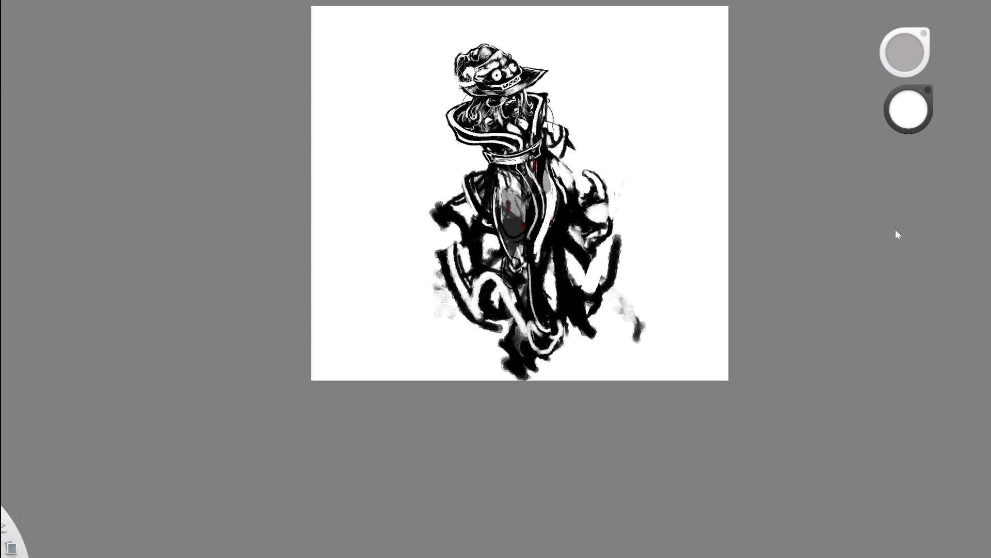
{"action": "scroll", "coordinate": [667, 40], "scroll_direction": "up", "scroll_amount": 3}
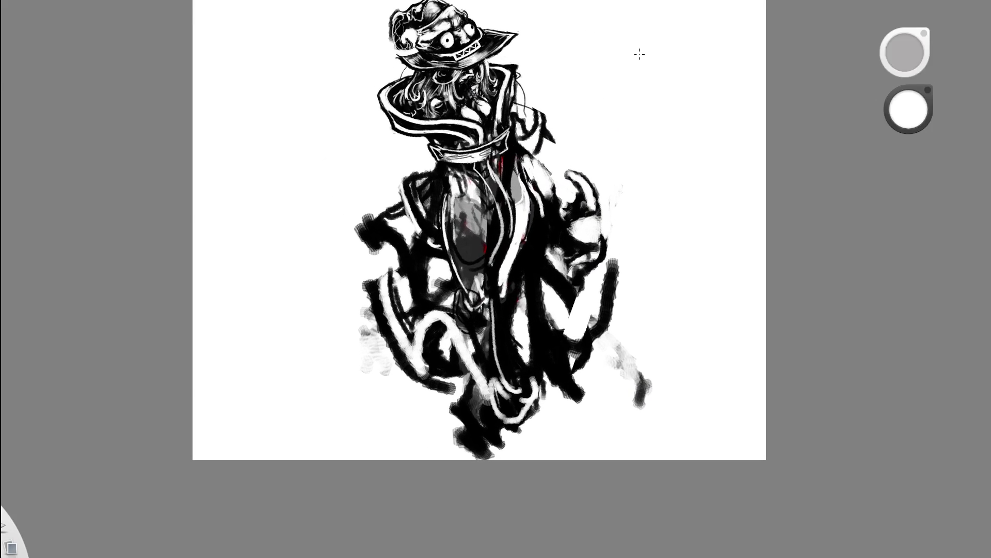
{"action": "key", "text": "x"}
Fill the grey oval in the figure's middle with solid black ink down its centre
{"action": "left_click_drag", "start_coordinate": [457, 230], "coordinate": [413, 282]}
{"action": "left_click_drag", "start_coordinate": [452, 200], "coordinate": [457, 304]}
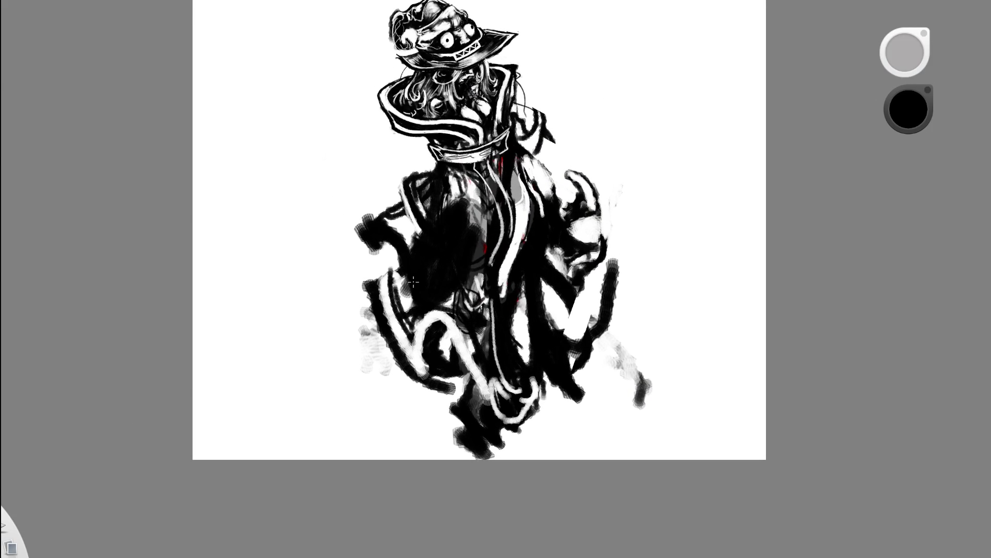
{"action": "left_click_drag", "start_coordinate": [473, 247], "coordinate": [495, 353]}
{"action": "left_click_drag", "start_coordinate": [449, 172], "coordinate": [486, 250]}
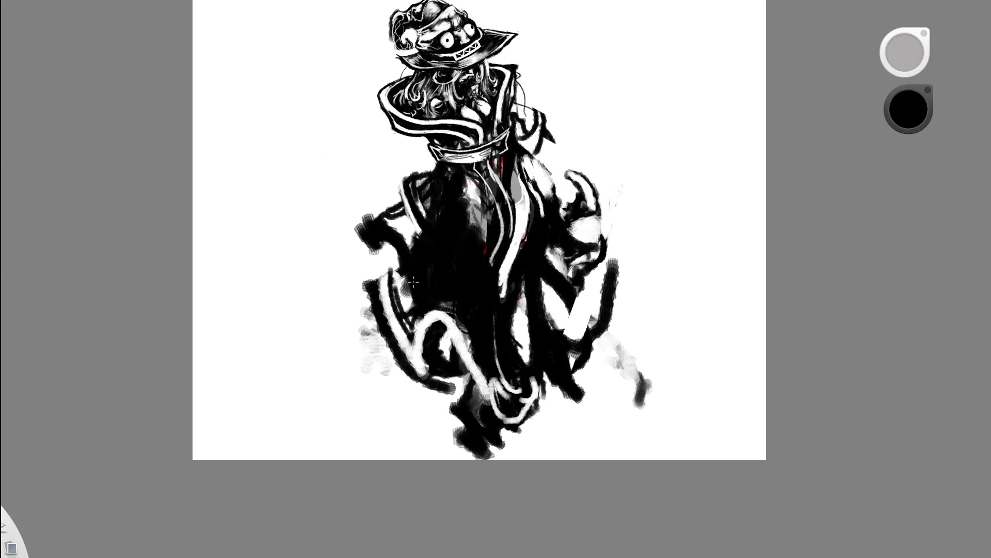
{"action": "key", "text": "space"}
{"action": "left_click_drag", "start_coordinate": [568, 221], "coordinate": [627, 84]}
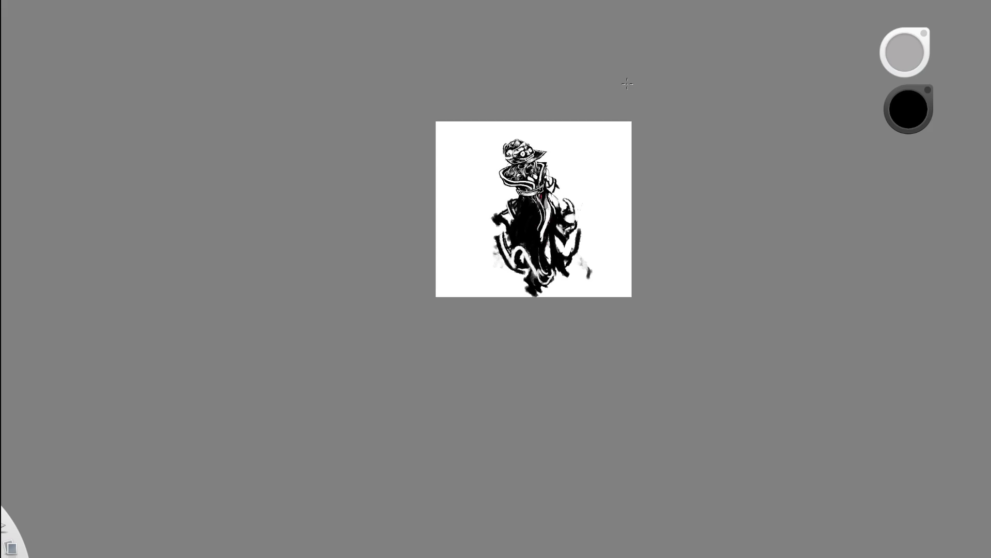
{"action": "key", "text": "space"}
{"action": "left_click_drag", "start_coordinate": [587, 178], "coordinate": [645, 127]}
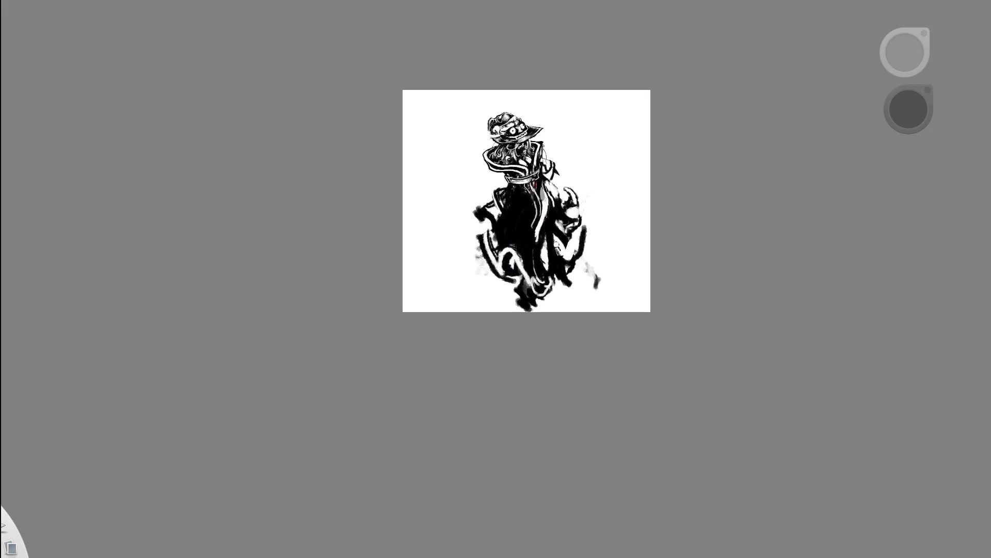
With white, streak thin fold lines down the cloak's sides and centre and lighten the bottom hem
{"action": "key", "text": "x"}
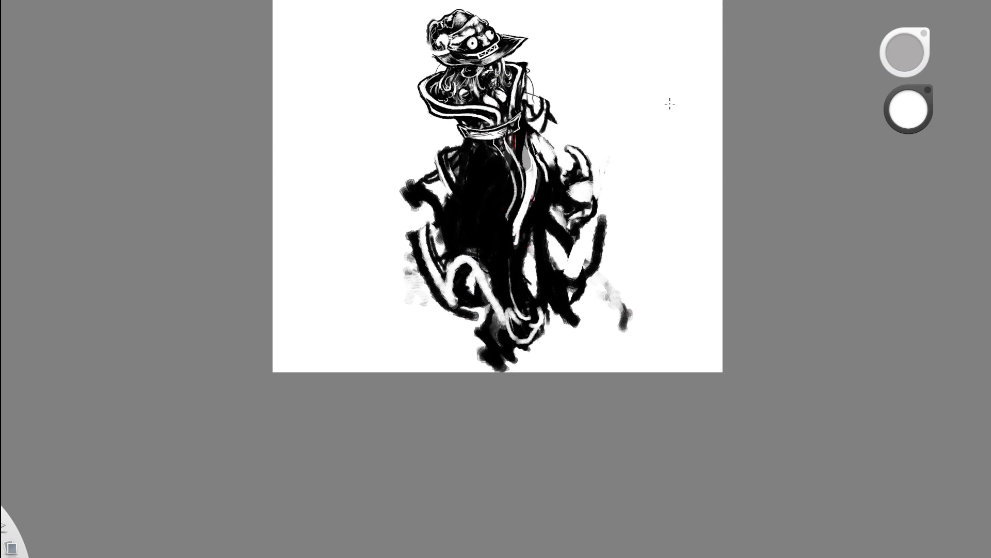
{"action": "mouse_move", "coordinate": [517, 192]}
{"action": "left_mouse_down"}
{"action": "mouse_move", "coordinate": [504, 326]}
{"action": "mouse_move", "coordinate": [508, 287]}
{"action": "left_mouse_up"}
{"action": "left_click_drag", "start_coordinate": [454, 178], "coordinate": [440, 255]}
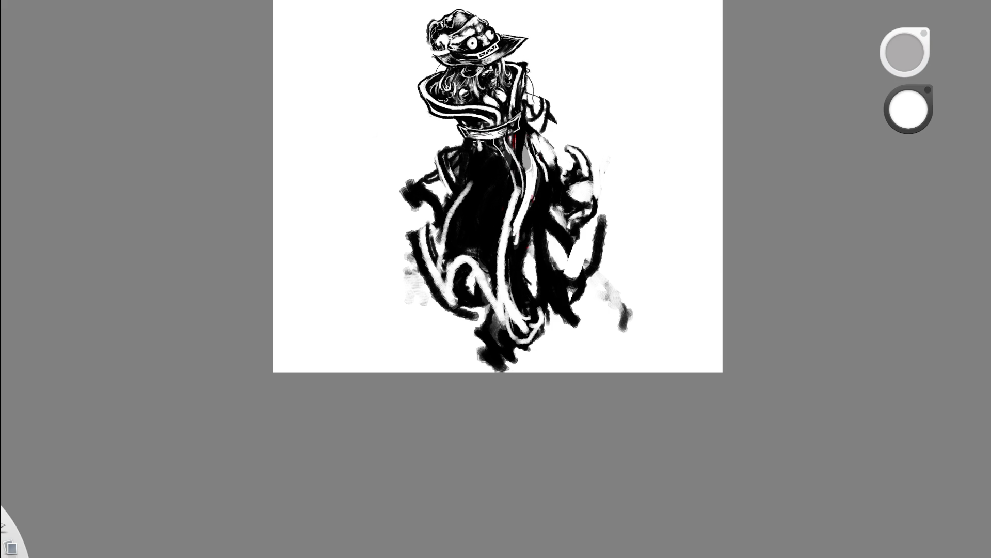
{"action": "mouse_move", "coordinate": [469, 183]}
{"action": "left_mouse_down"}
{"action": "mouse_move", "coordinate": [441, 246]}
{"action": "mouse_move", "coordinate": [477, 149]}
{"action": "mouse_move", "coordinate": [452, 241]}
{"action": "mouse_move", "coordinate": [425, 229]}
{"action": "left_mouse_up"}
{"action": "left_click_drag", "start_coordinate": [462, 148], "coordinate": [457, 178]}
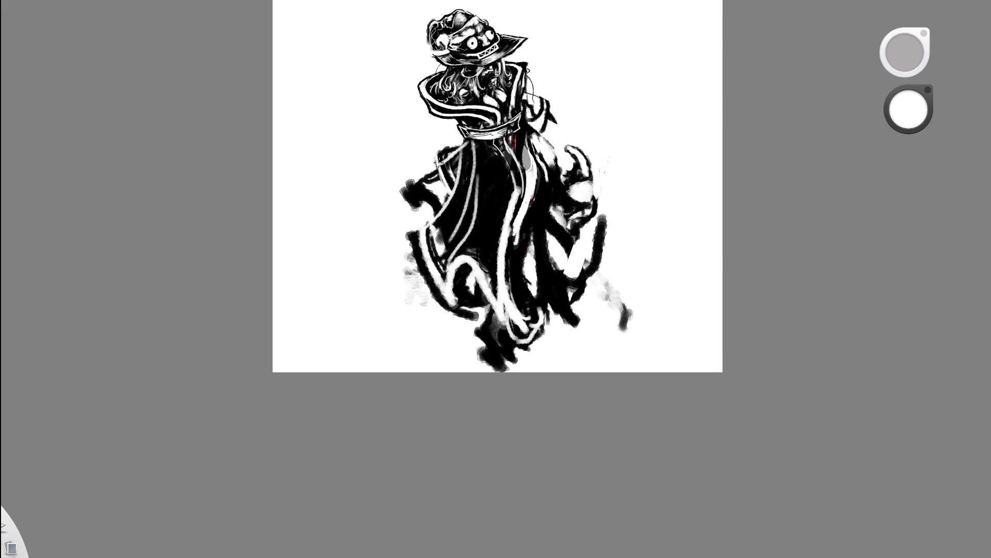
{"action": "left_click_drag", "start_coordinate": [501, 302], "coordinate": [499, 174]}
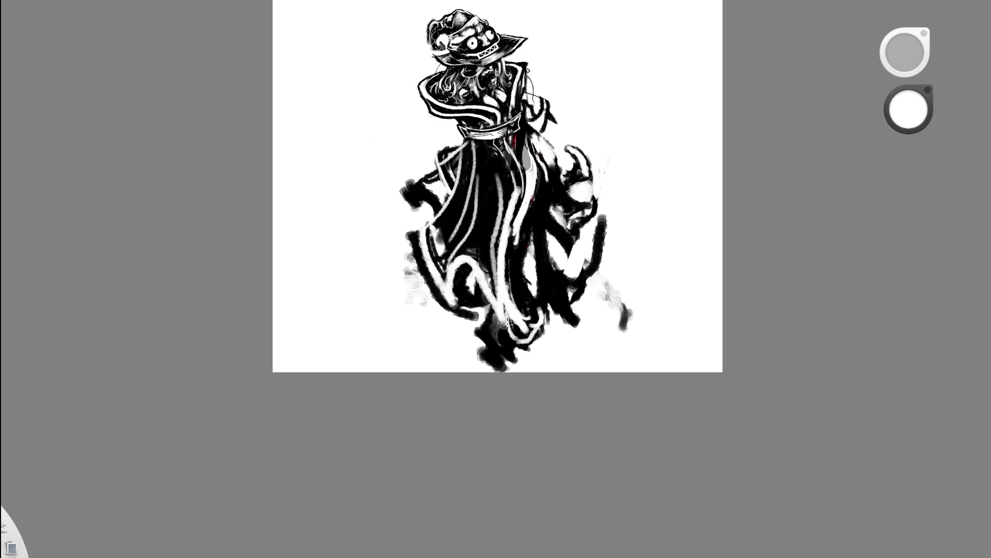
{"action": "mouse_move", "coordinate": [488, 338]}
{"action": "left_mouse_down"}
{"action": "mouse_move", "coordinate": [497, 317]}
{"action": "mouse_move", "coordinate": [500, 360]}
{"action": "mouse_move", "coordinate": [487, 310]}
{"action": "left_mouse_up"}
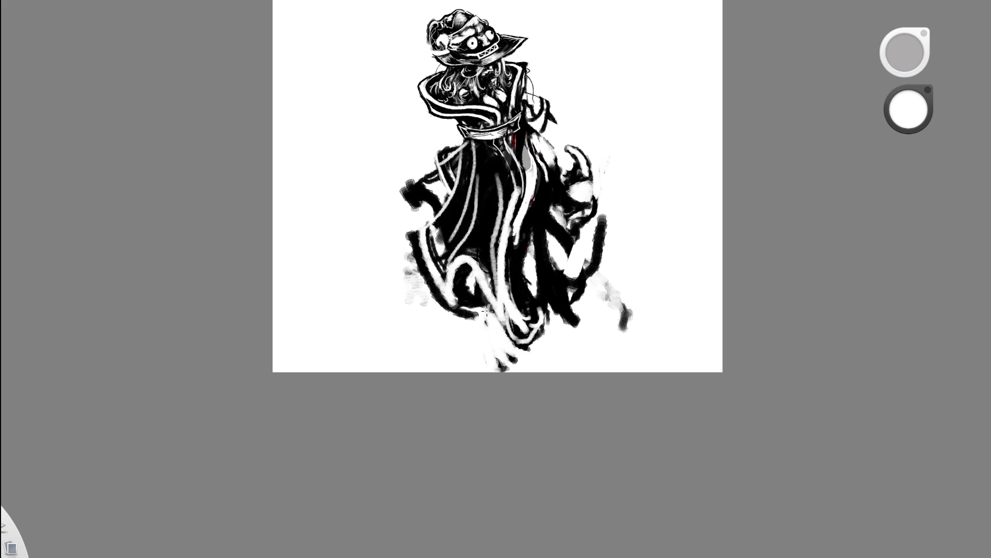
{"action": "left_click_drag", "start_coordinate": [571, 214], "coordinate": [458, 330]}
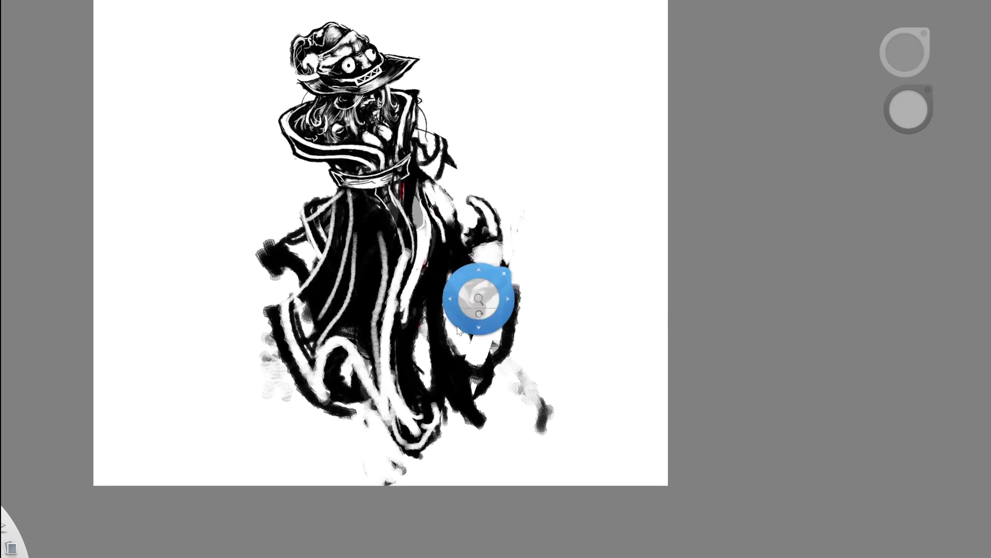
Sample black, stroke near the hem, then undo to restore the grey and white robe tones
{"action": "left_click", "coordinate": [376, 151], "text": "alt"}
{"action": "mouse_move", "coordinate": [392, 390]}
{"action": "left_mouse_down"}
{"action": "mouse_move", "coordinate": [391, 441]}
{"action": "mouse_move", "coordinate": [427, 448]}
{"action": "mouse_move", "coordinate": [415, 448]}
{"action": "mouse_move", "coordinate": [422, 438]}
{"action": "left_mouse_up"}
{"action": "scroll", "coordinate": [479, 267], "scroll_direction": "down", "scroll_amount": 5}
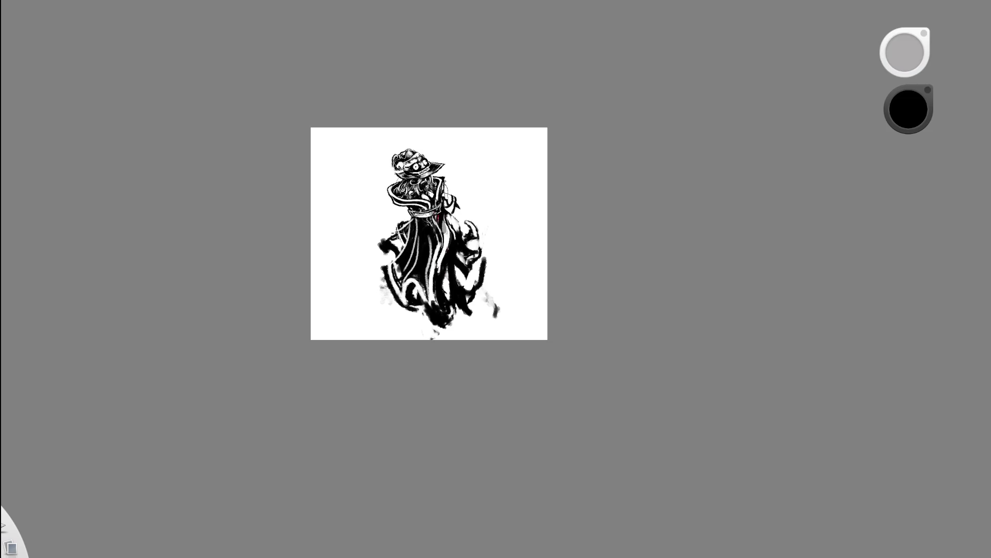
{"action": "key", "text": "ctrl+equal"}
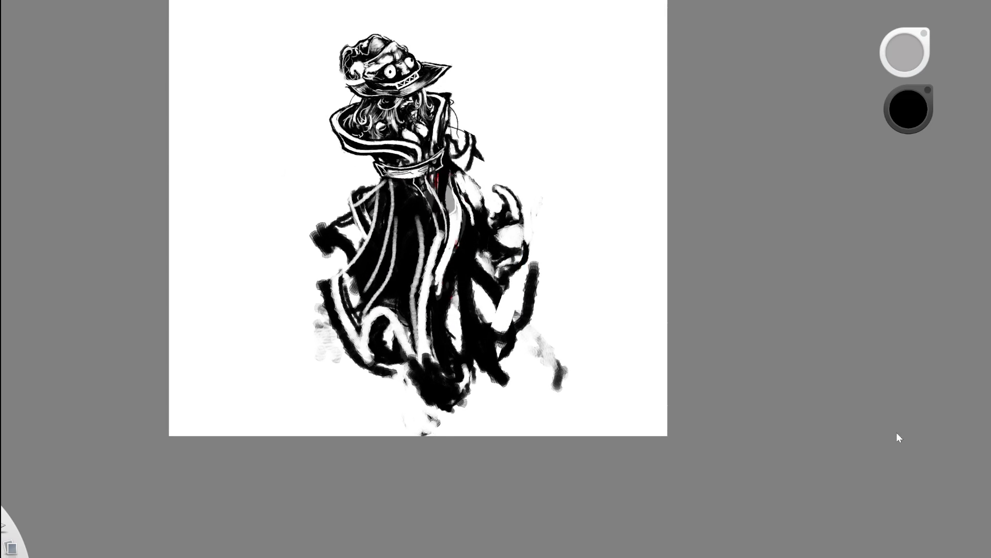
{"action": "key", "text": "ctrl+z"}
{"action": "key", "text": "ctrl+z"}
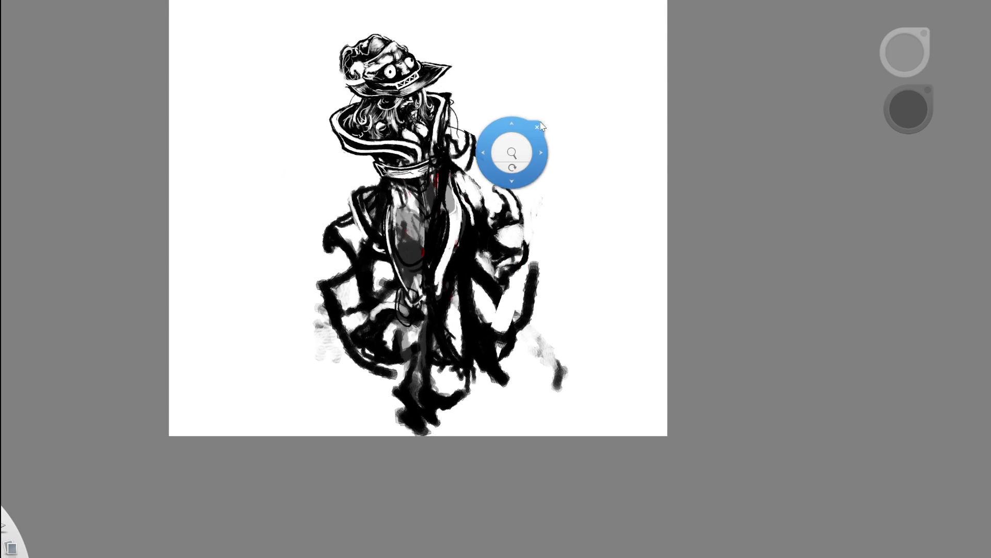
Reframe on the figure, paint a trial diagonal black stroke beside it and undo it
{"action": "left_click_drag", "start_coordinate": [509, 155], "coordinate": [549, 249]}
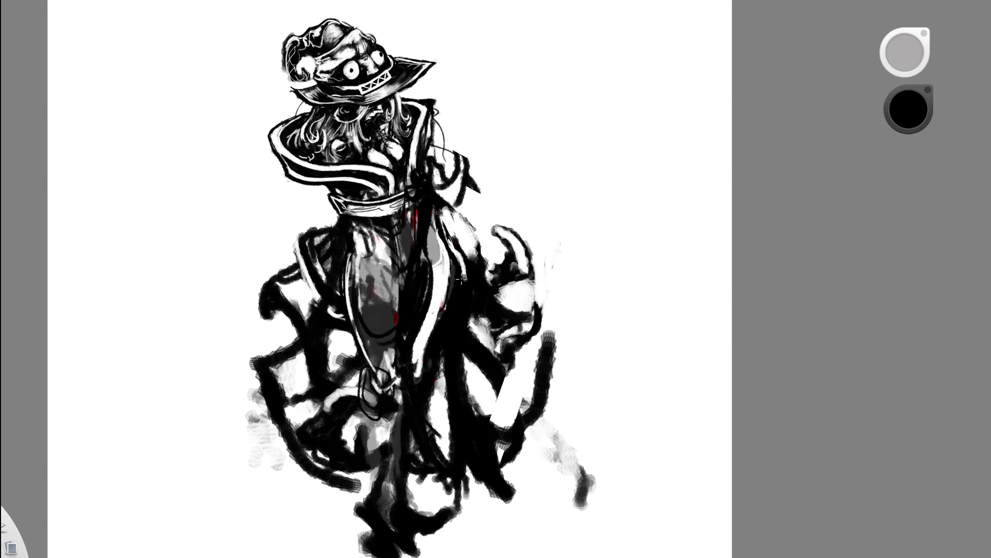
{"action": "mouse_move", "coordinate": [517, 246]}
{"action": "left_mouse_down"}
{"action": "mouse_move", "coordinate": [502, 244]}
{"action": "mouse_move", "coordinate": [519, 44]}
{"action": "left_mouse_up"}
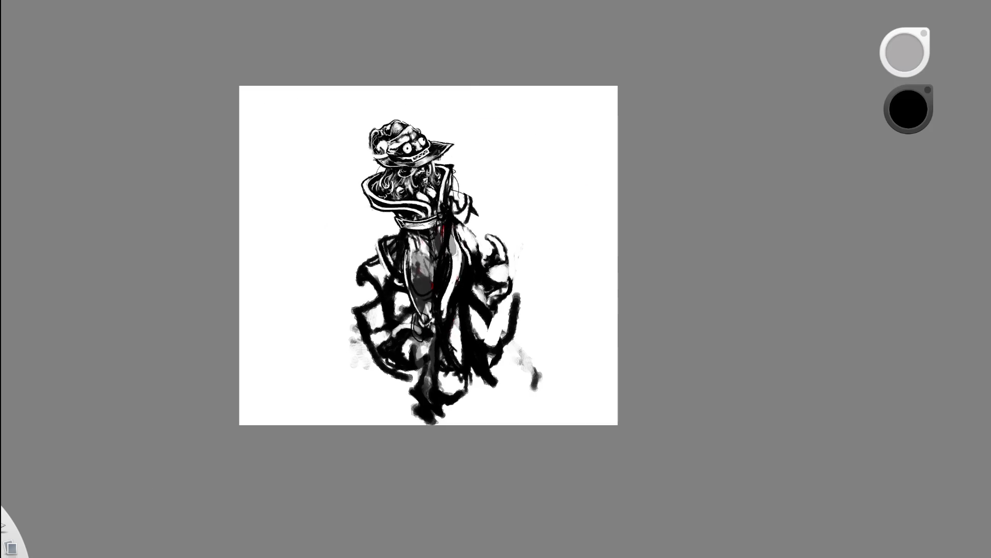
{"action": "mouse_move", "coordinate": [469, 180]}
{"action": "left_mouse_down"}
{"action": "mouse_move", "coordinate": [460, 117]}
{"action": "mouse_move", "coordinate": [464, 231]}
{"action": "left_mouse_up"}
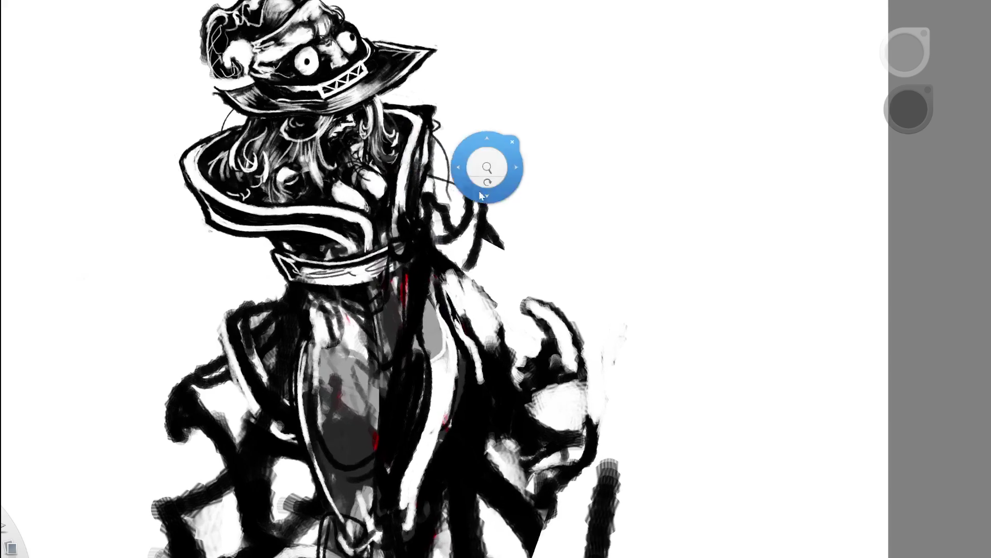
{"action": "left_click_drag", "start_coordinate": [463, 231], "coordinate": [424, 136]}
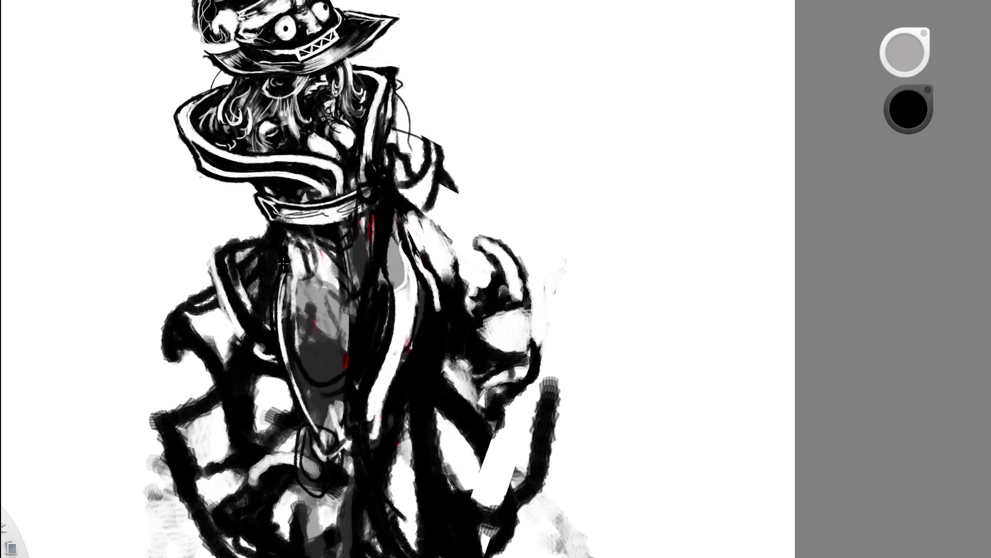
{"action": "left_click_drag", "start_coordinate": [485, 343], "coordinate": [574, 257]}
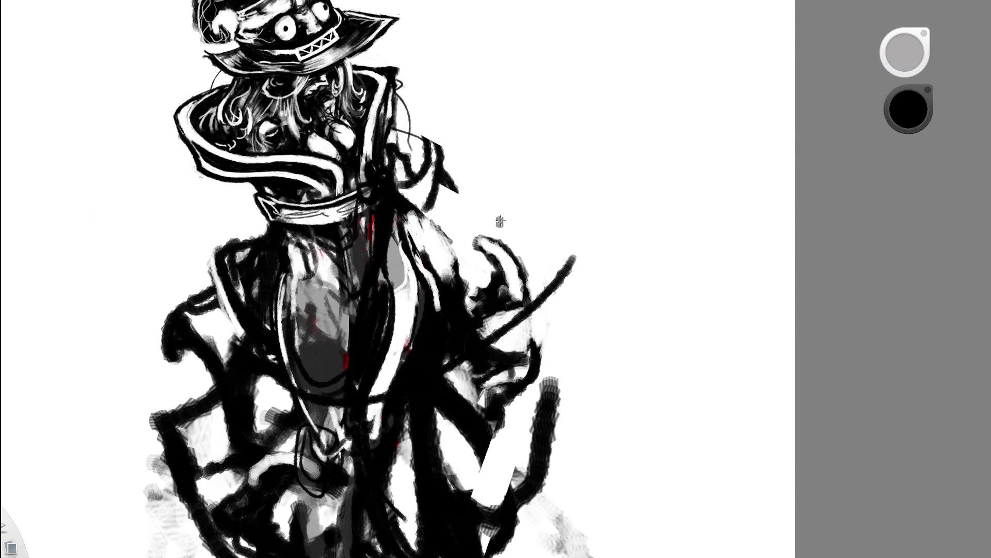
{"action": "key", "text": "ctrl+z"}
{"action": "left_click_drag", "start_coordinate": [428, 169], "coordinate": [409, 42]}
{"action": "left_click_drag", "start_coordinate": [455, 221], "coordinate": [478, 160]}
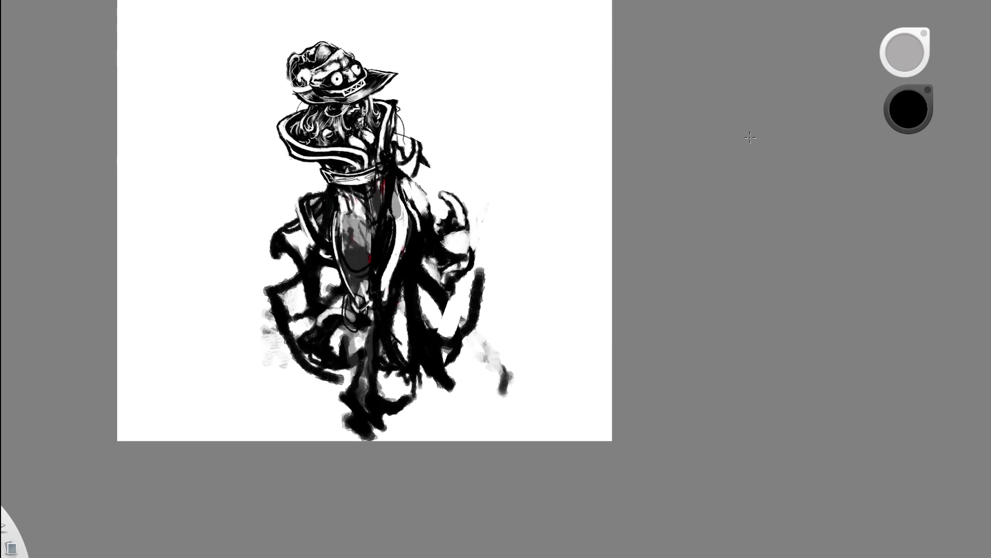
{"action": "scroll", "coordinate": [364, 232], "scroll_direction": "up", "scroll_amount": 3}
{"action": "scroll", "coordinate": [364, 233], "scroll_direction": "down", "scroll_amount": 3}
{"action": "scroll", "coordinate": [365, 233], "scroll_direction": "up", "scroll_amount": 5}
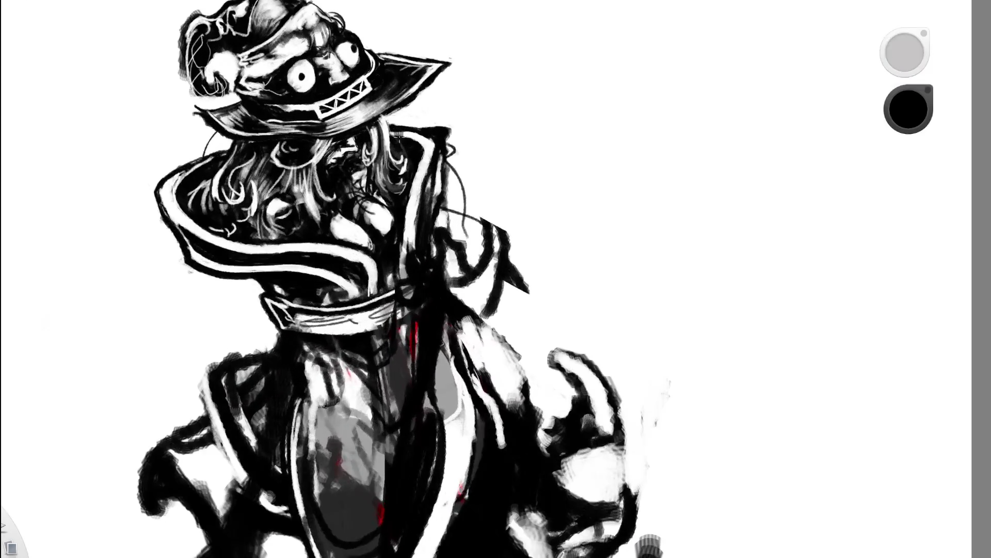
{"action": "scroll", "coordinate": [364, 232], "scroll_direction": "down", "scroll_amount": 1}
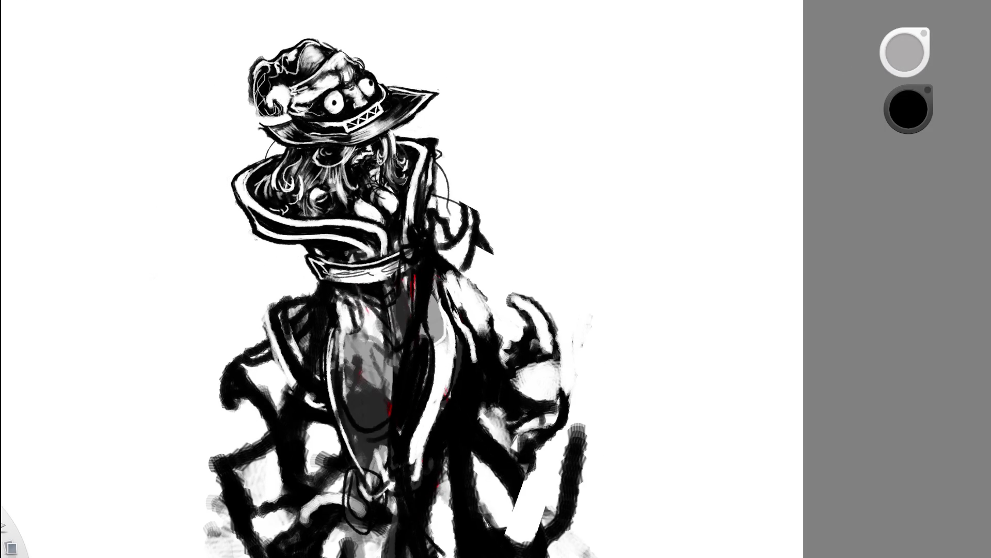
{"action": "scroll", "coordinate": [321, 162], "scroll_direction": "down", "scroll_amount": 2}
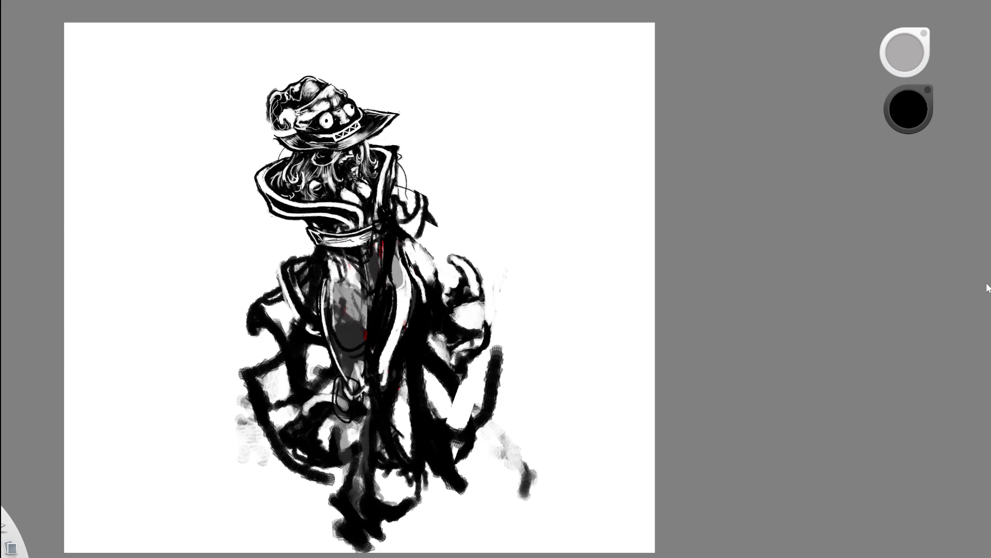
{"action": "left_click_drag", "start_coordinate": [984, 384], "coordinate": [918, 376]}
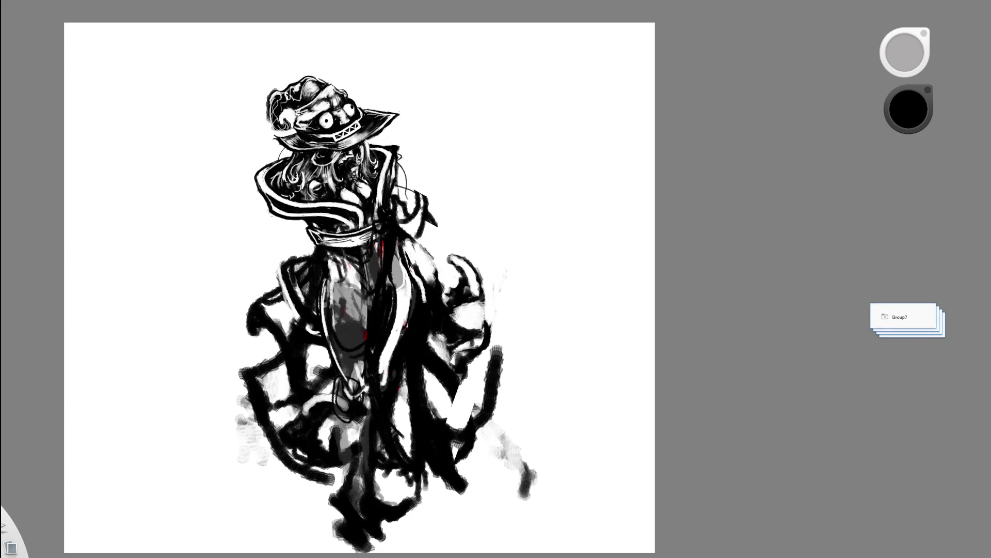
Move the Group7 layer group to its new position in the Layer Editor
{"action": "left_click_drag", "start_coordinate": [918, 375], "coordinate": [939, 312]}
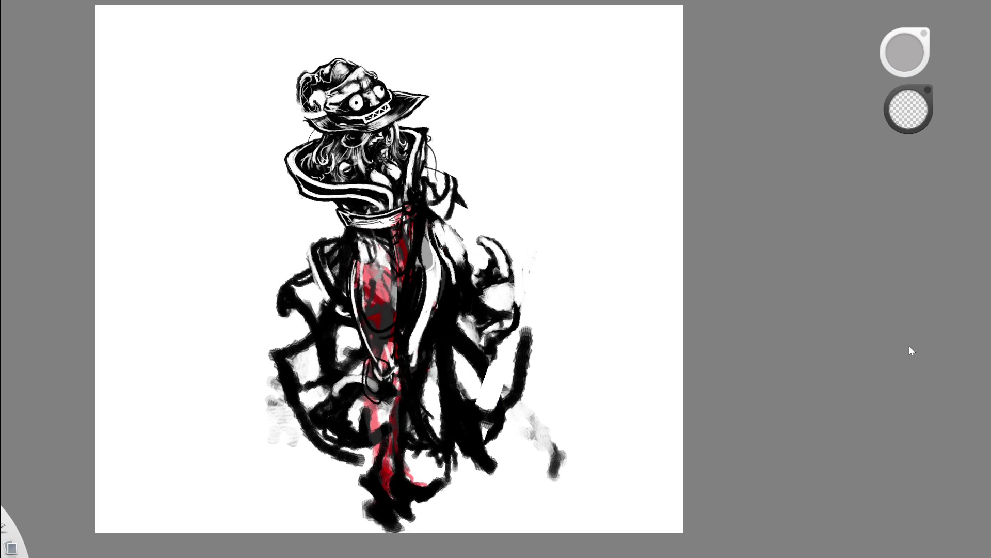
Erase light patches into the lower figure, then add fresh dark strokes at the hem
{"action": "left_click_drag", "start_coordinate": [387, 447], "coordinate": [381, 459]}
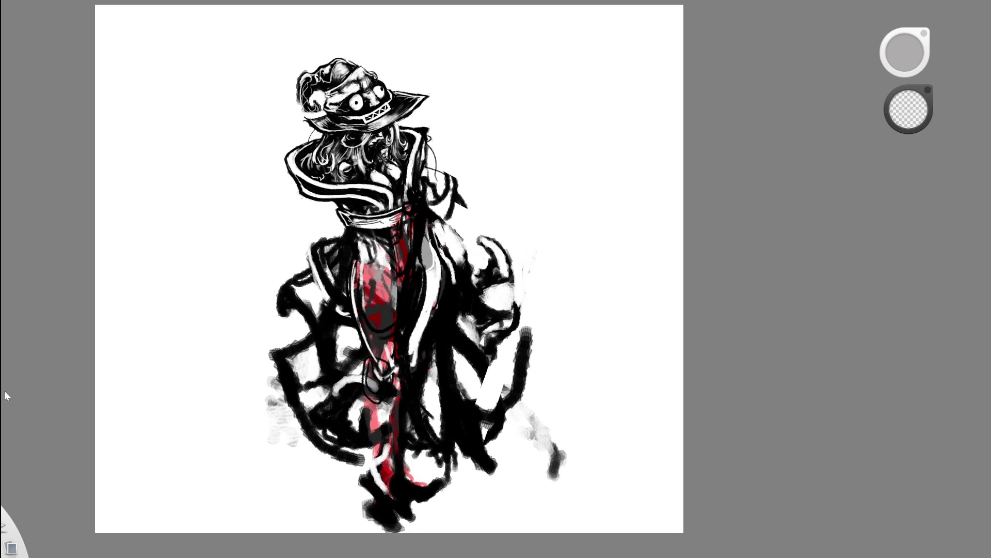
{"action": "left_click_drag", "start_coordinate": [395, 515], "coordinate": [380, 522]}
{"action": "left_click_drag", "start_coordinate": [397, 472], "coordinate": [442, 484]}
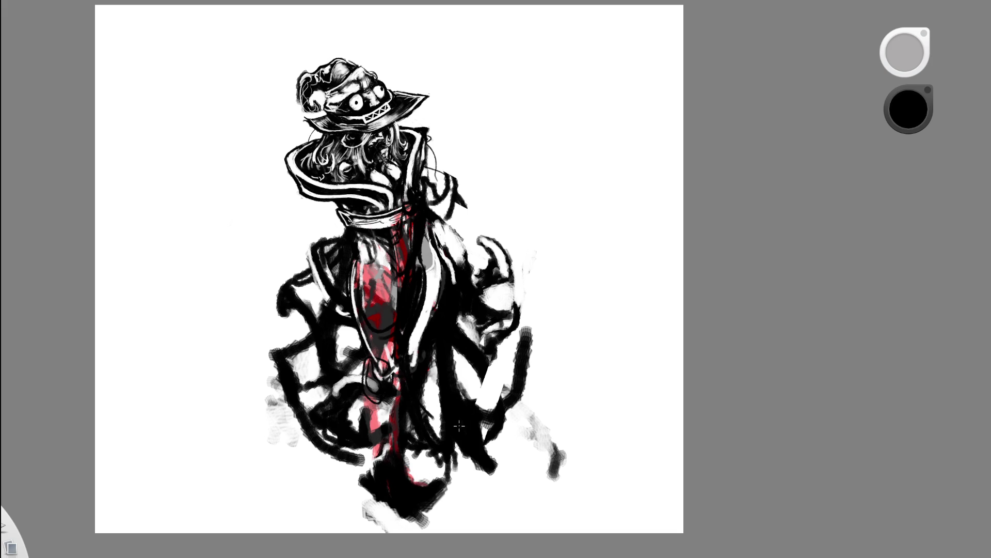
{"action": "left_click_drag", "start_coordinate": [427, 433], "coordinate": [433, 448]}
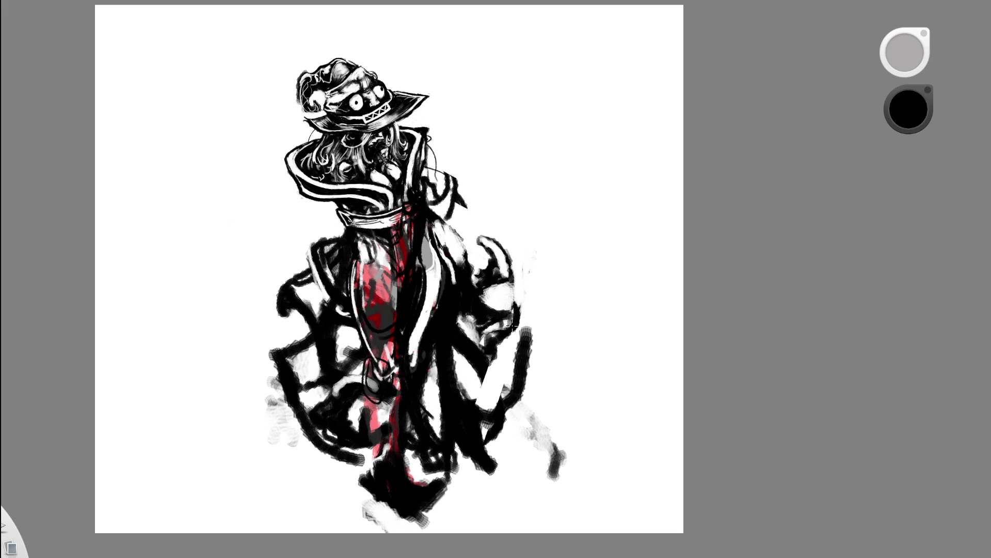
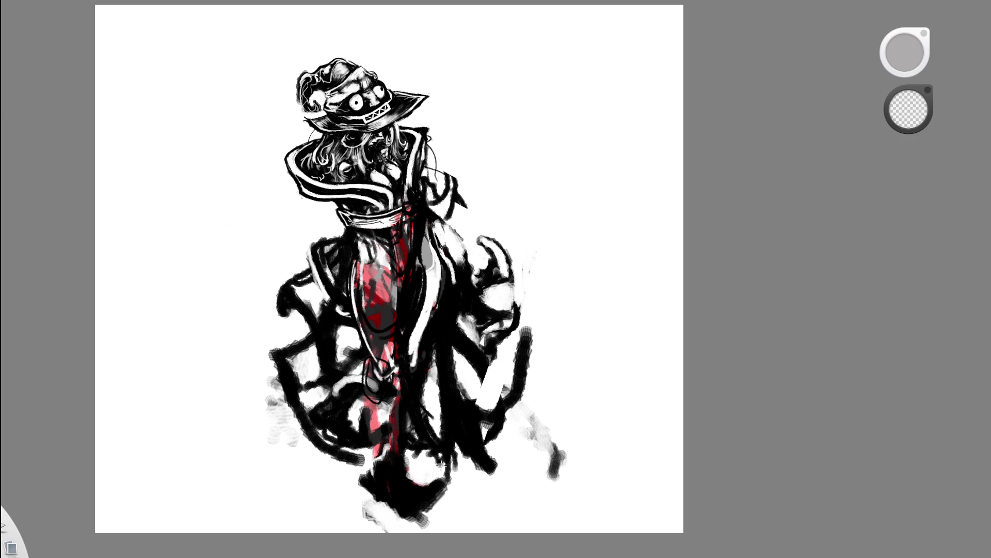
Erase the bottom of the figure, then paint fresh black strokes down its lower part
{"action": "mouse_move", "coordinate": [441, 434]}
{"action": "left_mouse_down"}
{"action": "mouse_move", "coordinate": [423, 488]}
{"action": "mouse_move", "coordinate": [428, 517]}
{"action": "left_mouse_up"}
{"action": "right_click", "coordinate": [486, 425]}
{"action": "left_click_drag", "start_coordinate": [486, 424], "coordinate": [471, 356]}
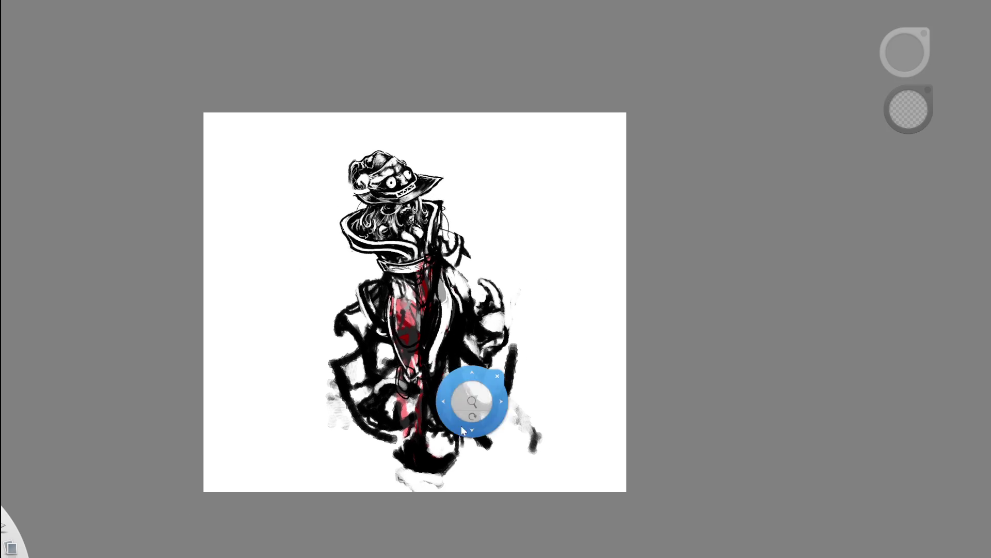
{"action": "left_click_drag", "start_coordinate": [472, 395], "coordinate": [392, 393]}
{"action": "key", "text": "e"}
{"action": "mouse_move", "coordinate": [395, 358]}
{"action": "left_mouse_down"}
{"action": "mouse_move", "coordinate": [359, 496]}
{"action": "mouse_move", "coordinate": [369, 447]}
{"action": "mouse_move", "coordinate": [395, 495]}
{"action": "mouse_move", "coordinate": [371, 500]}
{"action": "left_mouse_up"}
Cut white erased curves into the bottom strokes, undoing one, and add a small black stroke nearby
{"action": "key", "text": "e"}
{"action": "left_click_drag", "start_coordinate": [361, 463], "coordinate": [378, 502]}
{"action": "key", "text": "ctrl+z"}
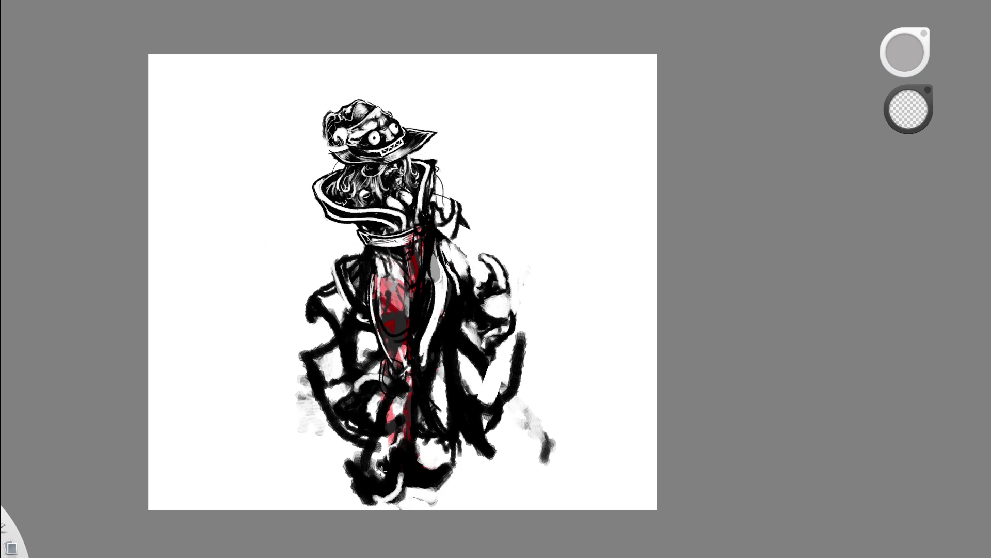
{"action": "left_click_drag", "start_coordinate": [353, 466], "coordinate": [378, 508]}
{"action": "left_click_drag", "start_coordinate": [344, 478], "coordinate": [360, 458]}
{"action": "key", "text": "e"}
{"action": "left_click_drag", "start_coordinate": [352, 462], "coordinate": [358, 438]}
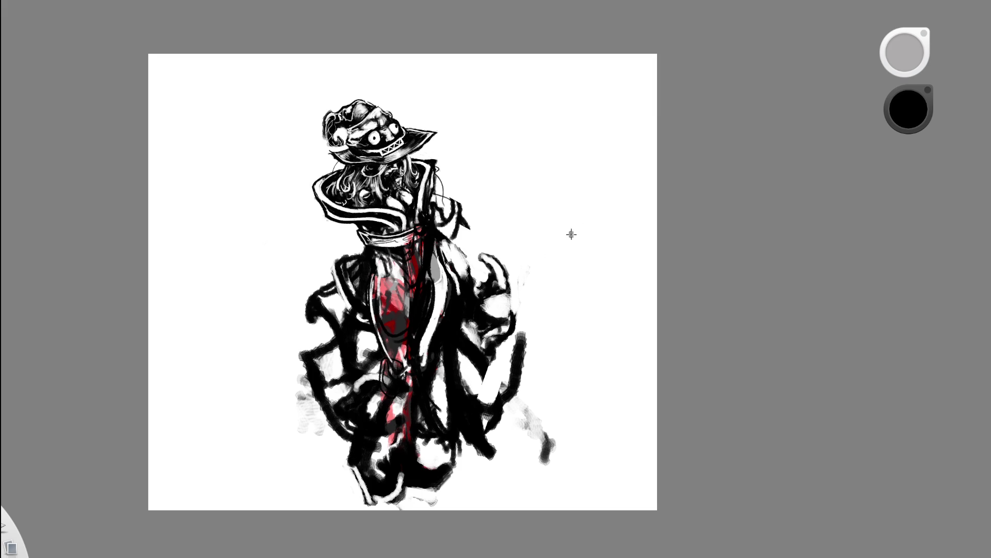
Alternate erasing and black paint along the bottom edge to reshape the hem
{"action": "key", "text": "e"}
{"action": "mouse_move", "coordinate": [358, 491]}
{"action": "left_mouse_down"}
{"action": "mouse_move", "coordinate": [398, 505]}
{"action": "mouse_move", "coordinate": [401, 474]}
{"action": "left_mouse_up"}
{"action": "key", "text": "e"}
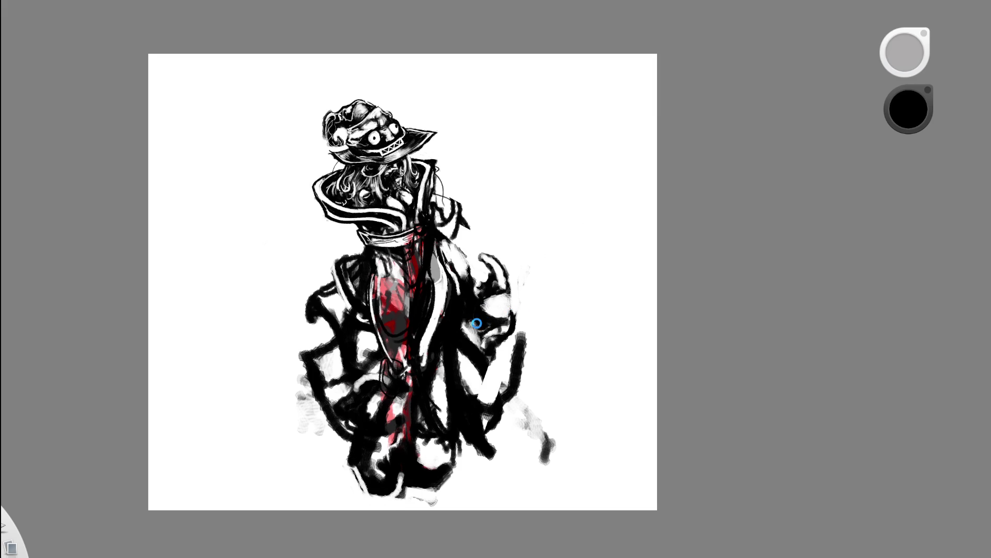
{"action": "key", "text": "e"}
{"action": "mouse_move", "coordinate": [397, 473]}
{"action": "left_mouse_down"}
{"action": "mouse_move", "coordinate": [399, 502]}
{"action": "mouse_move", "coordinate": [434, 503]}
{"action": "left_mouse_up"}
{"action": "key", "text": "e"}
{"action": "mouse_move", "coordinate": [394, 463]}
{"action": "left_mouse_down"}
{"action": "mouse_move", "coordinate": [379, 488]}
{"action": "mouse_move", "coordinate": [434, 496]}
{"action": "left_mouse_up"}
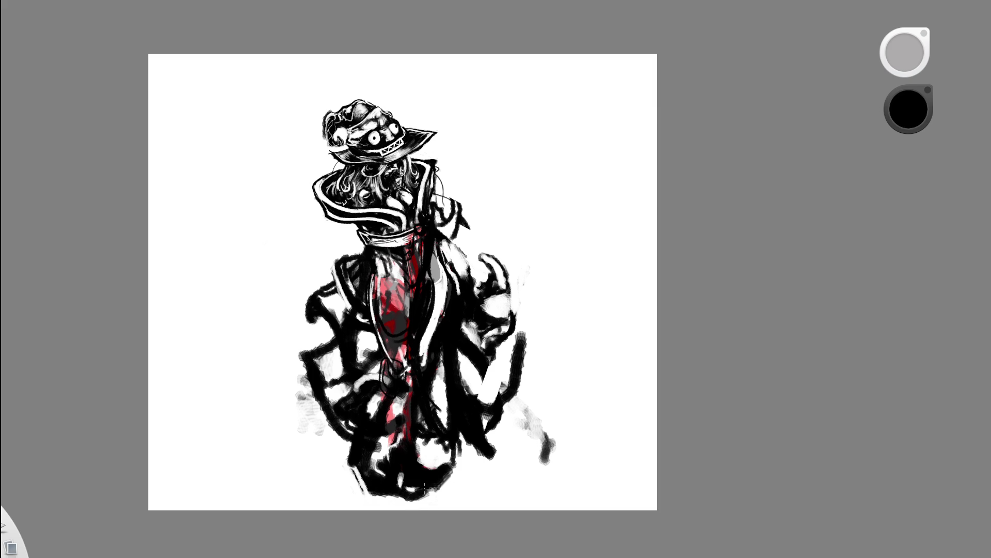
{"action": "key", "text": "e"}
{"action": "mouse_move", "coordinate": [407, 500]}
{"action": "left_mouse_down"}
{"action": "mouse_move", "coordinate": [404, 477]}
{"action": "mouse_move", "coordinate": [415, 461]}
{"action": "mouse_move", "coordinate": [381, 481]}
{"action": "left_mouse_up"}
{"action": "scroll", "coordinate": [528, 356], "scroll_direction": "down", "scroll_amount": 3}
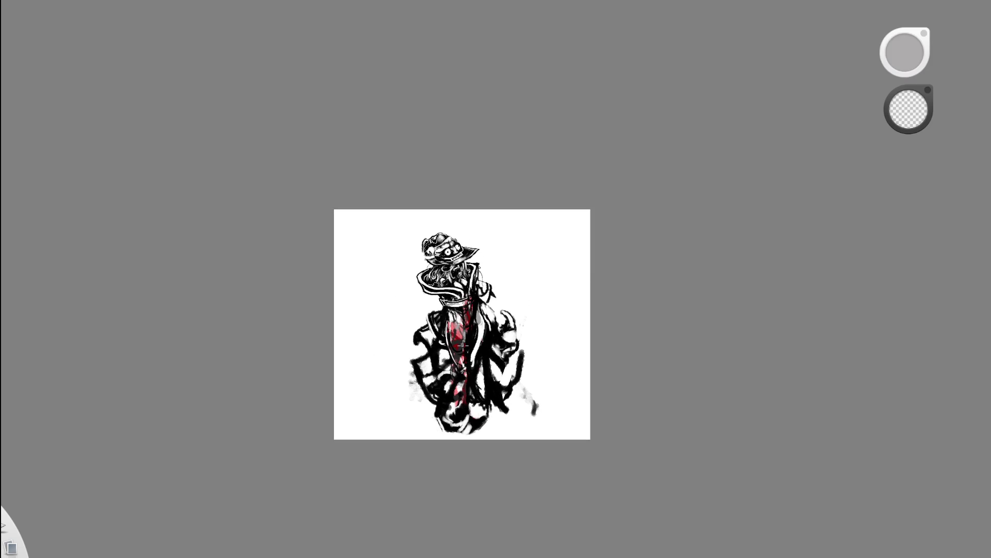
{"action": "scroll", "coordinate": [465, 399], "scroll_direction": "up", "scroll_amount": 3}
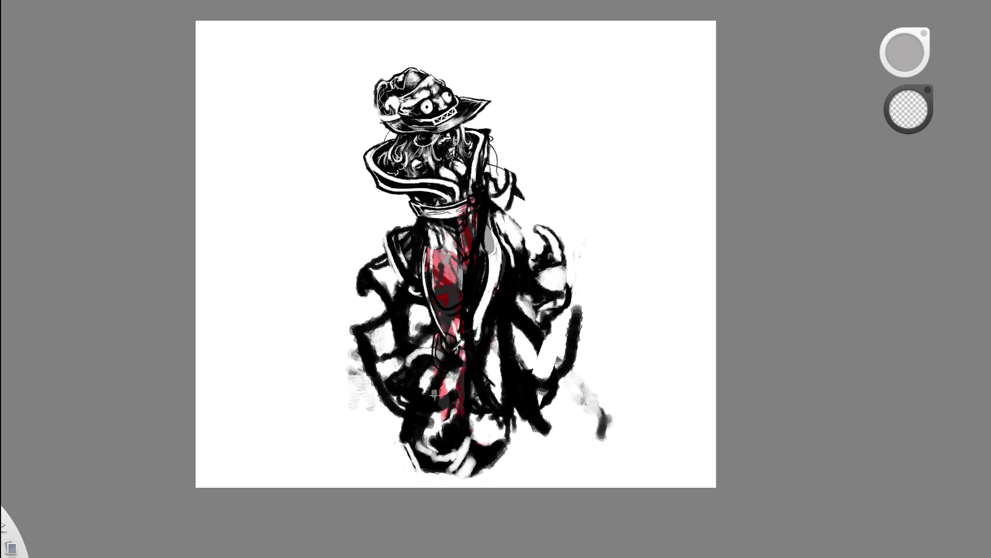
Darken the red lower-body area and paint dark strokes along the bottom hem
{"action": "key", "text": "e"}
{"action": "left_click_drag", "start_coordinate": [446, 352], "coordinate": [434, 461]}
{"action": "mouse_move", "coordinate": [432, 413]}
{"action": "left_mouse_down"}
{"action": "mouse_move", "coordinate": [439, 462]}
{"action": "mouse_move", "coordinate": [421, 455]}
{"action": "left_mouse_up"}
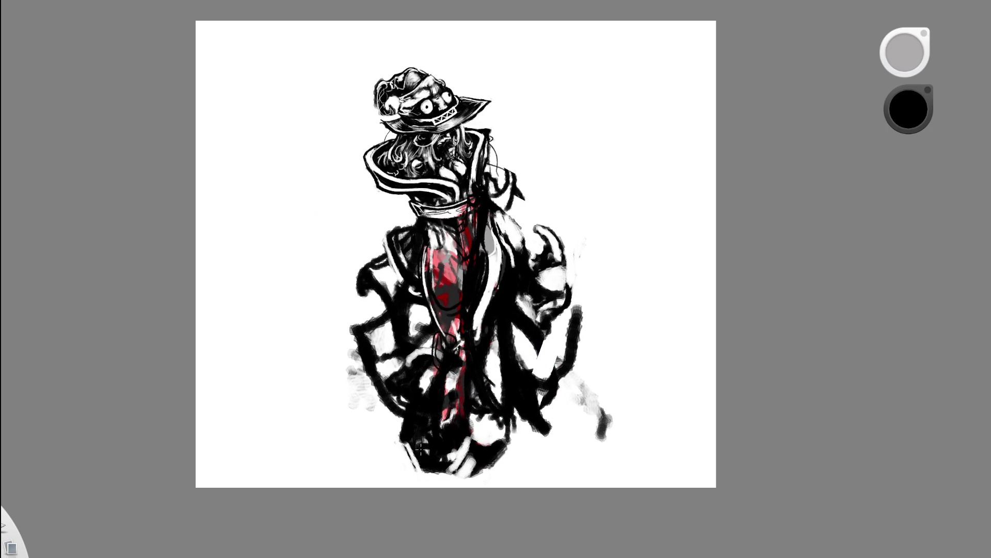
{"action": "scroll", "coordinate": [531, 272], "scroll_direction": "up", "scroll_amount": 2}
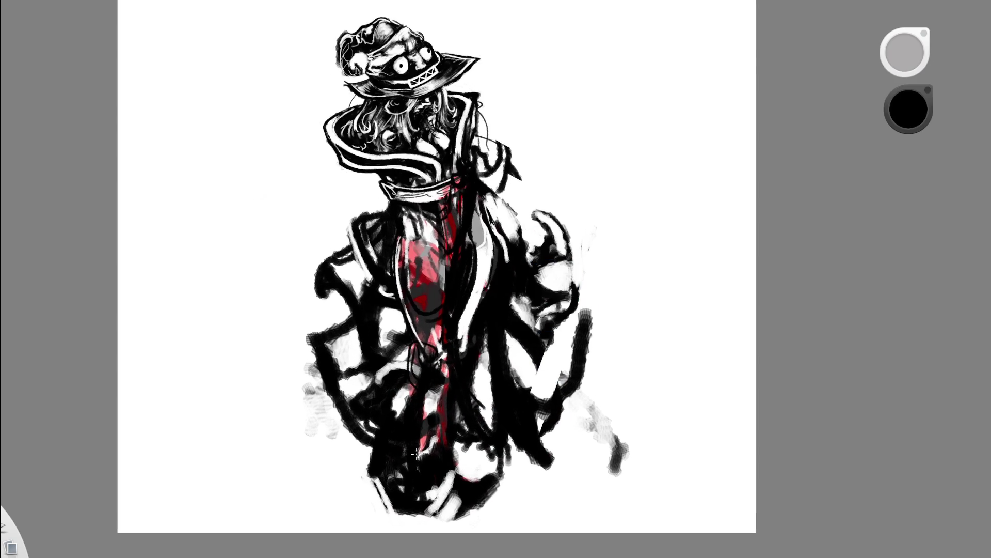
{"action": "key", "text": "e"}
{"action": "key", "text": "e"}
{"action": "left_click_drag", "start_coordinate": [402, 486], "coordinate": [456, 528]}
{"action": "mouse_move", "coordinate": [426, 497]}
{"action": "left_mouse_down"}
{"action": "mouse_move", "coordinate": [456, 465]}
{"action": "mouse_move", "coordinate": [401, 496]}
{"action": "mouse_move", "coordinate": [394, 490]}
{"action": "mouse_move", "coordinate": [411, 506]}
{"action": "mouse_move", "coordinate": [443, 493]}
{"action": "mouse_move", "coordinate": [464, 511]}
{"action": "mouse_move", "coordinate": [453, 511]}
{"action": "mouse_move", "coordinate": [468, 508]}
{"action": "mouse_move", "coordinate": [457, 505]}
{"action": "mouse_move", "coordinate": [468, 493]}
{"action": "mouse_move", "coordinate": [509, 472]}
{"action": "left_mouse_up"}
{"action": "key", "text": "e"}
{"action": "key", "text": "e"}
{"action": "key", "text": "e"}
{"action": "key", "text": "e"}
Erase the old strokes left of the figure and fill the area with vertical black hatching
{"action": "left_click", "coordinate": [527, 320], "text": "alt"}
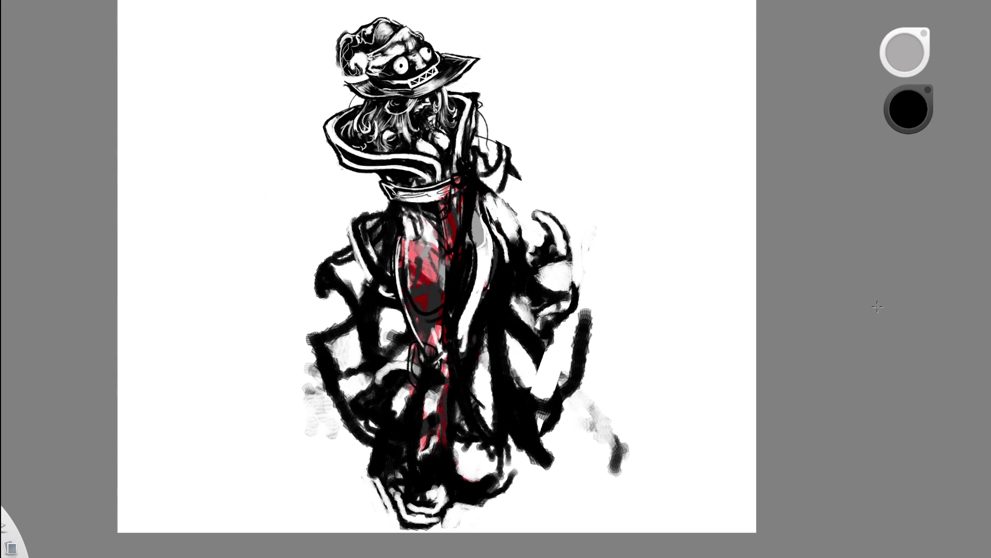
{"action": "key", "text": "e"}
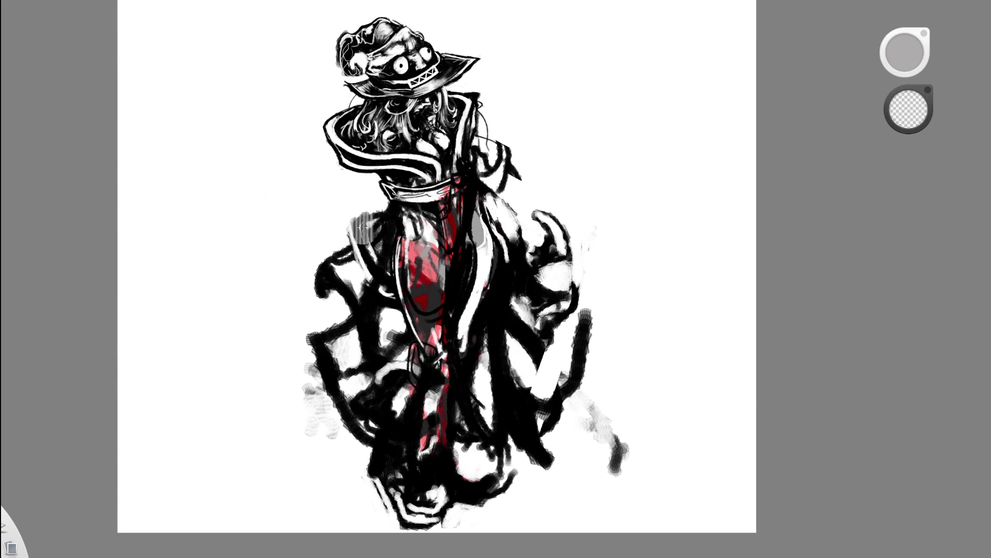
{"action": "left_click_drag", "start_coordinate": [367, 287], "coordinate": [363, 232]}
{"action": "left_click_drag", "start_coordinate": [341, 325], "coordinate": [312, 365]}
{"action": "key", "text": "e"}
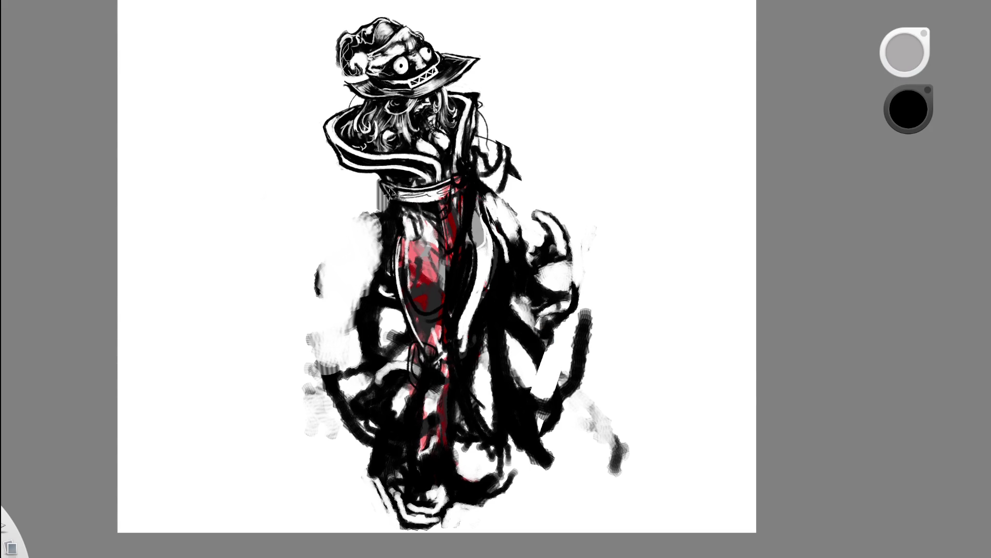
{"action": "left_click_drag", "start_coordinate": [371, 279], "coordinate": [287, 318]}
{"action": "mouse_move", "coordinate": [350, 292]}
{"action": "left_mouse_down"}
{"action": "mouse_move", "coordinate": [291, 322]}
{"action": "mouse_move", "coordinate": [333, 383]}
{"action": "left_mouse_up"}
{"action": "left_click_drag", "start_coordinate": [352, 418], "coordinate": [327, 316]}
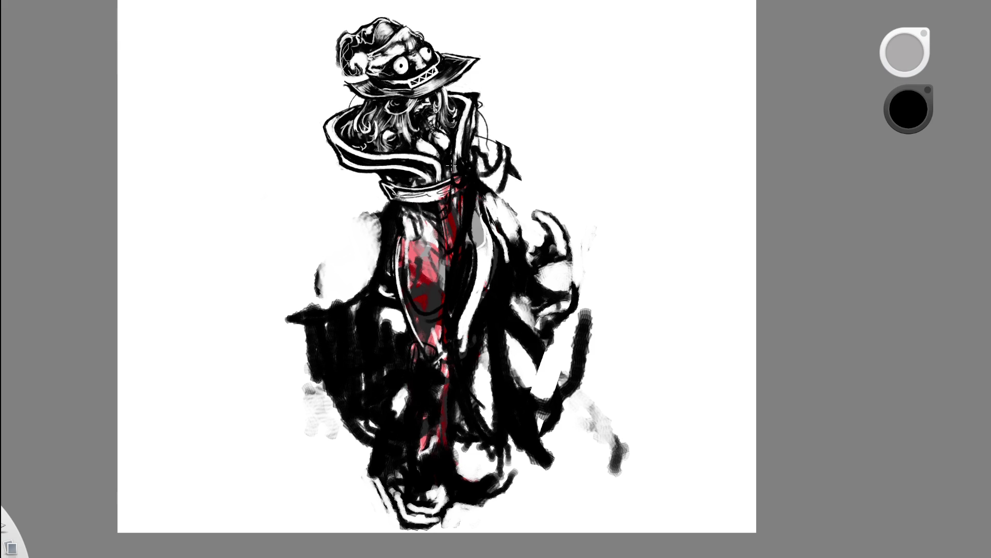
{"action": "scroll", "coordinate": [483, 199], "scroll_direction": "down", "scroll_amount": 5}
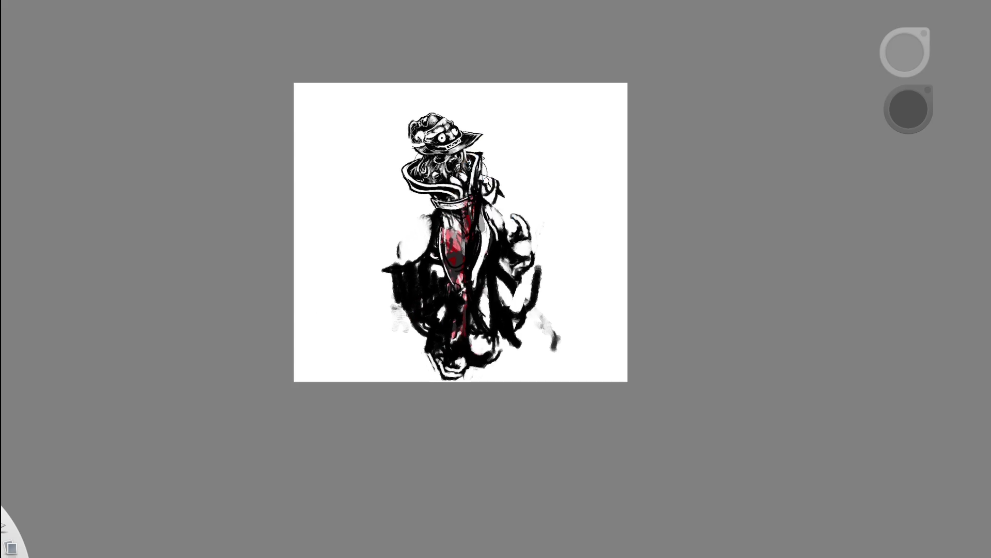
{"action": "scroll", "coordinate": [488, 178], "scroll_direction": "up", "scroll_amount": 5}
Try strokes across the figure and undo them back to the earlier looped strokes
{"action": "left_click_drag", "start_coordinate": [344, 299], "coordinate": [573, 294]}
{"action": "left_click_drag", "start_coordinate": [574, 225], "coordinate": [558, 299]}
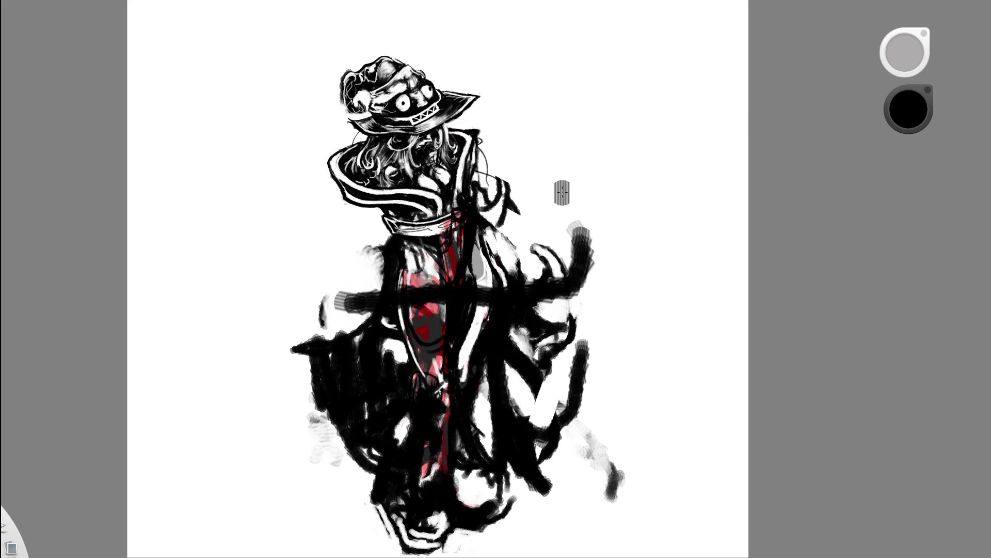
{"action": "key", "text": "ctrl+z"}
{"action": "key", "text": "ctrl+z"}
{"action": "mouse_move", "coordinate": [392, 223]}
{"action": "left_mouse_down"}
{"action": "mouse_move", "coordinate": [387, 244]}
{"action": "mouse_move", "coordinate": [507, 205]}
{"action": "left_mouse_up"}
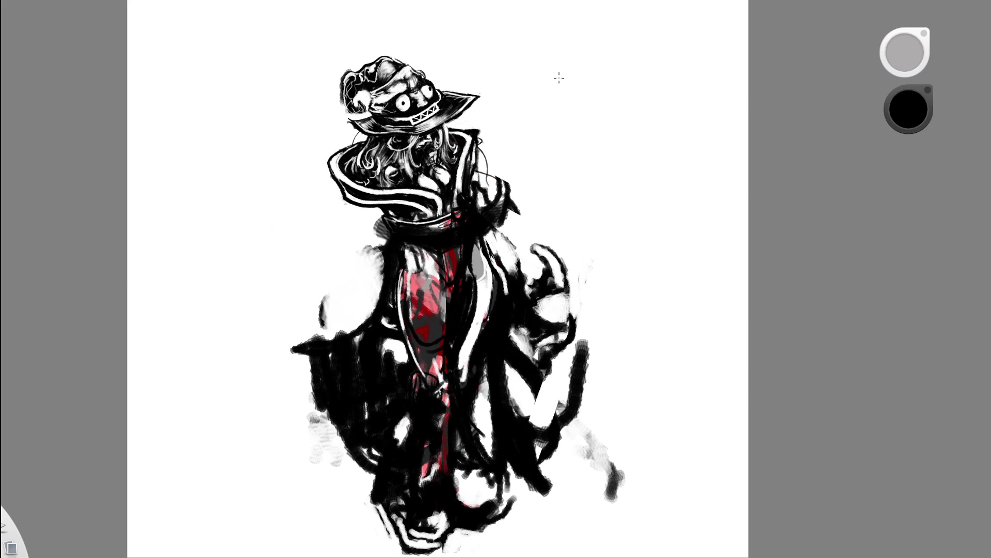
{"action": "key", "text": "ctrl+z"}
{"action": "key", "text": "ctrl+z"}
{"action": "key", "text": "ctrl+z"}
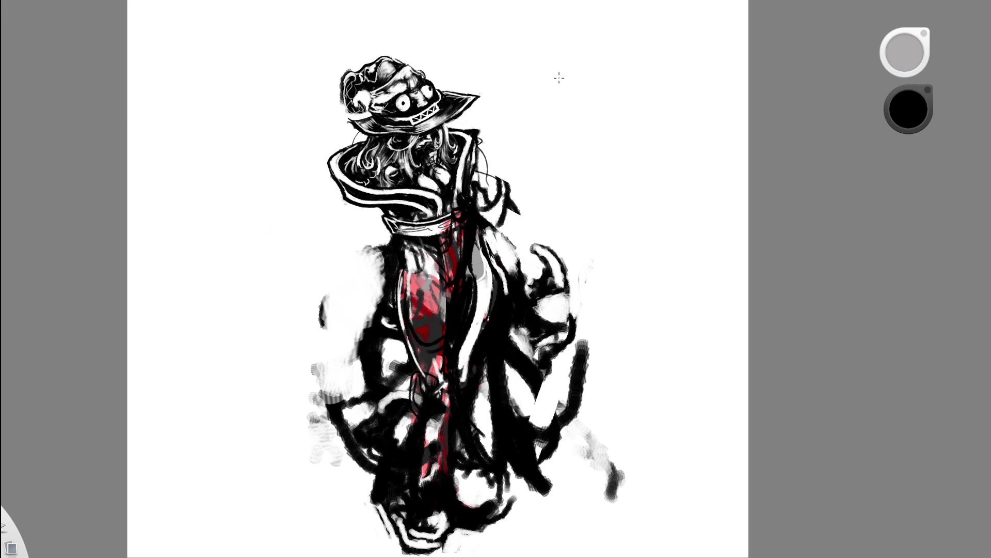
{"action": "key", "text": "ctrl+z"}
Build up a dark band across the shoulders below the collar and sample a dark colour
{"action": "mouse_move", "coordinate": [376, 229]}
{"action": "left_mouse_down"}
{"action": "mouse_move", "coordinate": [480, 211]}
{"action": "mouse_move", "coordinate": [500, 198]}
{"action": "mouse_move", "coordinate": [487, 195]}
{"action": "left_mouse_up"}
{"action": "key", "text": "ctrl+z"}
{"action": "key", "text": "ctrl+z"}
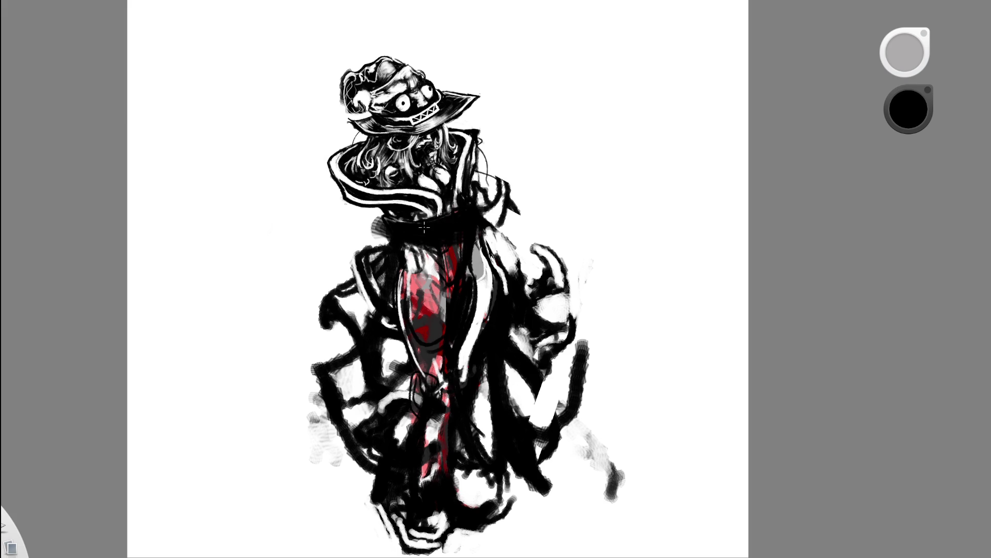
{"action": "key", "text": "ctrl+z"}
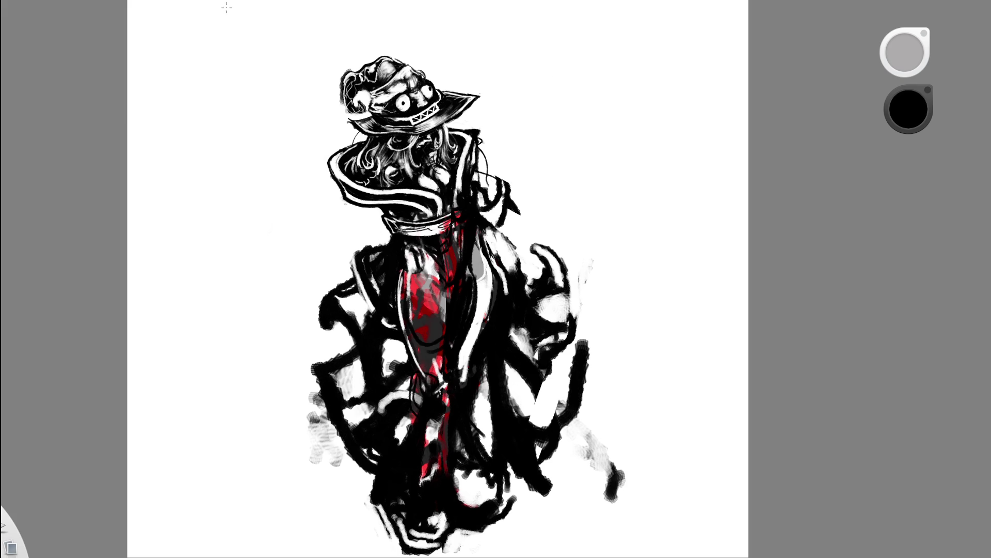
{"action": "key", "text": "ctrl+z"}
{"action": "mouse_move", "coordinate": [403, 233]}
{"action": "left_mouse_down"}
{"action": "mouse_move", "coordinate": [419, 220]}
{"action": "mouse_move", "coordinate": [511, 214]}
{"action": "mouse_move", "coordinate": [496, 217]}
{"action": "left_mouse_up"}
{"action": "left_click", "coordinate": [527, 214]}
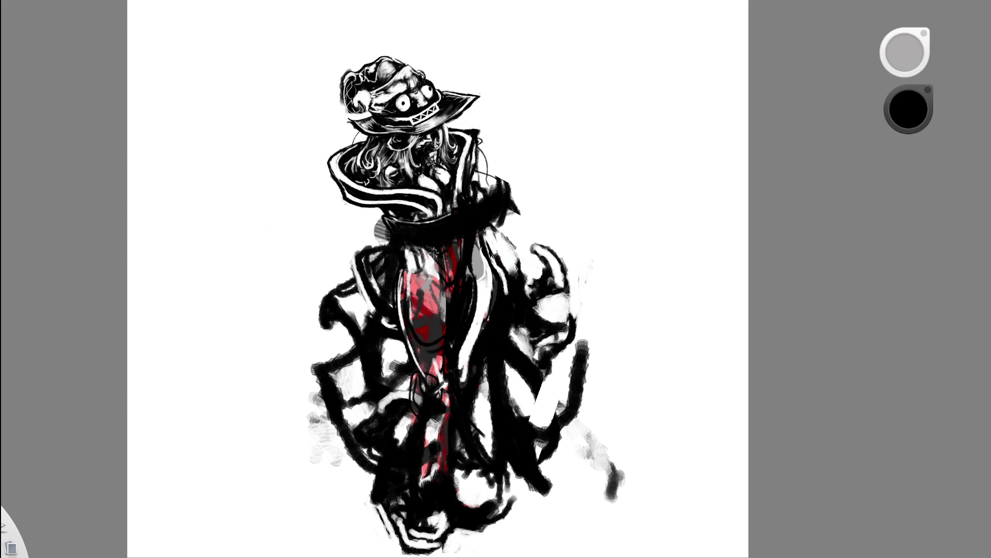
Fill the coat's right side darker, closing white gaps, with a white stroke at the right edge
{"action": "left_click_drag", "start_coordinate": [340, 329], "coordinate": [348, 320]}
{"action": "left_click_drag", "start_coordinate": [504, 388], "coordinate": [574, 356]}
{"action": "left_click_drag", "start_coordinate": [558, 310], "coordinate": [528, 349]}
{"action": "mouse_move", "coordinate": [574, 271]}
{"action": "left_mouse_down"}
{"action": "mouse_move", "coordinate": [521, 357]}
{"action": "mouse_move", "coordinate": [598, 239]}
{"action": "left_mouse_up"}
{"action": "mouse_move", "coordinate": [543, 318]}
{"action": "left_mouse_down"}
{"action": "mouse_move", "coordinate": [548, 230]}
{"action": "mouse_move", "coordinate": [577, 317]}
{"action": "left_mouse_up"}
{"action": "left_click_drag", "start_coordinate": [633, 301], "coordinate": [603, 292]}
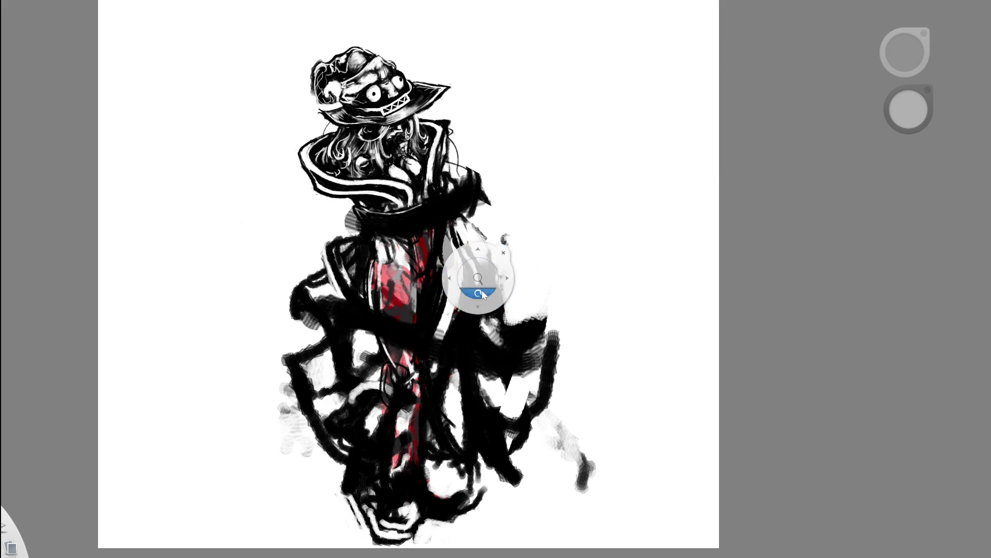
{"action": "scroll", "coordinate": [482, 276], "scroll_direction": "down", "scroll_amount": 3}
{"action": "scroll", "coordinate": [554, 276], "scroll_direction": "up", "scroll_amount": 5}
Repaint the right-side folds with dark curved strokes, partly erasing the first ones
{"action": "left_click_drag", "start_coordinate": [526, 349], "coordinate": [560, 305]}
{"action": "key", "text": "e"}
{"action": "left_click_drag", "start_coordinate": [511, 361], "coordinate": [542, 290]}
{"action": "key", "text": "e"}
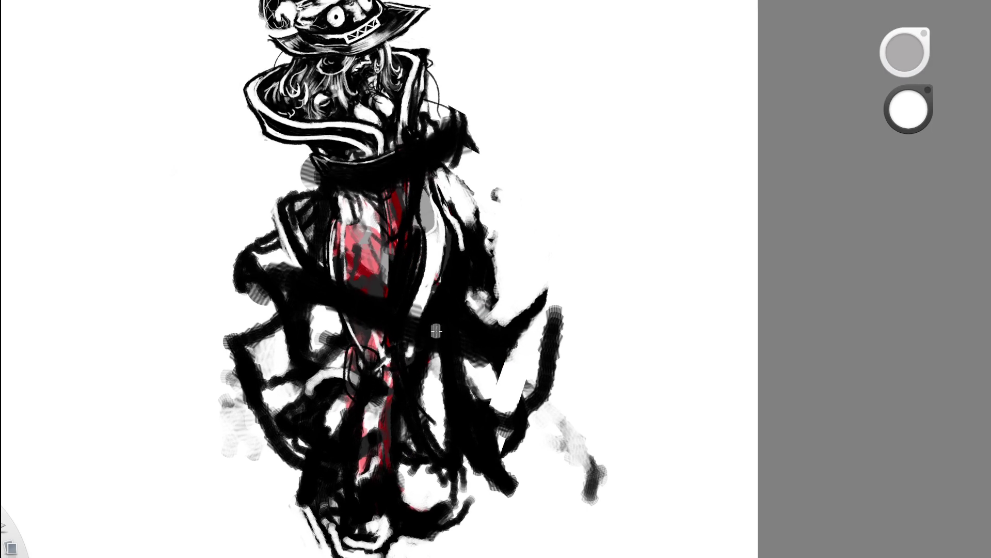
{"action": "key", "text": "x"}
{"action": "mouse_move", "coordinate": [540, 255]}
{"action": "left_mouse_down"}
{"action": "mouse_move", "coordinate": [528, 330]}
{"action": "mouse_move", "coordinate": [534, 279]}
{"action": "left_mouse_up"}
{"action": "left_click_drag", "start_coordinate": [535, 326], "coordinate": [483, 335]}
{"action": "mouse_move", "coordinate": [550, 287]}
{"action": "left_mouse_down"}
{"action": "mouse_move", "coordinate": [508, 364]}
{"action": "mouse_move", "coordinate": [523, 395]}
{"action": "left_mouse_up"}
Work white strokes into the right folds and soften the figure's left side with white
{"action": "key", "text": "x"}
{"action": "left_click_drag", "start_coordinate": [559, 341], "coordinate": [521, 407]}
{"action": "left_click_drag", "start_coordinate": [554, 376], "coordinate": [513, 426]}
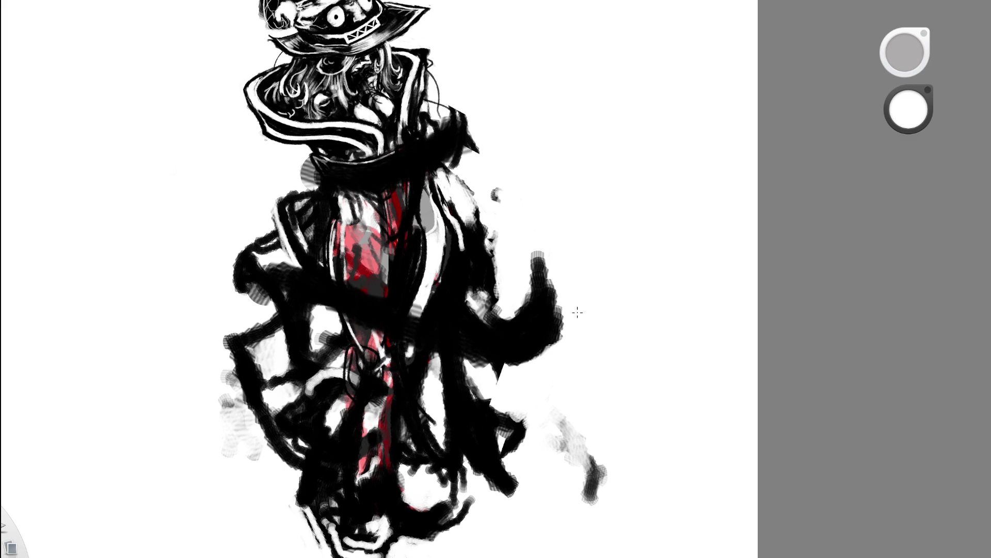
{"action": "left_click_drag", "start_coordinate": [558, 323], "coordinate": [598, 229]}
{"action": "left_click_drag", "start_coordinate": [571, 274], "coordinate": [589, 248]}
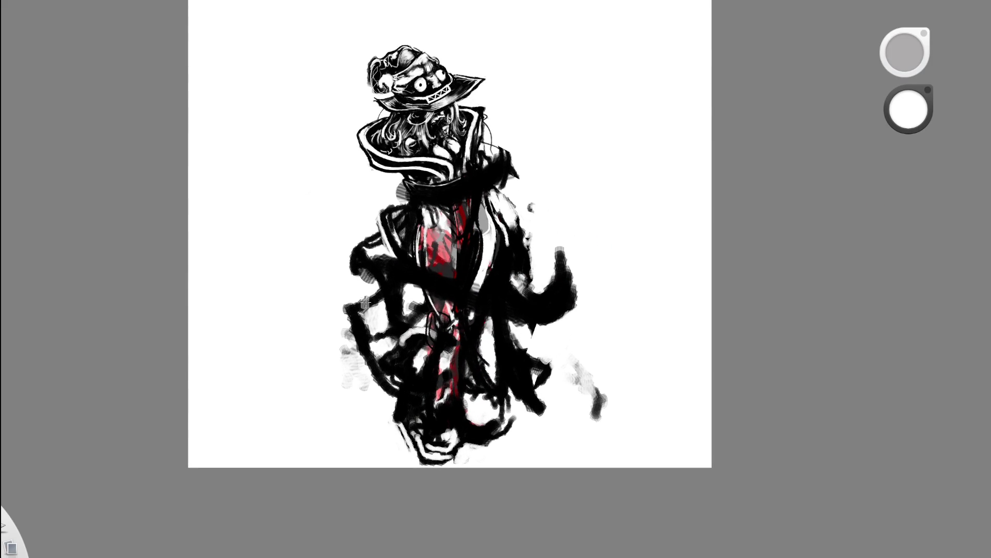
{"action": "left_click_drag", "start_coordinate": [358, 305], "coordinate": [399, 353]}
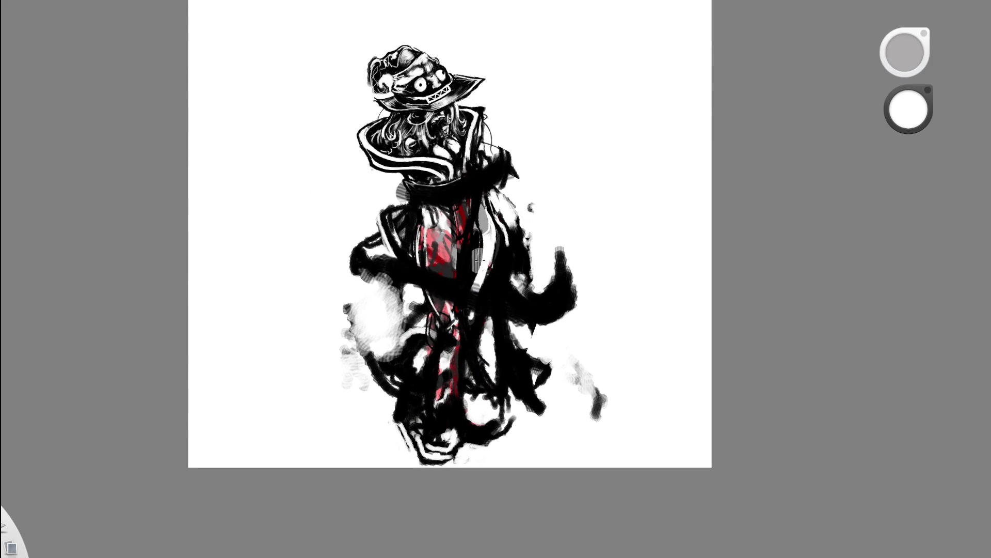
Sweep black curves across the lower left, cover the red centre and paint black onto the left arm
{"action": "left_click", "coordinate": [461, 227], "text": "alt"}
{"action": "mouse_move", "coordinate": [361, 387]}
{"action": "left_mouse_down"}
{"action": "mouse_move", "coordinate": [383, 342]}
{"action": "mouse_move", "coordinate": [414, 372]}
{"action": "left_mouse_up"}
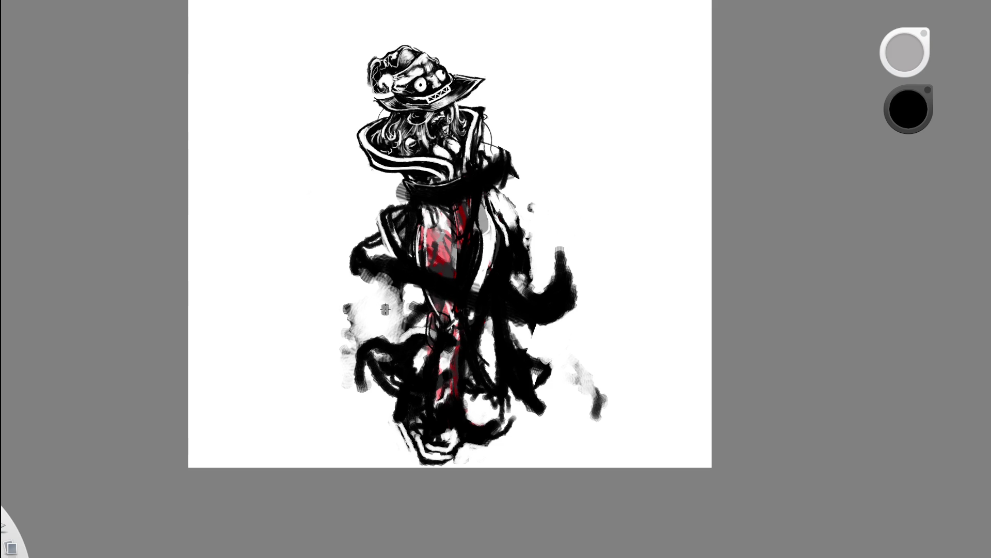
{"action": "mouse_move", "coordinate": [355, 353]}
{"action": "left_mouse_down"}
{"action": "mouse_move", "coordinate": [389, 296]}
{"action": "mouse_move", "coordinate": [390, 271]}
{"action": "left_mouse_up"}
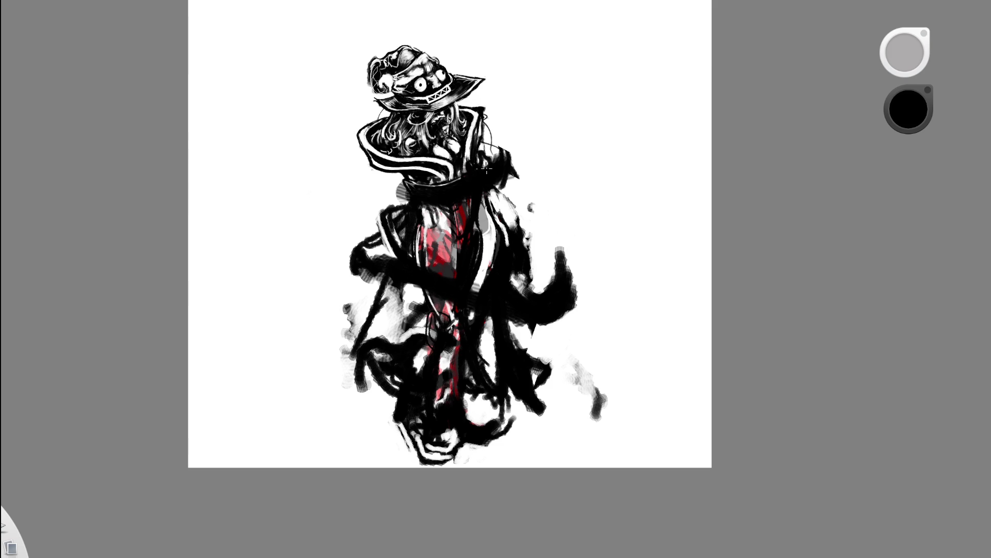
{"action": "key", "text": "ctrl+z"}
{"action": "key", "text": "ctrl+z"}
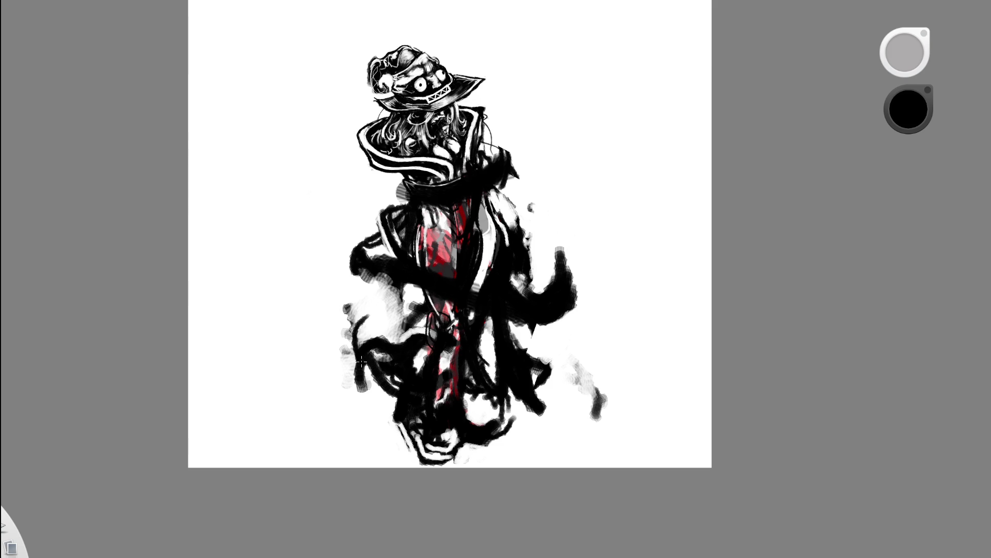
{"action": "left_click_drag", "start_coordinate": [355, 353], "coordinate": [398, 285]}
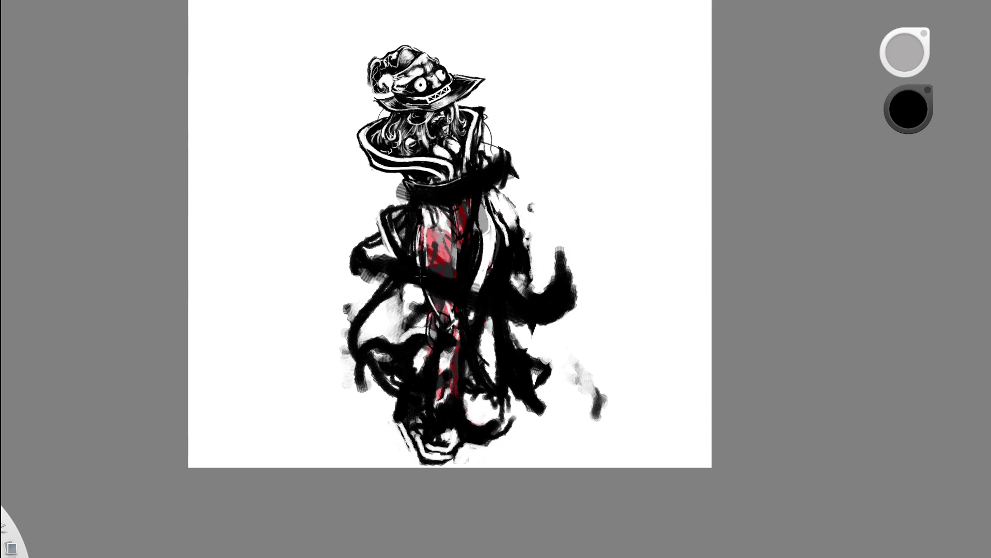
{"action": "mouse_move", "coordinate": [337, 347]}
{"action": "left_mouse_down"}
{"action": "mouse_move", "coordinate": [358, 381]}
{"action": "mouse_move", "coordinate": [456, 292]}
{"action": "left_mouse_up"}
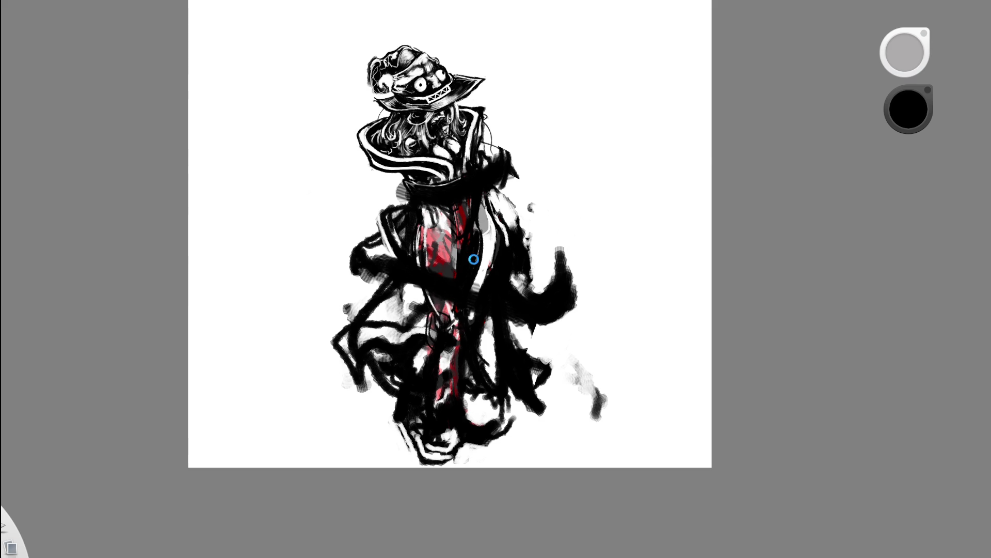
{"action": "mouse_move", "coordinate": [393, 324]}
{"action": "left_mouse_down"}
{"action": "mouse_move", "coordinate": [459, 347]}
{"action": "mouse_move", "coordinate": [447, 351]}
{"action": "left_mouse_up"}
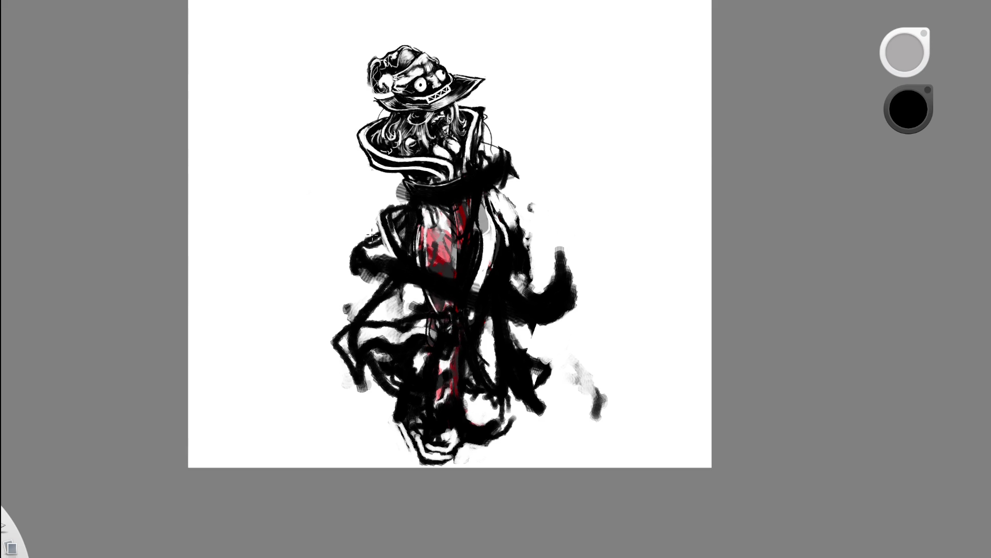
{"action": "left_click_drag", "start_coordinate": [370, 269], "coordinate": [394, 245]}
{"action": "left_click_drag", "start_coordinate": [380, 268], "coordinate": [372, 266]}
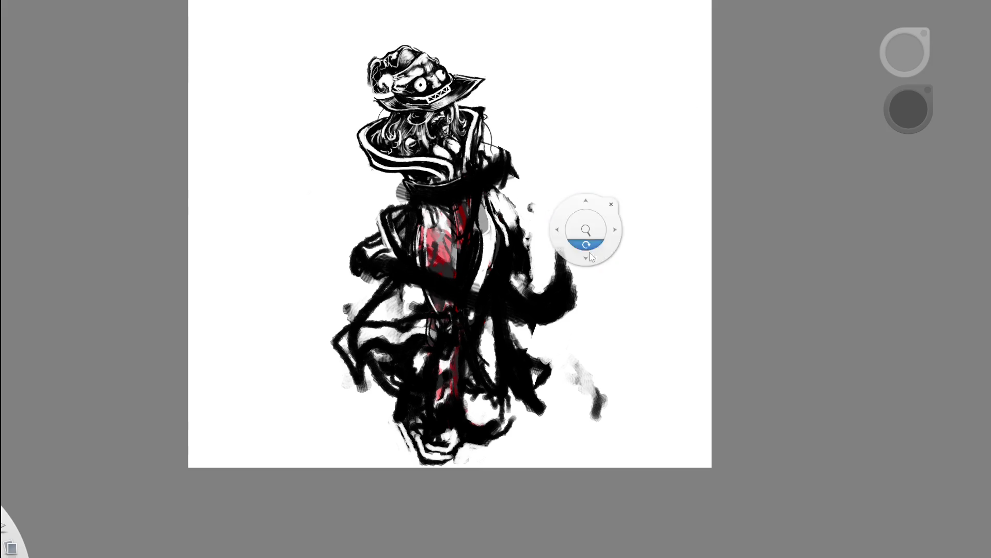
Try dark vertical strokes over the red body area, undoing and repainting them
{"action": "left_click_drag", "start_coordinate": [617, 150], "coordinate": [598, 173]}
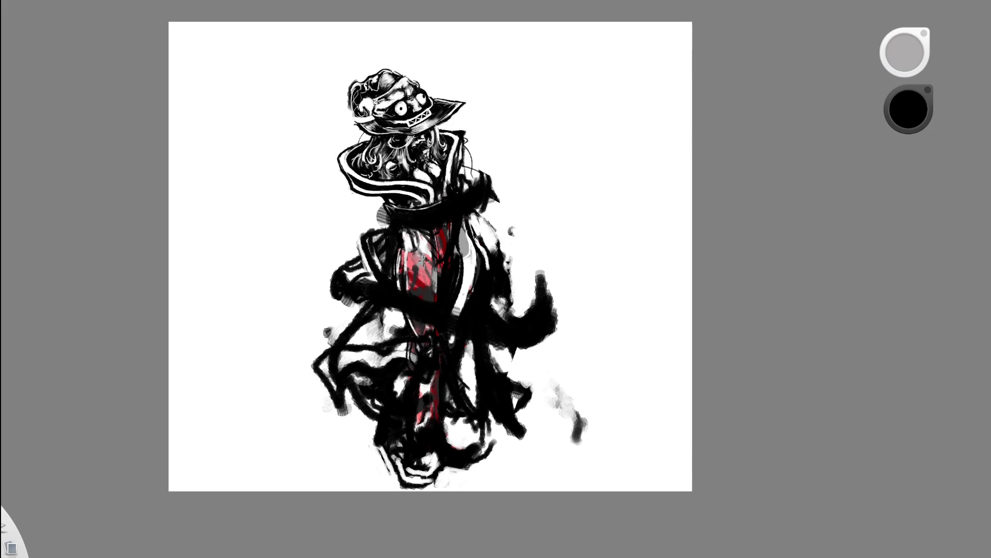
{"action": "left_click_drag", "start_coordinate": [436, 223], "coordinate": [425, 297]}
{"action": "left_click_drag", "start_coordinate": [428, 246], "coordinate": [427, 305]}
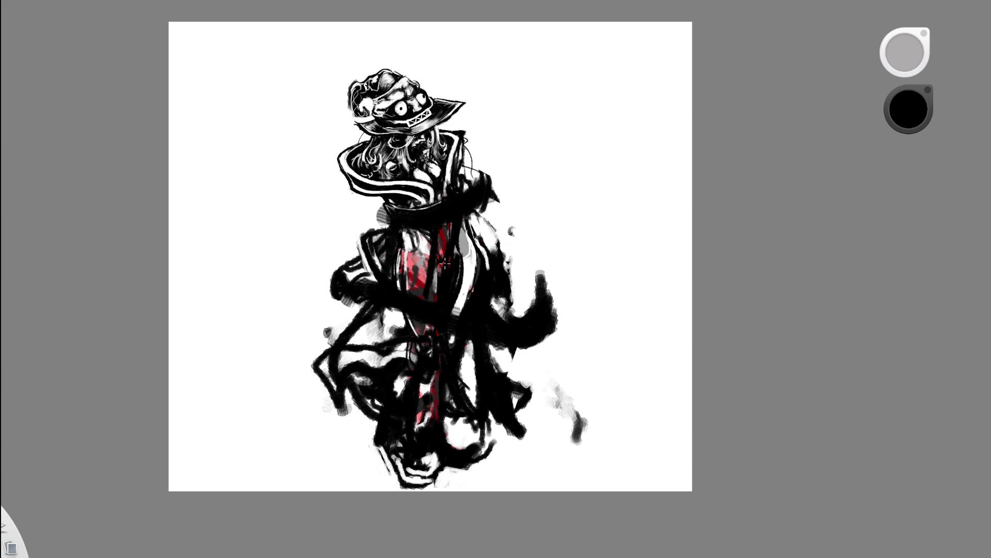
{"action": "key", "text": "ctrl+z"}
{"action": "mouse_move", "coordinate": [426, 229]}
{"action": "left_mouse_down"}
{"action": "mouse_move", "coordinate": [426, 301]}
{"action": "mouse_move", "coordinate": [427, 229]}
{"action": "left_mouse_up"}
{"action": "key", "text": "ctrl+z"}
{"action": "key", "text": "ctrl+z"}
{"action": "left_click_drag", "start_coordinate": [430, 213], "coordinate": [427, 327]}
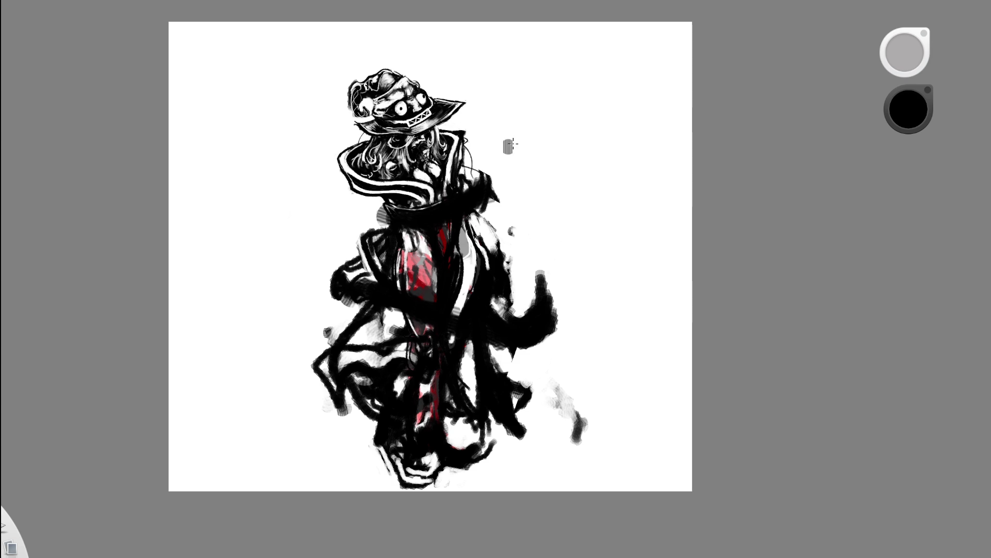
Paint a curving white stripe from the collar down the coat, redoing it until it curves right
{"action": "left_click", "coordinate": [509, 167], "text": "alt"}
{"action": "left_click_drag", "start_coordinate": [433, 226], "coordinate": [432, 327]}
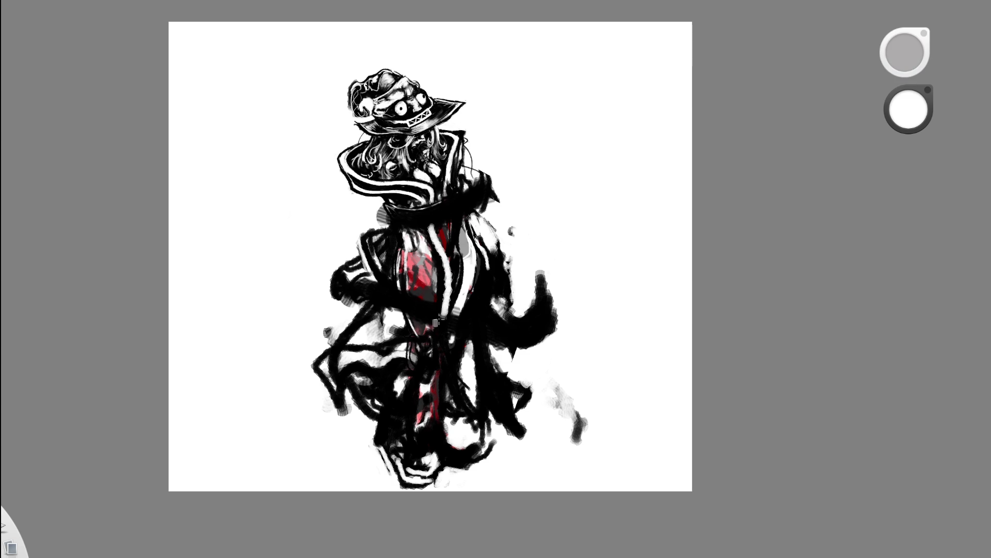
{"action": "key", "text": "ctrl+z"}
{"action": "left_click_drag", "start_coordinate": [435, 208], "coordinate": [443, 311]}
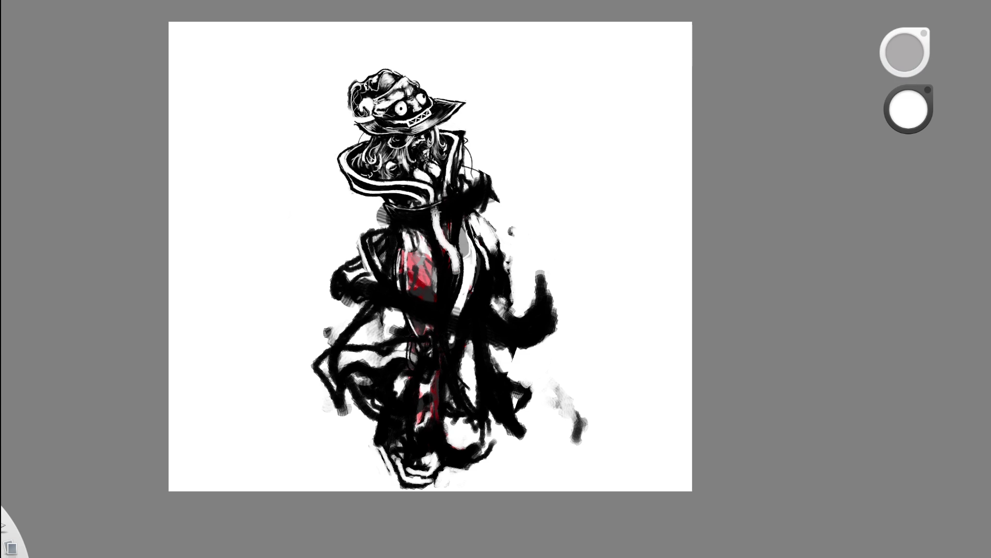
{"action": "key", "text": "ctrl+z"}
{"action": "left_click_drag", "start_coordinate": [435, 208], "coordinate": [434, 328]}
{"action": "key", "text": "ctrl+z"}
{"action": "left_click_drag", "start_coordinate": [431, 207], "coordinate": [441, 297]}
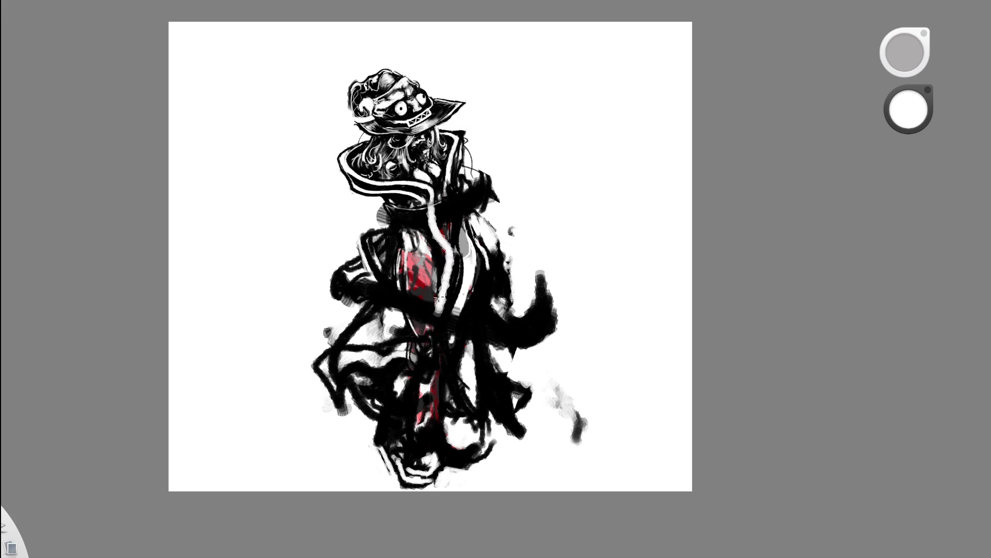
{"action": "mouse_move", "coordinate": [483, 217]}
{"action": "left_mouse_down"}
{"action": "mouse_move", "coordinate": [425, 199]}
{"action": "mouse_move", "coordinate": [438, 340]}
{"action": "left_mouse_up"}
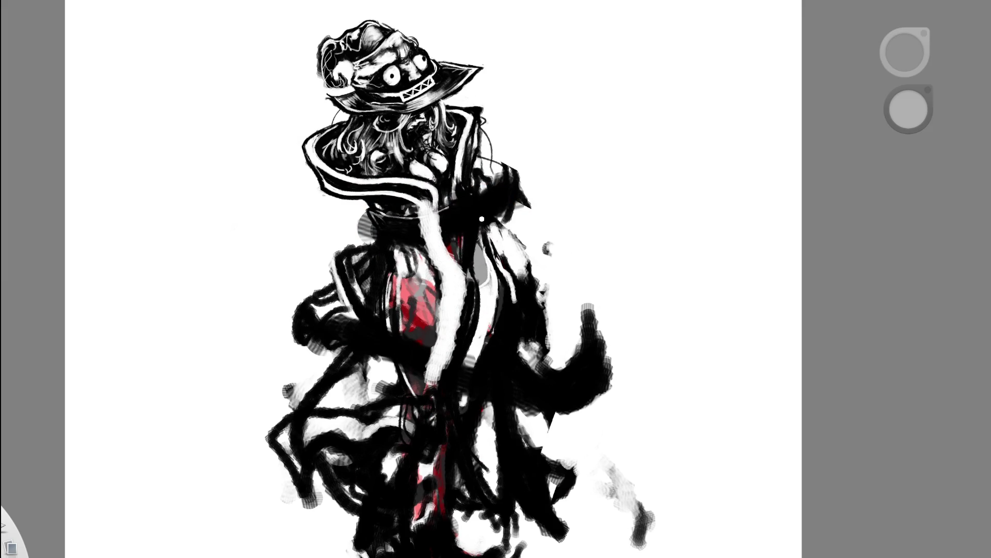
Switch the paint colour back to black and brush black over the white coat stripe
{"action": "left_click_drag", "start_coordinate": [543, 131], "coordinate": [518, 180]}
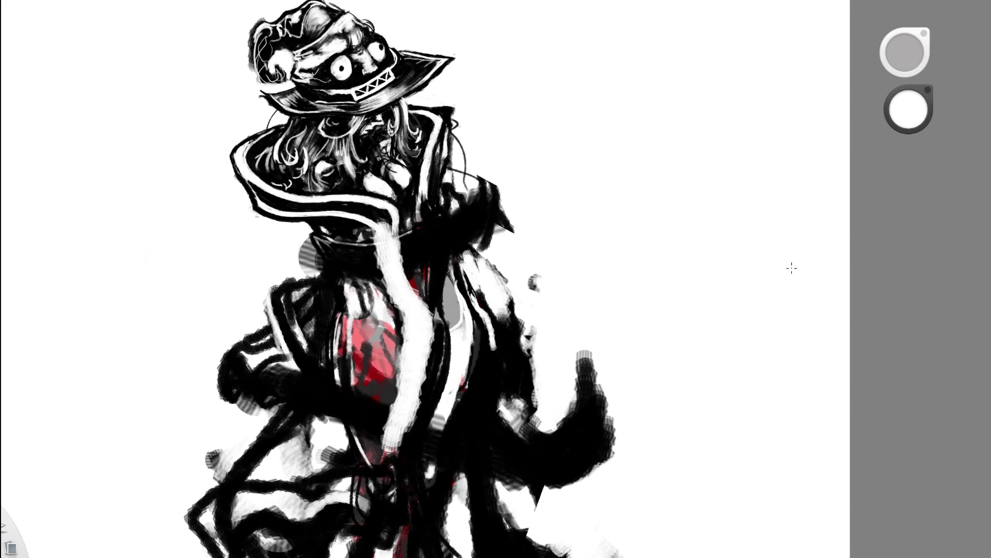
{"action": "left_click", "coordinate": [413, 212], "text": "alt"}
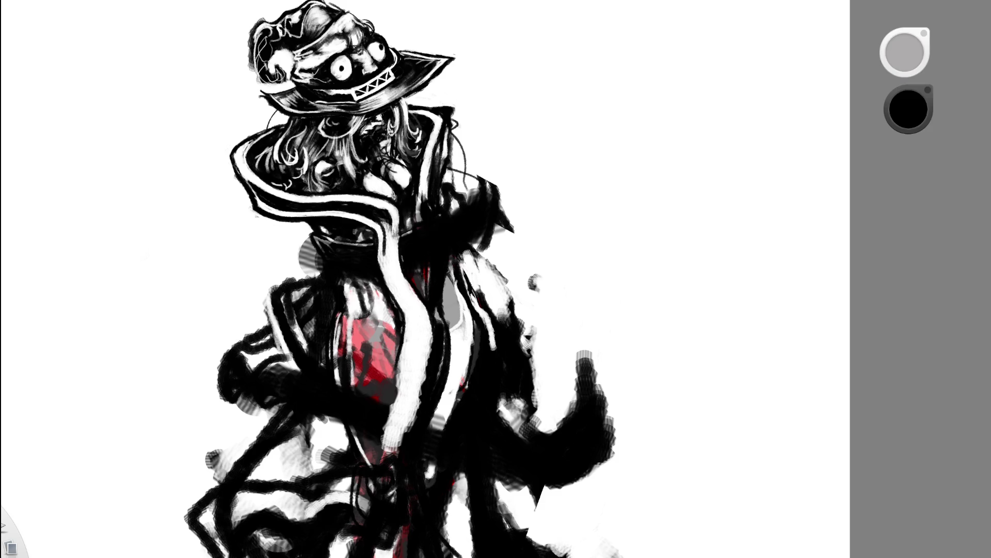
{"action": "scroll", "coordinate": [485, 60], "scroll_direction": "down", "scroll_amount": 5}
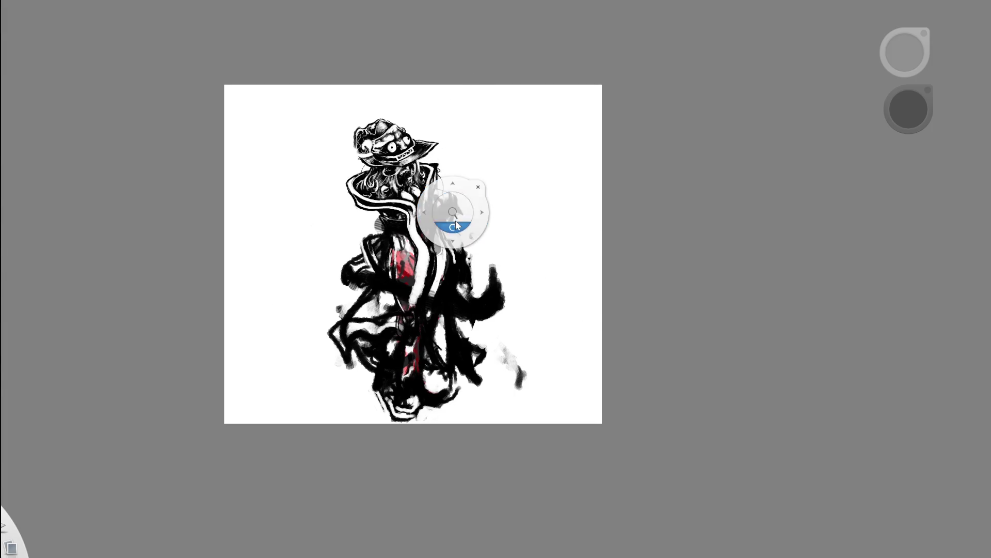
{"action": "scroll", "coordinate": [476, 177], "scroll_direction": "up", "scroll_amount": 5}
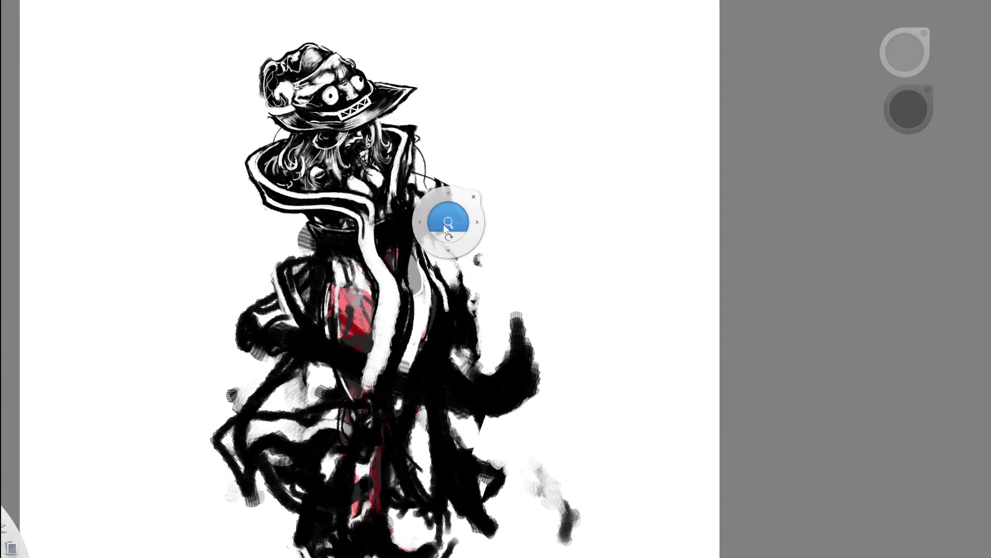
{"action": "scroll", "coordinate": [476, 178], "scroll_direction": "up", "scroll_amount": 2}
{"action": "left_click_drag", "start_coordinate": [329, 217], "coordinate": [352, 326]}
Trim the white stripe with black, then paint a thin white line beside it, undoing two attempts
{"action": "left_click_drag", "start_coordinate": [335, 253], "coordinate": [349, 282]}
{"action": "scroll", "coordinate": [405, 237], "scroll_direction": "down", "scroll_amount": 4}
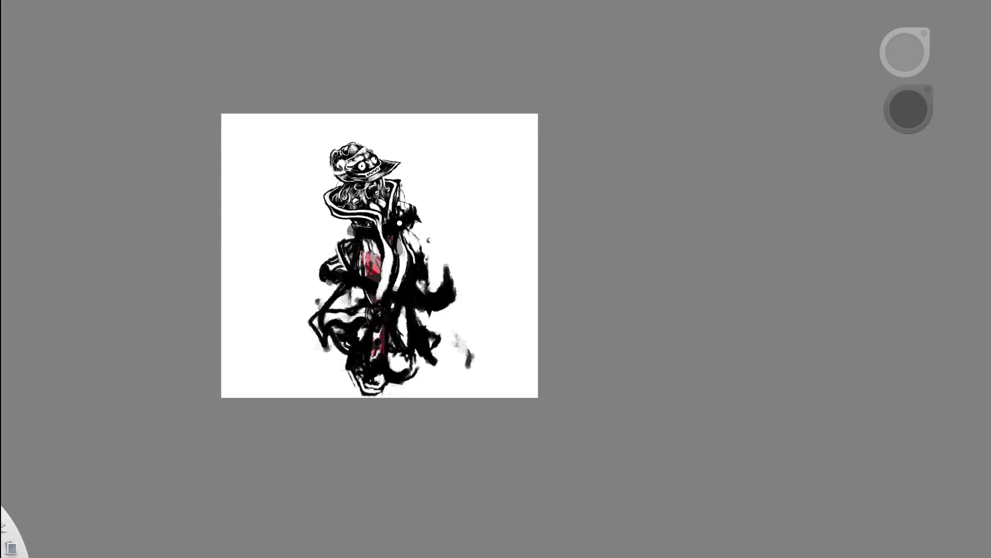
{"action": "scroll", "coordinate": [450, 60], "scroll_direction": "up", "scroll_amount": 3}
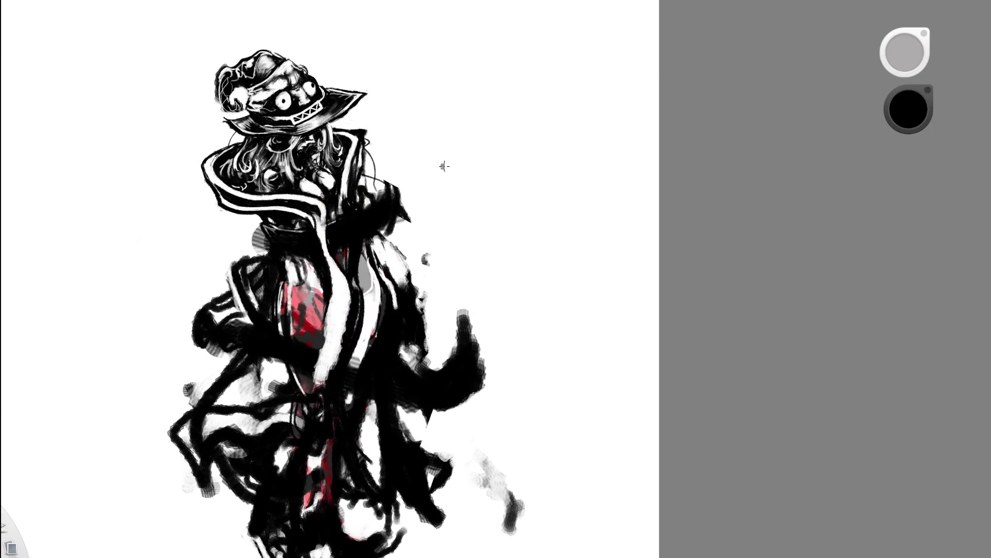
{"action": "key", "text": "x"}
{"action": "left_click_drag", "start_coordinate": [313, 216], "coordinate": [332, 289]}
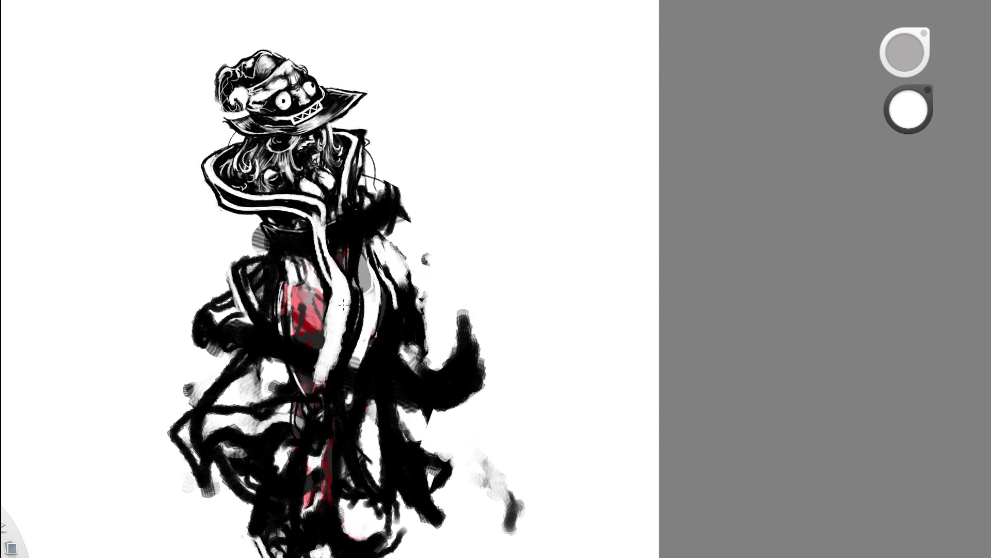
{"action": "left_click_drag", "start_coordinate": [318, 232], "coordinate": [340, 249]}
{"action": "key", "text": "ctrl+z"}
{"action": "key", "text": "ctrl+z"}
{"action": "left_click_drag", "start_coordinate": [326, 208], "coordinate": [348, 276]}
{"action": "key", "text": "ctrl+z"}
{"action": "left_click_drag", "start_coordinate": [313, 215], "coordinate": [338, 280]}
{"action": "mouse_move", "coordinate": [317, 233]}
{"action": "left_mouse_down"}
{"action": "mouse_move", "coordinate": [331, 295]}
{"action": "mouse_move", "coordinate": [323, 235]}
{"action": "left_mouse_up"}
{"action": "scroll", "coordinate": [263, 260], "scroll_direction": "down", "scroll_amount": 5}
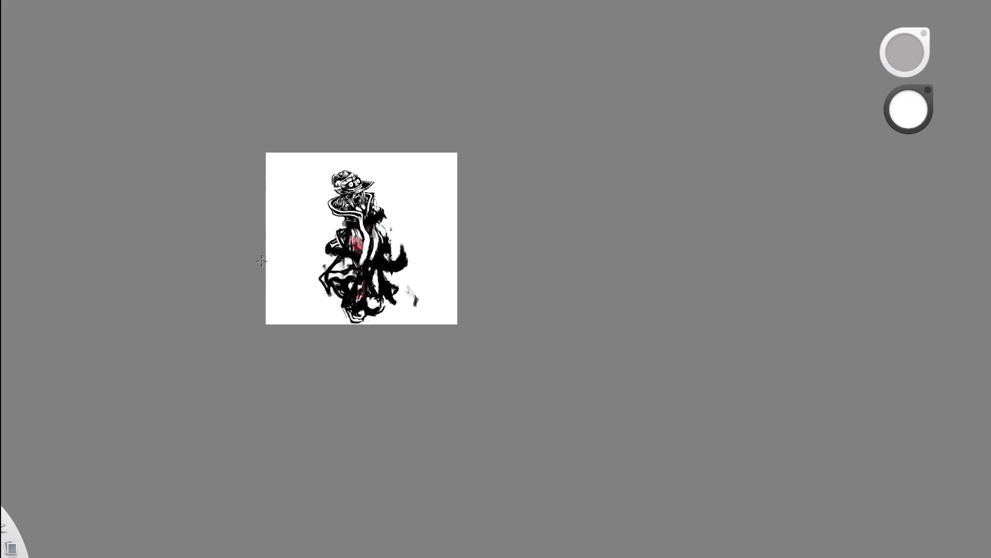
{"action": "scroll", "coordinate": [384, 181], "scroll_direction": "up", "scroll_amount": 2}
{"action": "scroll", "coordinate": [385, 180], "scroll_direction": "up", "scroll_amount": 2}
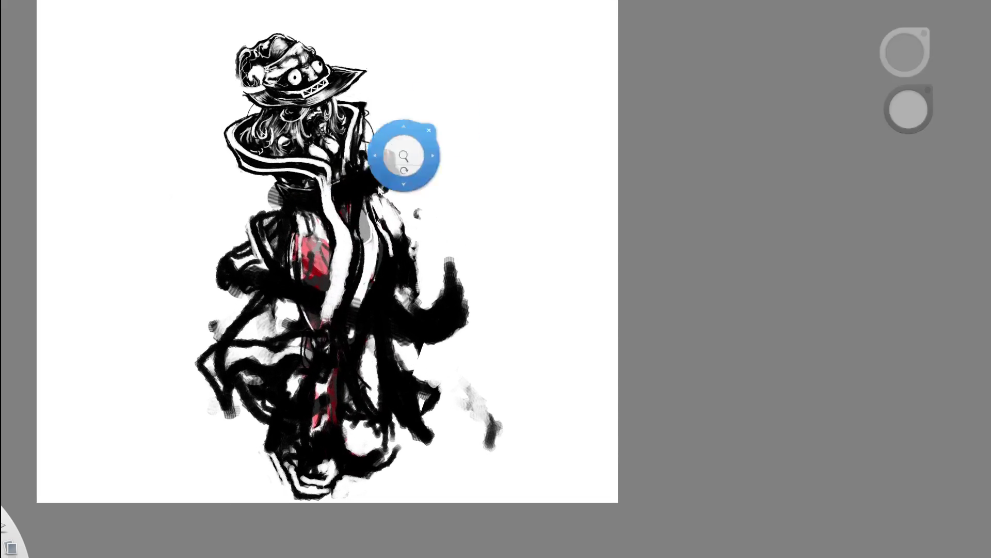
{"action": "scroll", "coordinate": [384, 180], "scroll_direction": "up", "scroll_amount": 2}
{"action": "scroll", "coordinate": [385, 179], "scroll_direction": "up", "scroll_amount": 1}
Pick black from the figure and paint a dark band across the shoulders
{"action": "left_click", "coordinate": [229, 180], "text": "alt"}
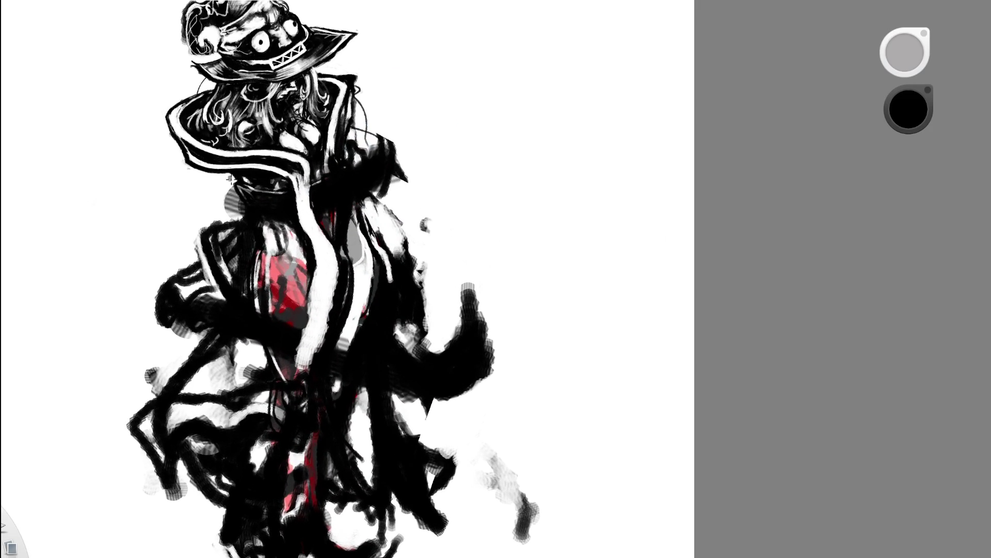
{"action": "left_click", "coordinate": [242, 207]}
{"action": "left_click_drag", "start_coordinate": [251, 203], "coordinate": [376, 176]}
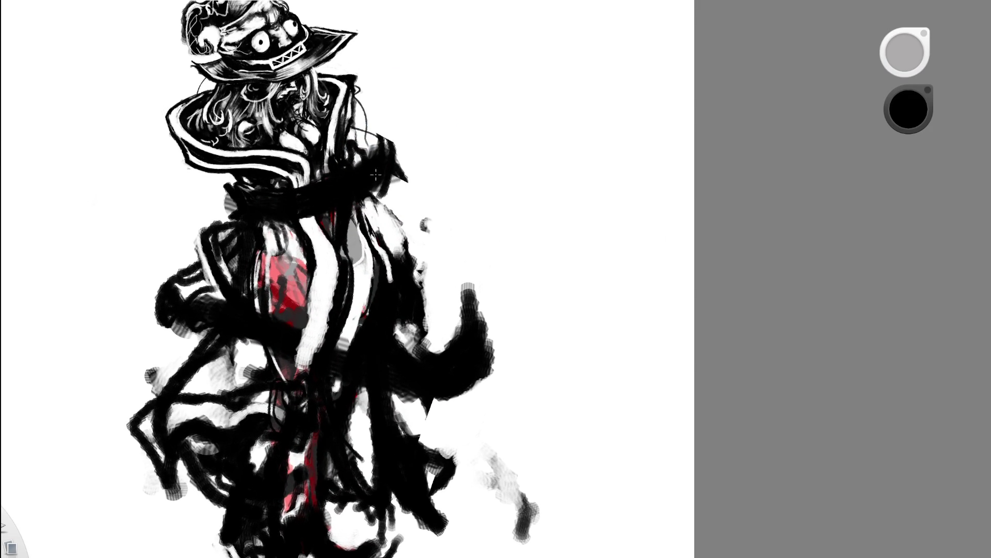
{"action": "scroll", "coordinate": [439, 222], "scroll_direction": "down", "scroll_amount": 5}
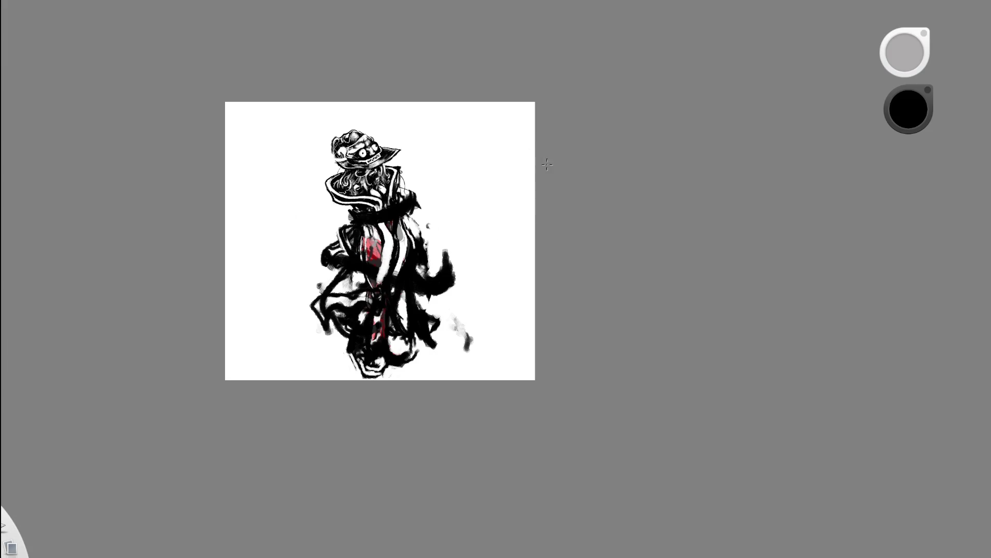
{"action": "scroll", "coordinate": [434, 214], "scroll_direction": "up", "scroll_amount": 3}
{"action": "scroll", "coordinate": [435, 214], "scroll_direction": "up", "scroll_amount": 2}
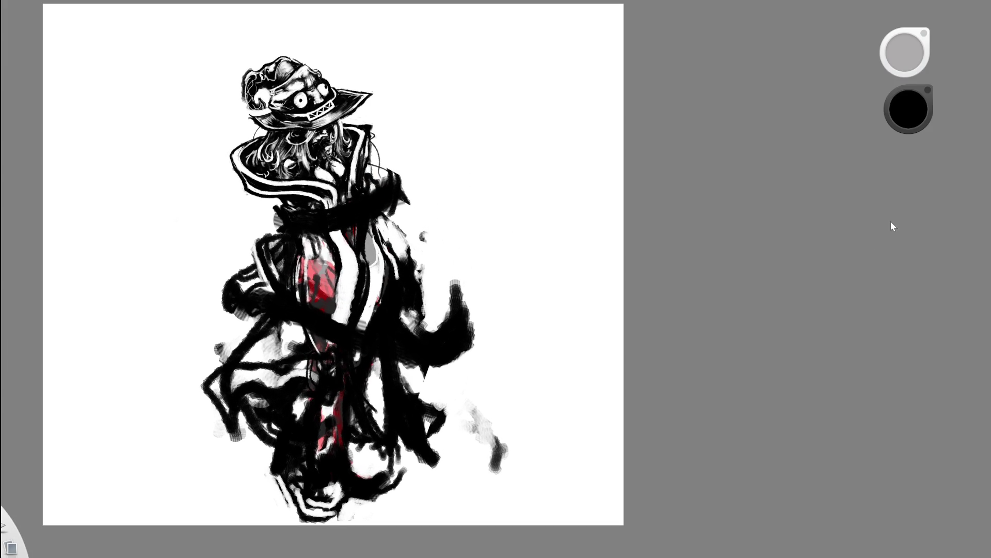
Rework the lower figure with white strokes, then dark strokes over them
{"action": "left_click", "coordinate": [506, 273], "text": "alt"}
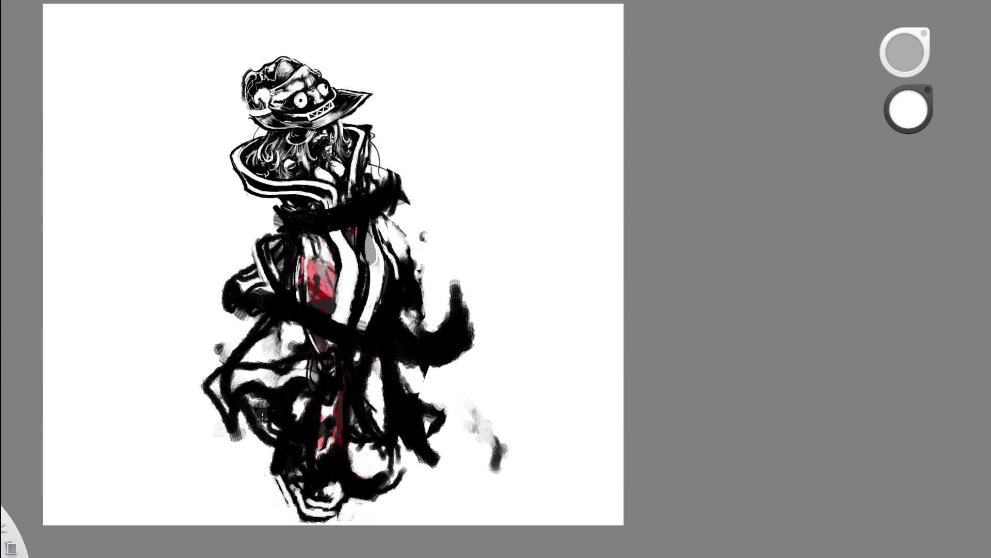
{"action": "left_click_drag", "start_coordinate": [259, 415], "coordinate": [309, 465]}
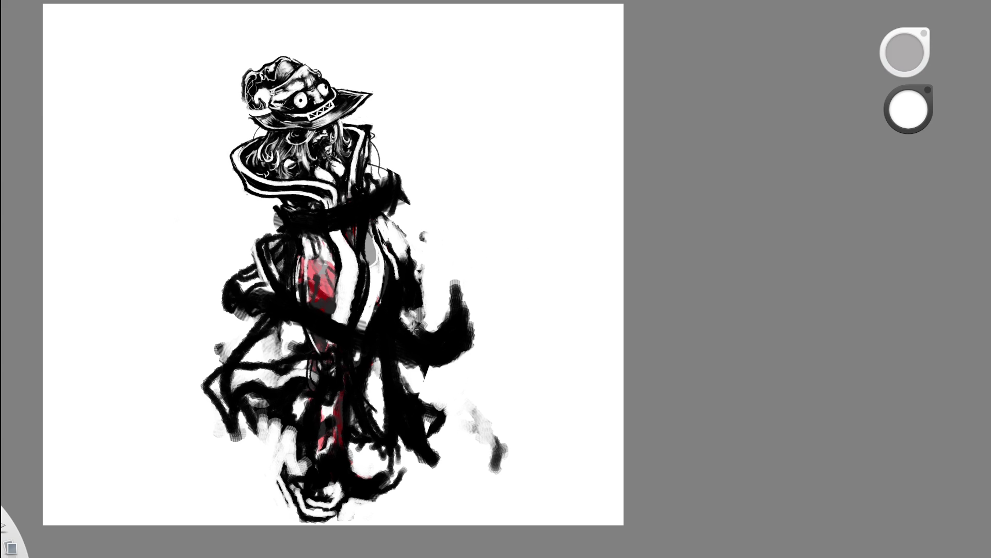
{"action": "left_click_drag", "start_coordinate": [280, 419], "coordinate": [287, 481]}
{"action": "mouse_move", "coordinate": [256, 427]}
{"action": "left_mouse_down"}
{"action": "mouse_move", "coordinate": [294, 465]}
{"action": "mouse_move", "coordinate": [302, 435]}
{"action": "left_mouse_up"}
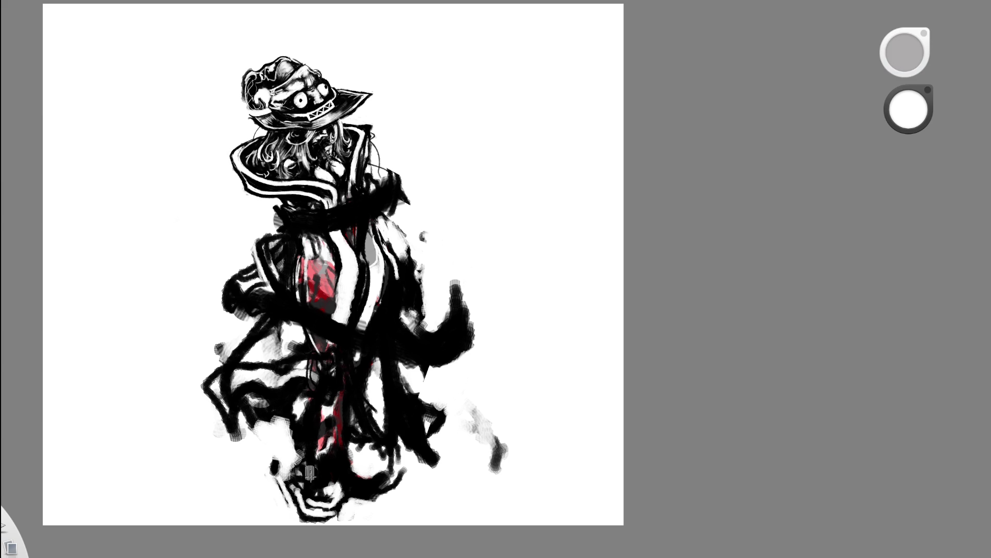
{"action": "left_click", "coordinate": [230, 324], "text": "alt"}
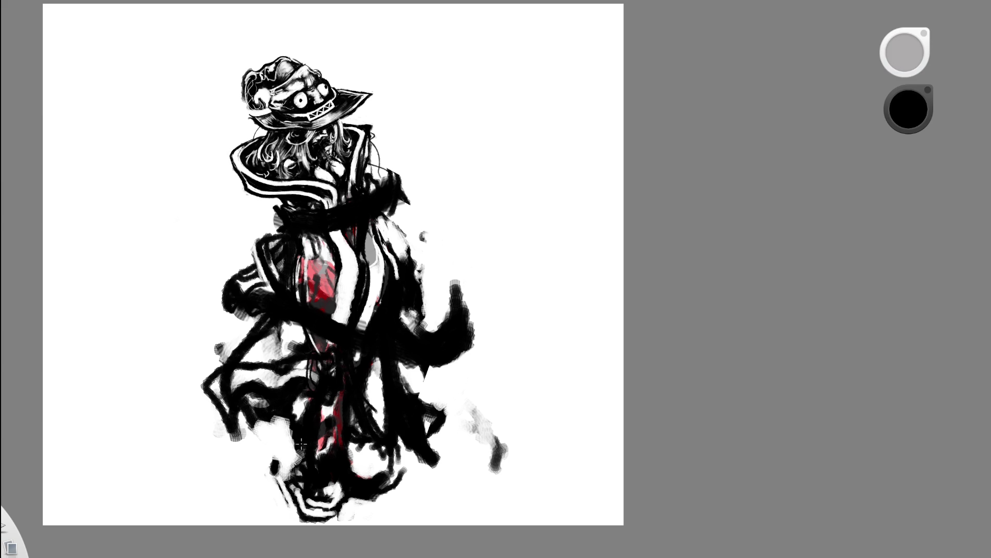
{"action": "mouse_move", "coordinate": [298, 442]}
{"action": "left_mouse_down"}
{"action": "mouse_move", "coordinate": [284, 474]}
{"action": "mouse_move", "coordinate": [295, 456]}
{"action": "left_mouse_up"}
Add a thin white curve and line down the lower figure, then paint black over part of it
{"action": "left_click", "coordinate": [493, 324], "text": "alt"}
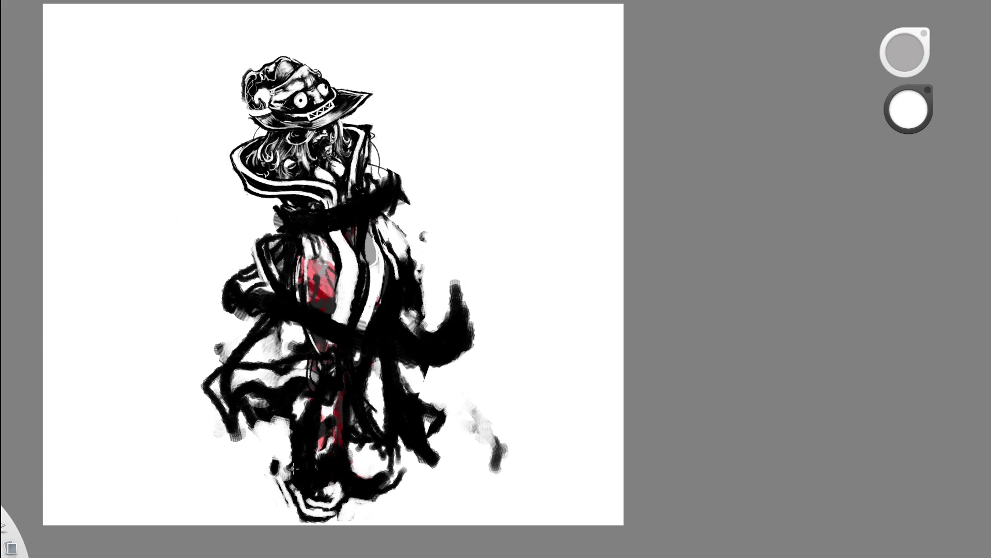
{"action": "left_click_drag", "start_coordinate": [295, 476], "coordinate": [317, 483]}
{"action": "left_click_drag", "start_coordinate": [317, 468], "coordinate": [316, 403]}
{"action": "left_click_drag", "start_coordinate": [318, 447], "coordinate": [323, 400]}
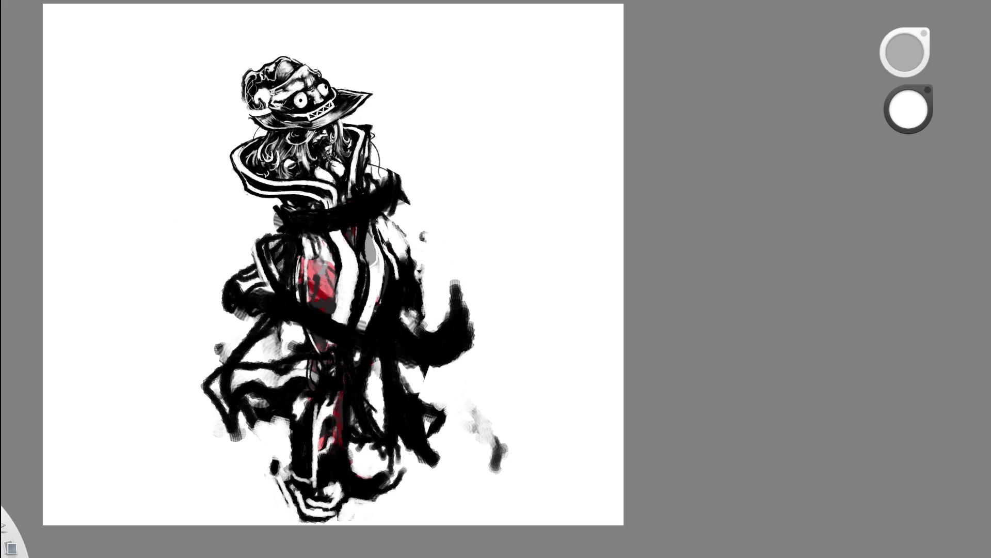
{"action": "key", "text": "x"}
{"action": "mouse_move", "coordinate": [318, 439]}
{"action": "left_mouse_down"}
{"action": "mouse_move", "coordinate": [326, 393]}
{"action": "mouse_move", "coordinate": [341, 396]}
{"action": "mouse_move", "coordinate": [343, 386]}
{"action": "left_mouse_up"}
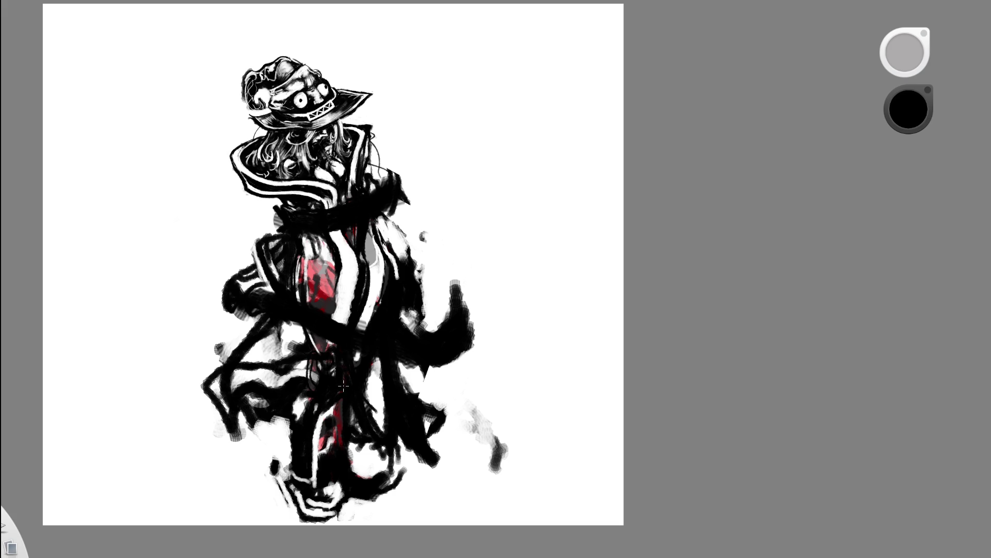
{"action": "scroll", "coordinate": [418, 318], "scroll_direction": "down", "scroll_amount": 5}
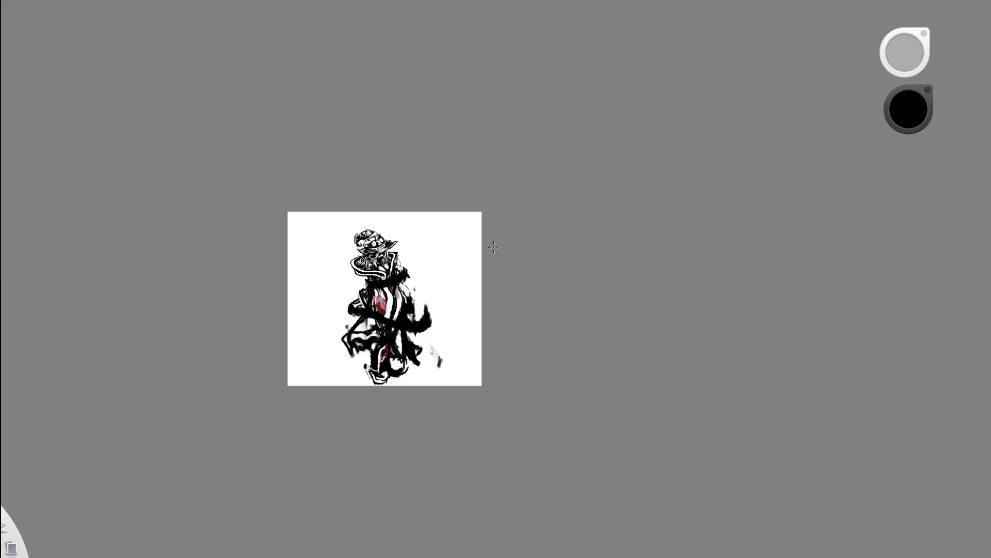
{"action": "scroll", "coordinate": [416, 352], "scroll_direction": "up", "scroll_amount": 4}
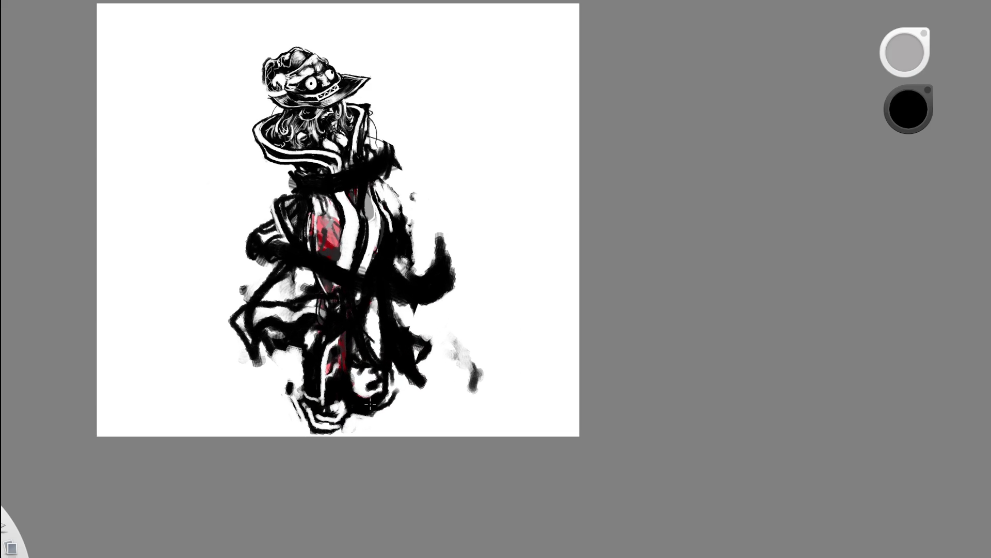
{"action": "scroll", "coordinate": [404, 332], "scroll_direction": "up", "scroll_amount": 3}
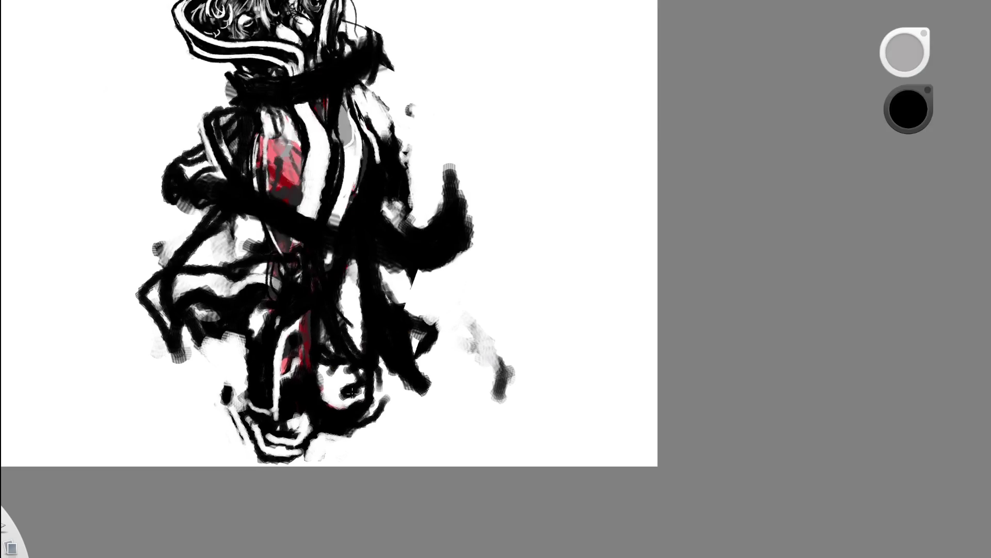
Swap to white and add a small white touch near the lower figure
{"action": "key", "text": "x"}
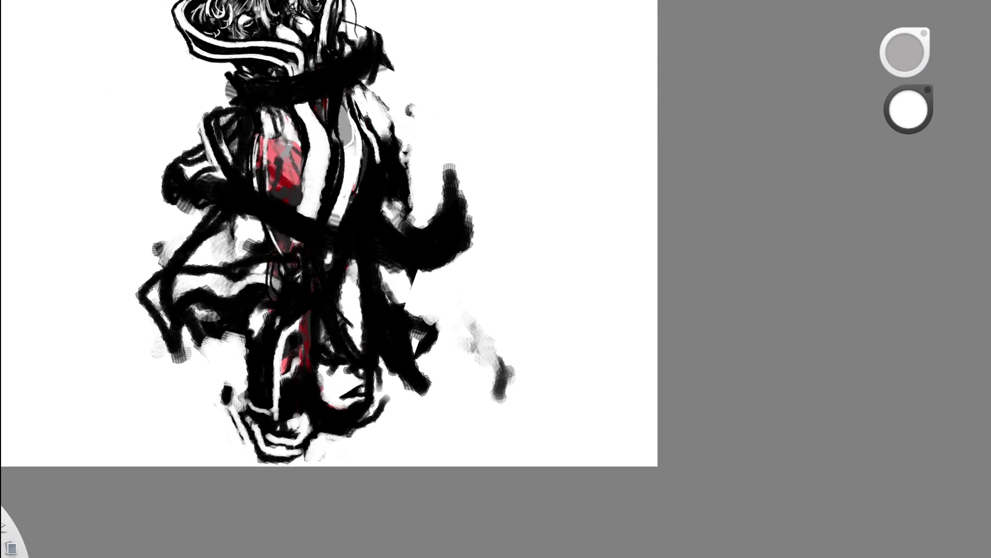
{"action": "key", "text": "x"}
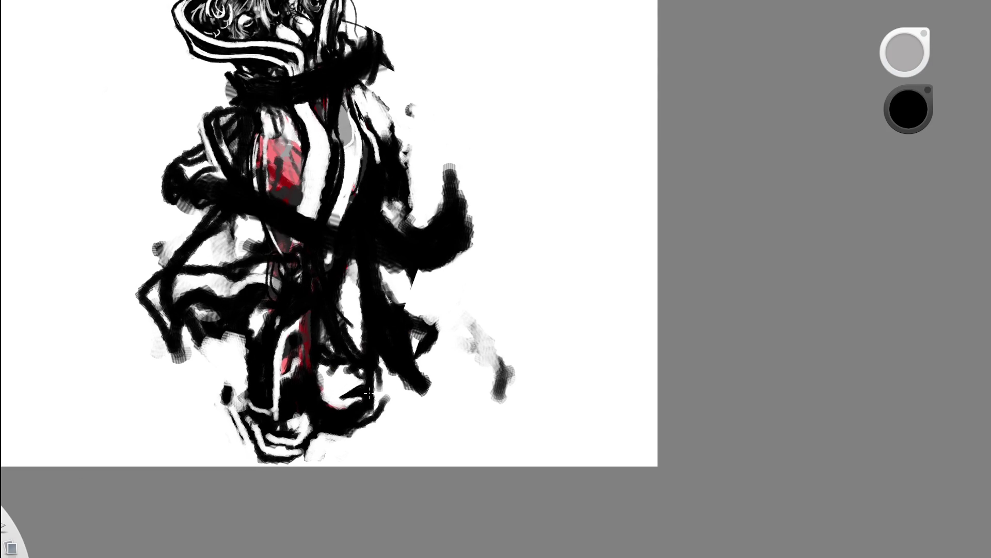
{"action": "key", "text": "x"}
{"action": "left_click_drag", "start_coordinate": [376, 387], "coordinate": [345, 388]}
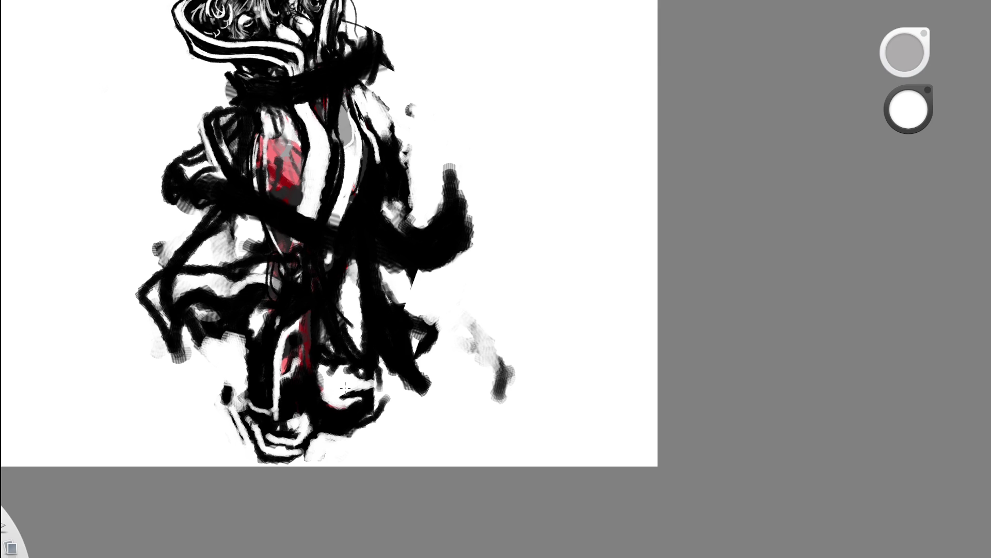
{"action": "scroll", "coordinate": [434, 326], "scroll_direction": "down", "scroll_amount": 5}
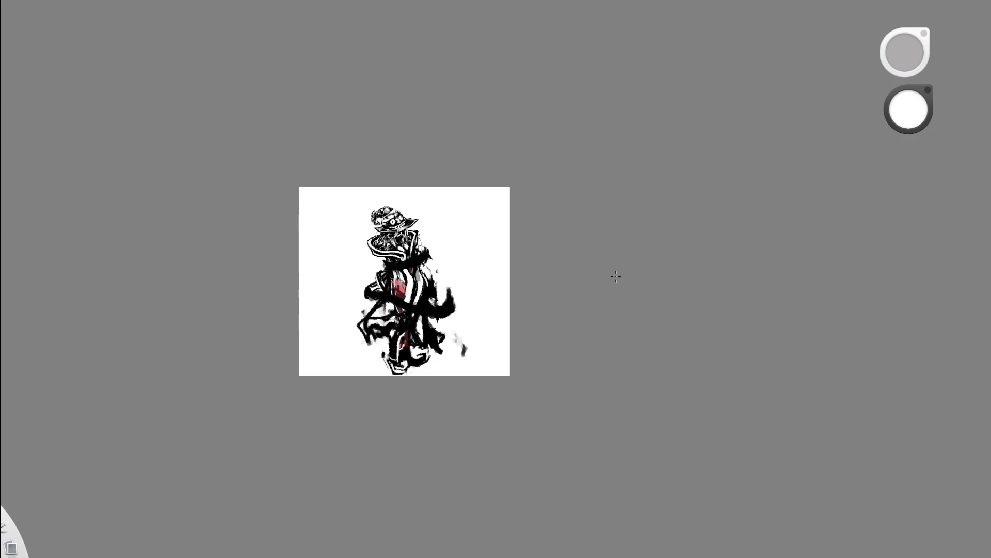
{"action": "scroll", "coordinate": [416, 327], "scroll_direction": "up", "scroll_amount": 5}
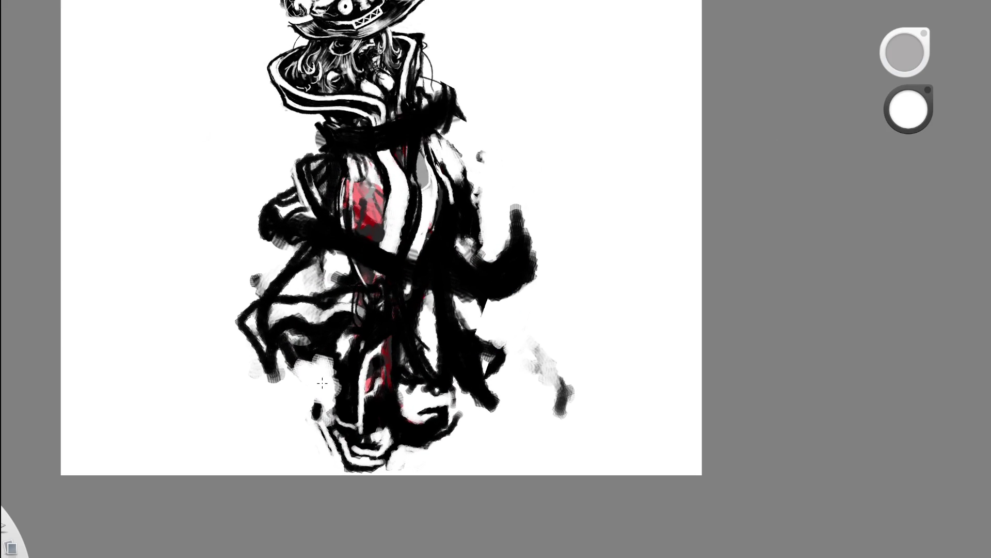
{"action": "scroll", "coordinate": [342, 362], "scroll_direction": "down", "scroll_amount": 5}
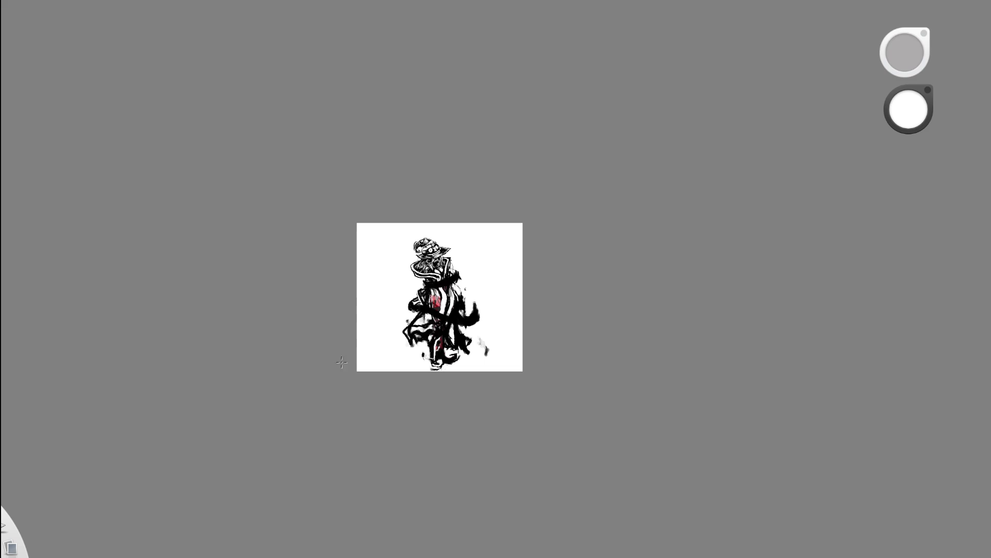
{"action": "scroll", "coordinate": [452, 348], "scroll_direction": "up", "scroll_amount": 5}
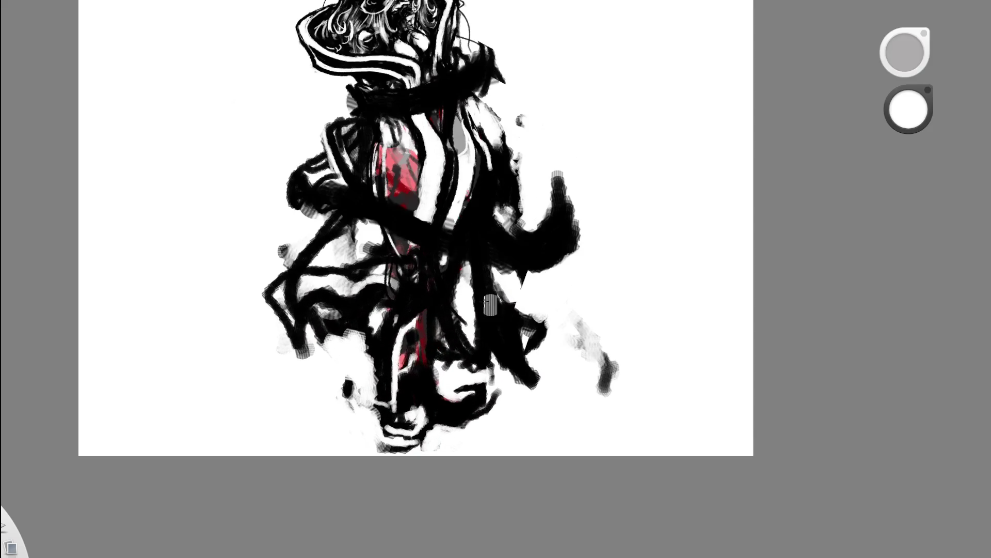
Darken the bottom of the figure and draw thin black lines down the white coat stripe
{"action": "mouse_move", "coordinate": [397, 404]}
{"action": "left_mouse_down"}
{"action": "mouse_move", "coordinate": [379, 433]}
{"action": "mouse_move", "coordinate": [404, 447]}
{"action": "mouse_move", "coordinate": [425, 429]}
{"action": "left_mouse_up"}
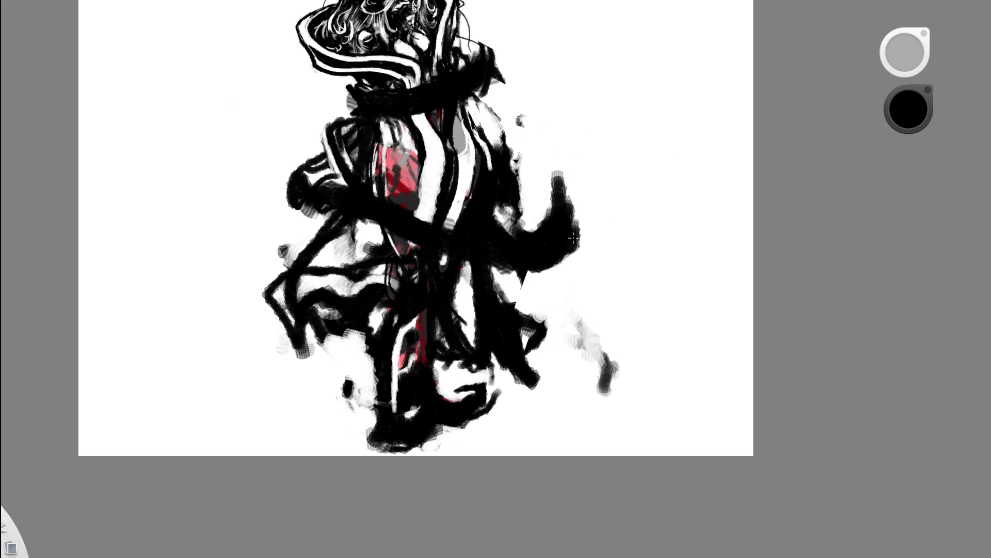
{"action": "scroll", "coordinate": [604, 210], "scroll_direction": "down", "scroll_amount": 2}
{"action": "scroll", "coordinate": [536, 194], "scroll_direction": "up", "scroll_amount": 2}
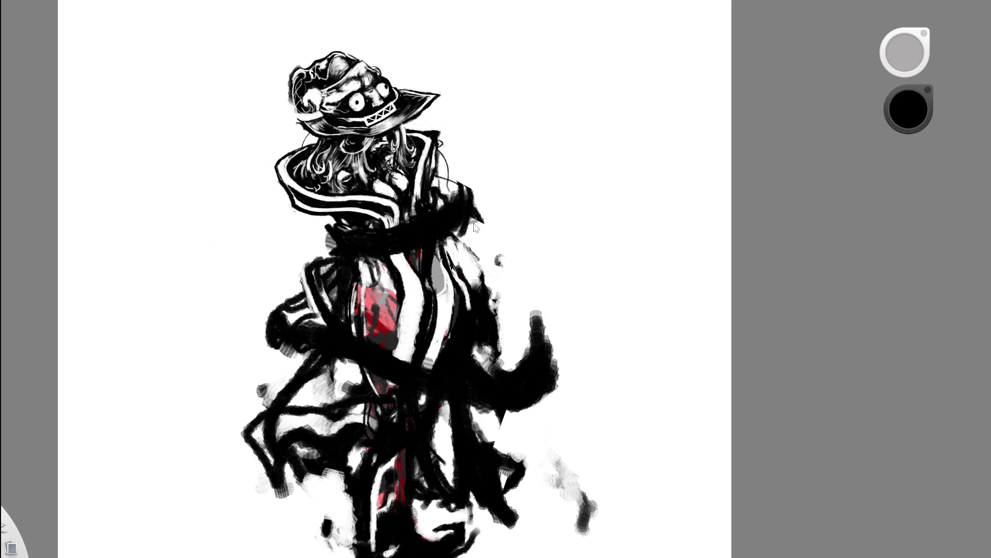
{"action": "scroll", "coordinate": [474, 227], "scroll_direction": "down", "scroll_amount": 3}
{"action": "scroll", "coordinate": [489, 248], "scroll_direction": "down", "scroll_amount": 1}
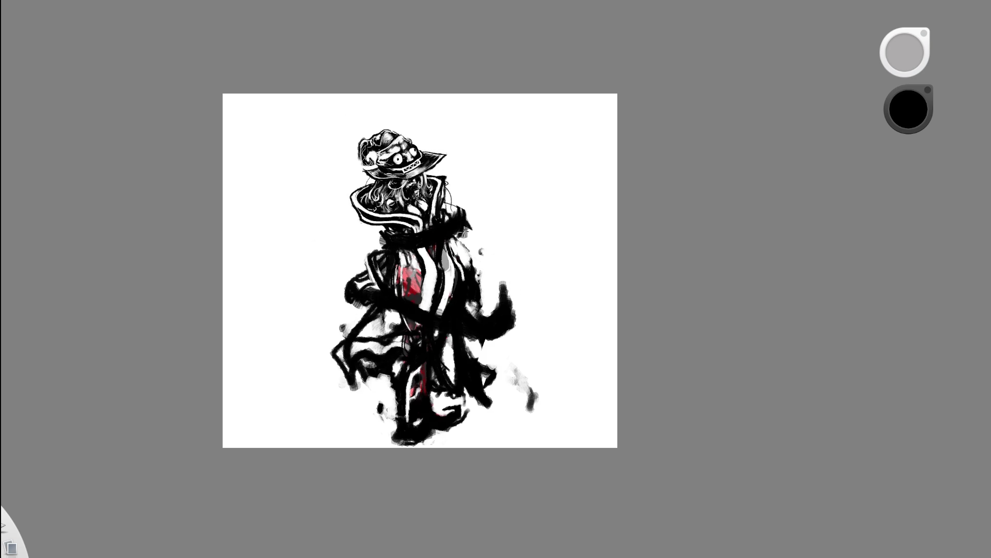
{"action": "scroll", "coordinate": [470, 288], "scroll_direction": "up", "scroll_amount": 3}
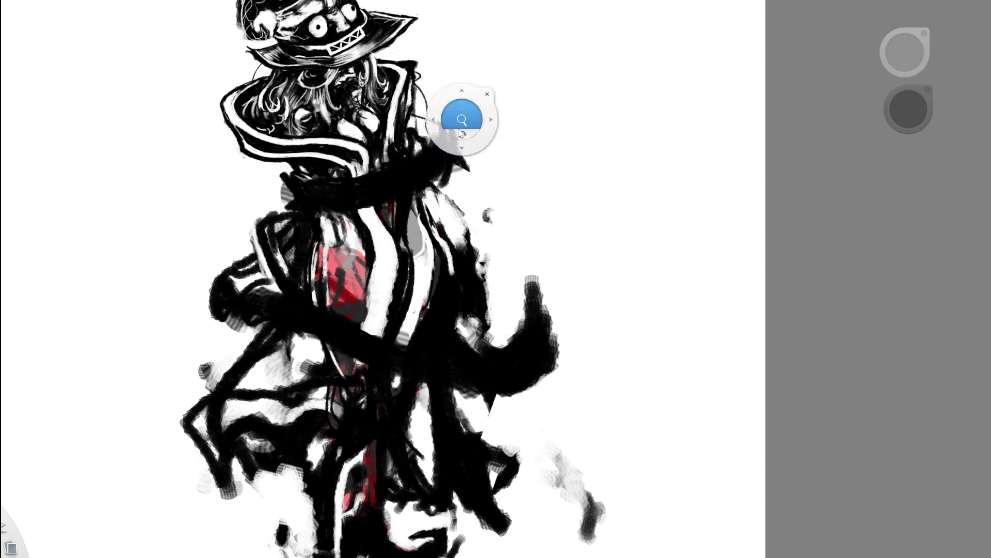
{"action": "scroll", "coordinate": [453, 201], "scroll_direction": "up", "scroll_amount": 1}
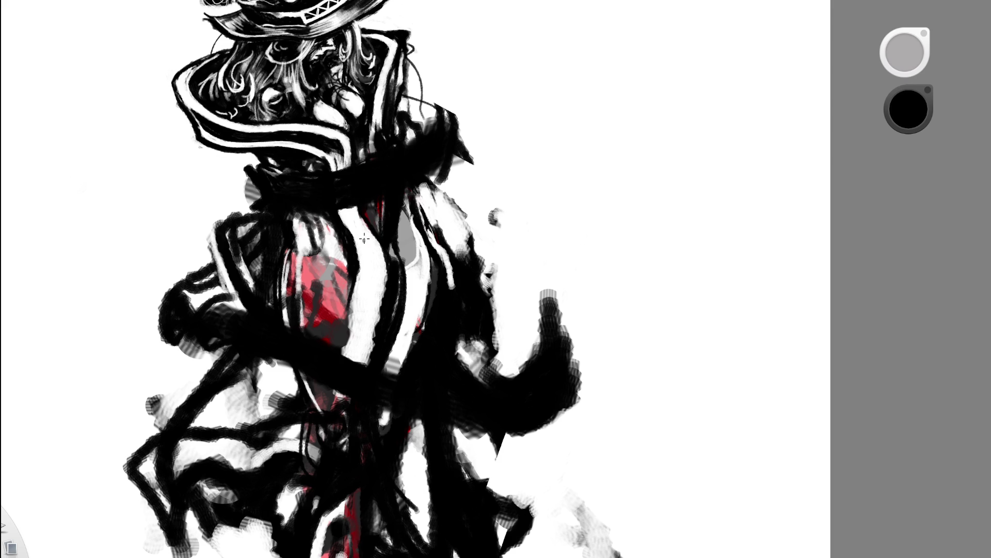
{"action": "left_click_drag", "start_coordinate": [369, 205], "coordinate": [378, 349]}
{"action": "mouse_move", "coordinate": [357, 206]}
{"action": "left_mouse_down"}
{"action": "mouse_move", "coordinate": [377, 325]}
{"action": "mouse_move", "coordinate": [372, 360]}
{"action": "left_mouse_up"}
{"action": "left_click_drag", "start_coordinate": [376, 237], "coordinate": [384, 299]}
{"action": "key", "text": "space"}
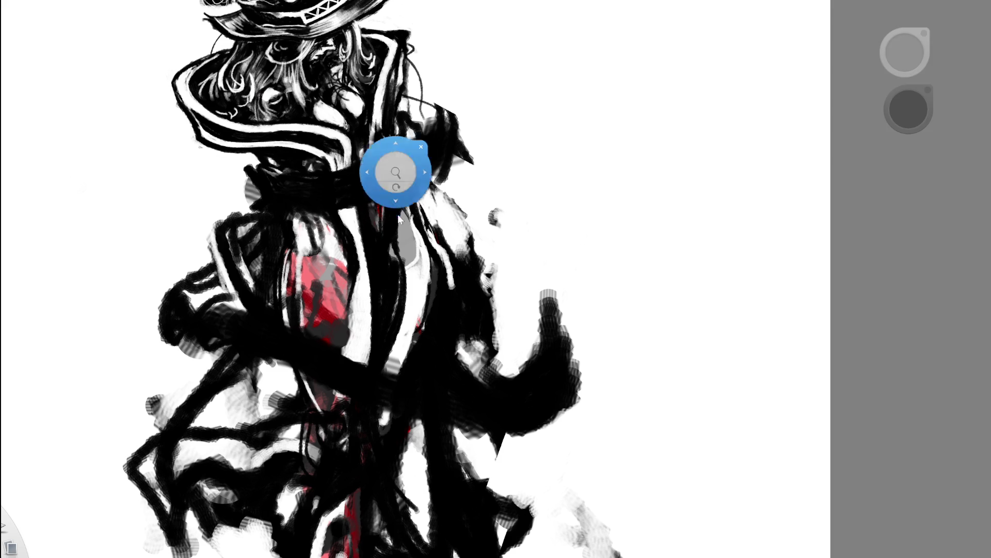
{"action": "left_click_drag", "start_coordinate": [400, 219], "coordinate": [283, 231]}
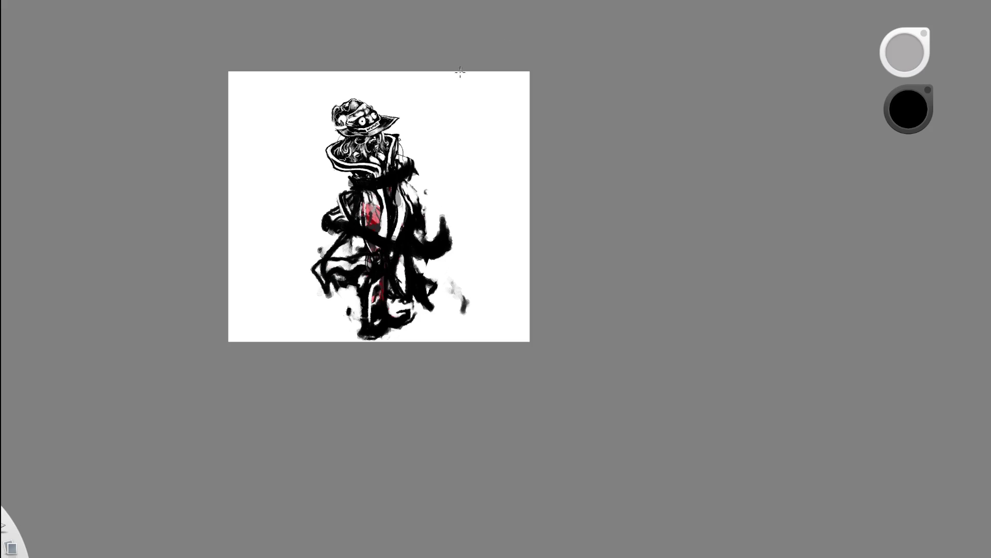
Paint the white chest stripe and extend it up into the black collar
{"action": "key", "text": "space"}
{"action": "left_click_drag", "start_coordinate": [461, 72], "coordinate": [470, 144]}
{"action": "left_click", "coordinate": [469, 144], "text": "alt"}
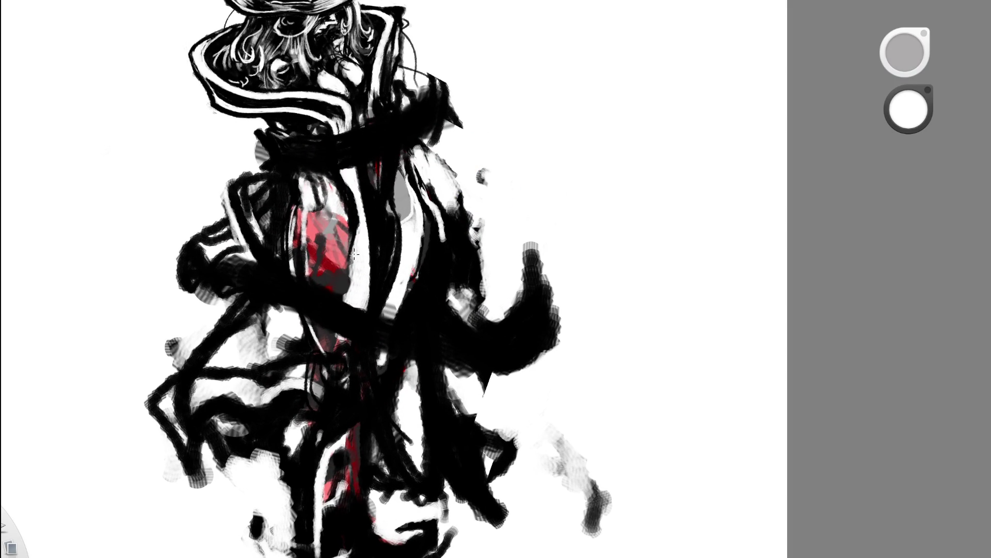
{"action": "mouse_move", "coordinate": [366, 246]}
{"action": "left_mouse_down"}
{"action": "mouse_move", "coordinate": [358, 182]}
{"action": "mouse_move", "coordinate": [373, 239]}
{"action": "mouse_move", "coordinate": [374, 213]}
{"action": "mouse_move", "coordinate": [372, 239]}
{"action": "mouse_move", "coordinate": [358, 180]}
{"action": "left_mouse_up"}
{"action": "key", "text": "ctrl+0"}
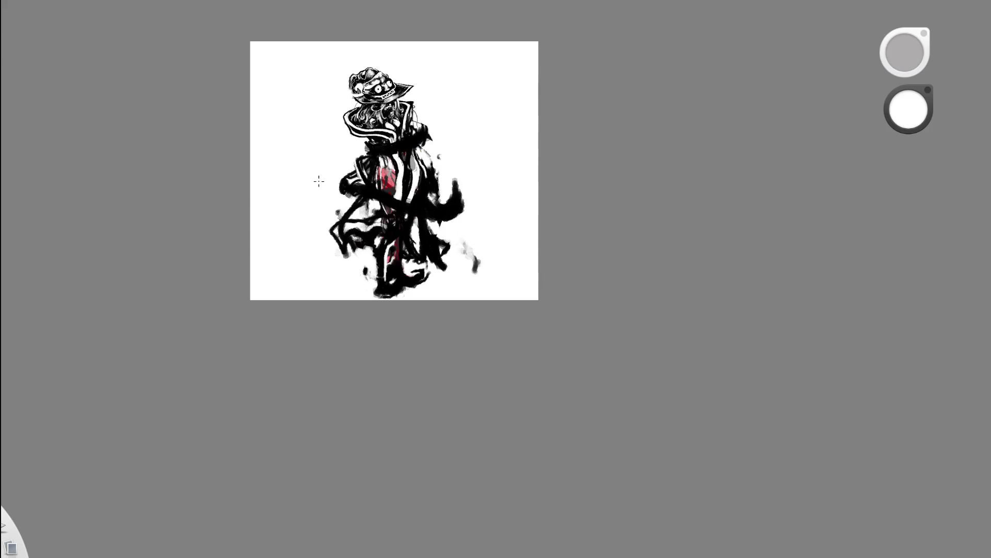
{"action": "key", "text": "ctrl+0"}
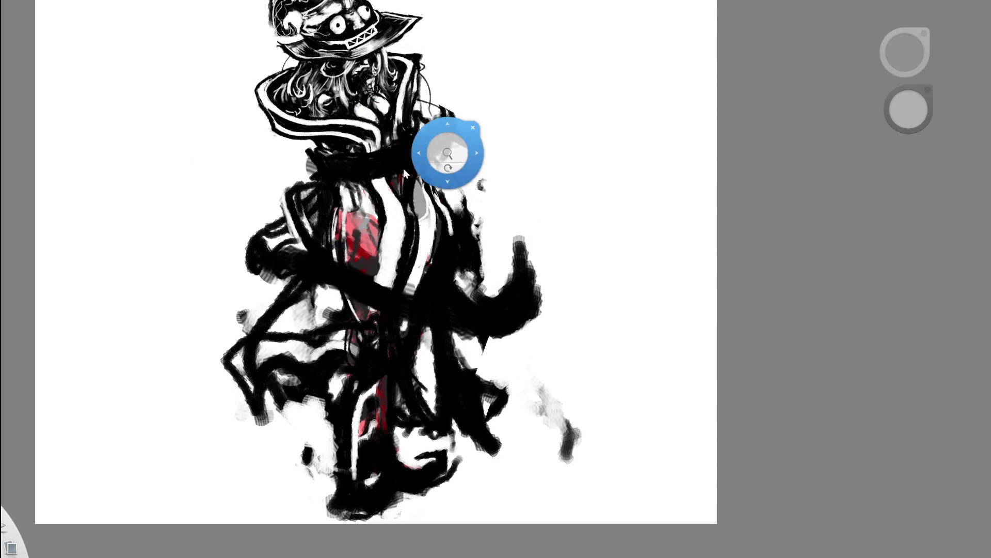
{"action": "scroll", "coordinate": [463, 153], "scroll_direction": "up", "scroll_amount": 3}
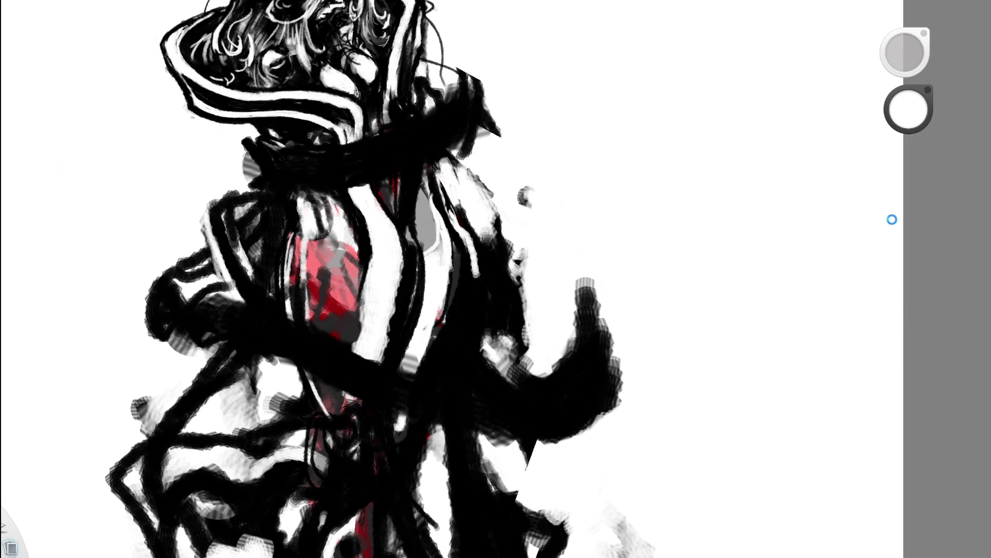
{"action": "left_click_drag", "start_coordinate": [365, 170], "coordinate": [391, 227]}
{"action": "mouse_move", "coordinate": [375, 187]}
{"action": "left_mouse_down"}
{"action": "mouse_move", "coordinate": [381, 216]}
{"action": "mouse_move", "coordinate": [366, 169]}
{"action": "left_mouse_up"}
Dab black over the collar and a small white mark on the upper coat
{"action": "key", "text": "e"}
{"action": "key", "text": "e"}
{"action": "key", "text": "x"}
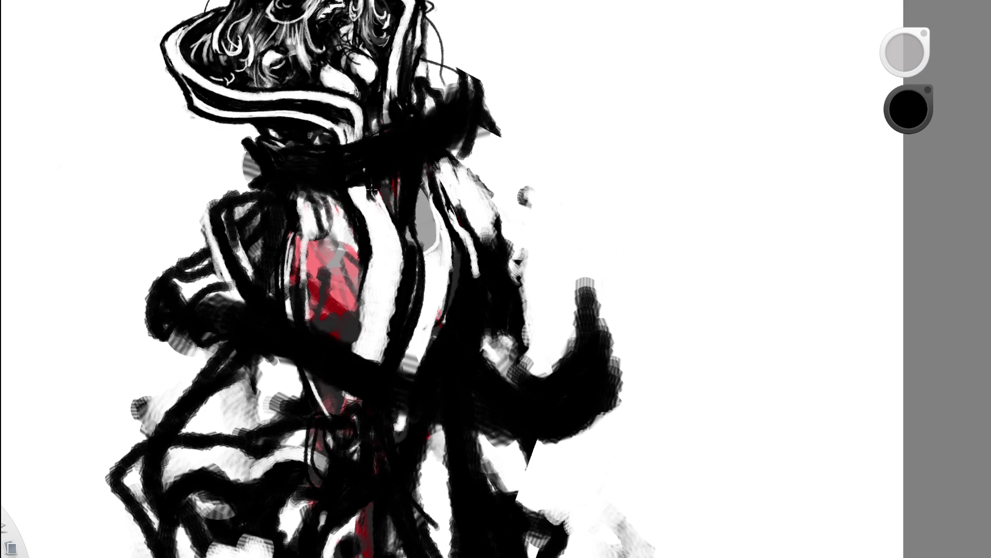
{"action": "left_click_drag", "start_coordinate": [370, 190], "coordinate": [371, 185]}
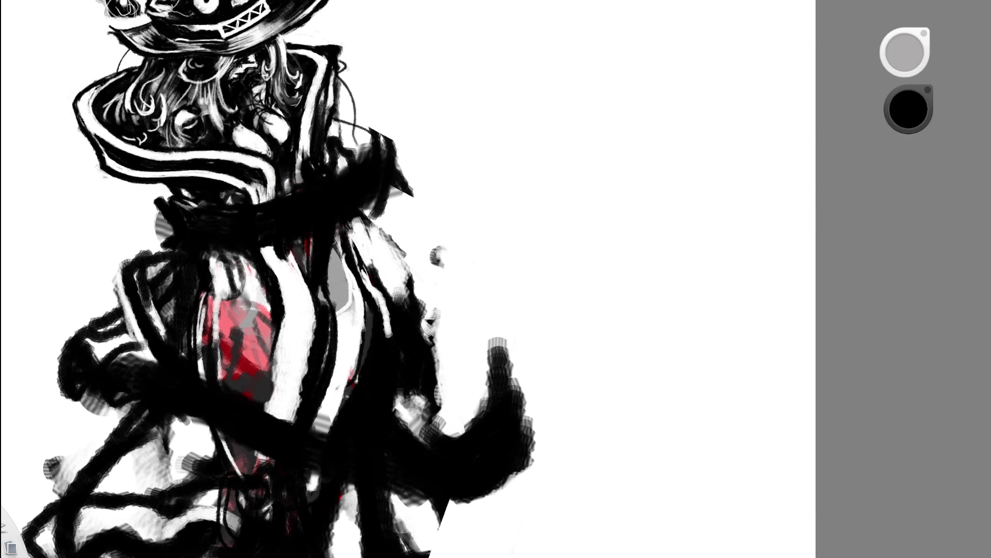
{"action": "key", "text": "x"}
{"action": "left_click_drag", "start_coordinate": [283, 261], "coordinate": [281, 258]}
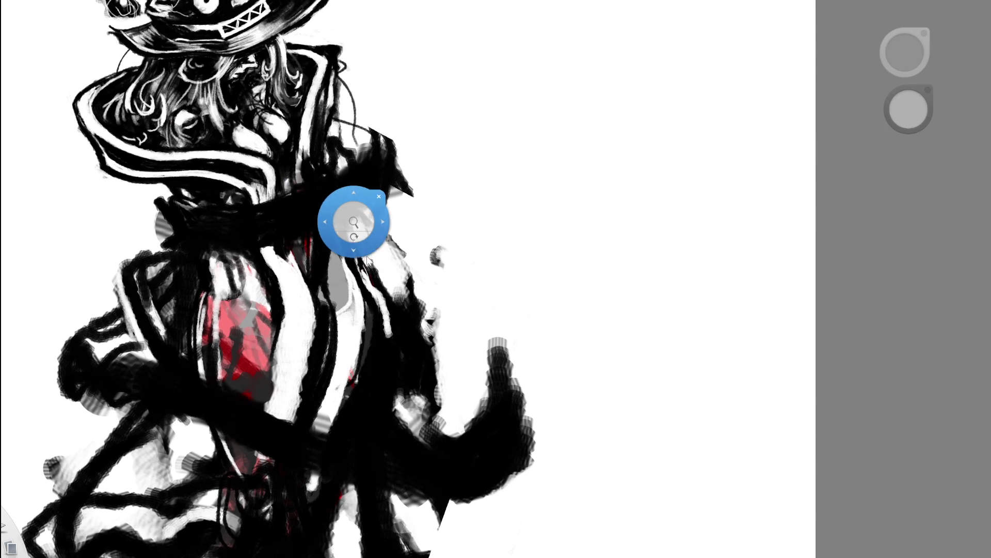
{"action": "scroll", "coordinate": [354, 222], "scroll_direction": "down", "scroll_amount": 5}
{"action": "mouse_move", "coordinate": [449, 278]}
{"action": "left_mouse_down"}
{"action": "mouse_move", "coordinate": [437, 345]}
{"action": "mouse_move", "coordinate": [449, 357]}
{"action": "left_mouse_up"}
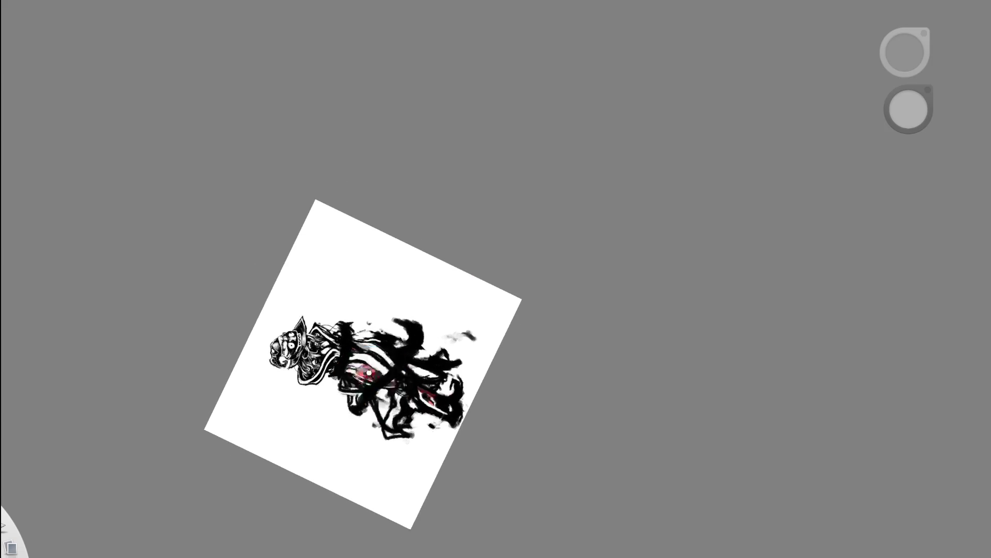
{"action": "scroll", "coordinate": [438, 347], "scroll_direction": "up", "scroll_amount": 5}
Straighten and zoom the page, then paint a thin white line down the collar
{"action": "key", "text": "x"}
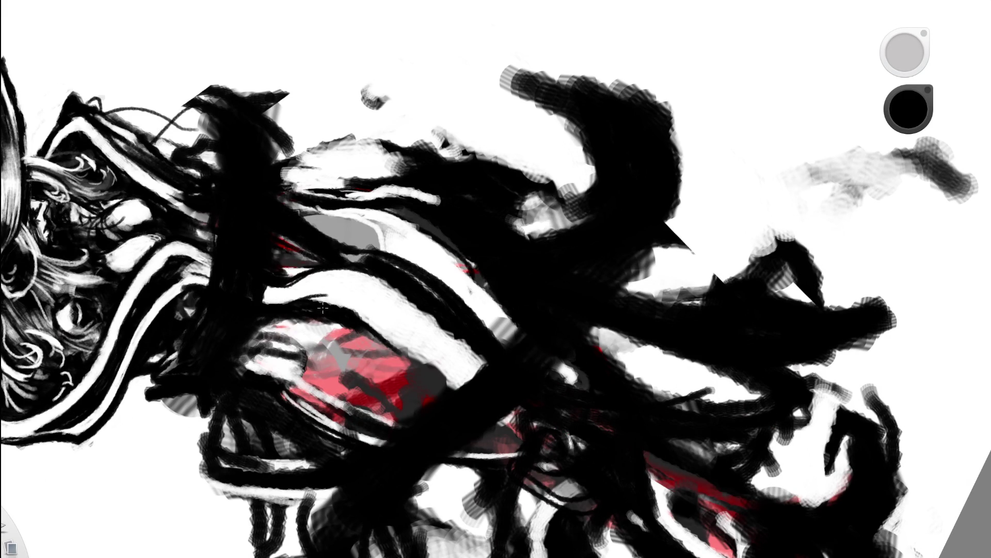
{"action": "key", "text": "space"}
{"action": "mouse_move", "coordinate": [394, 329]}
{"action": "left_mouse_down"}
{"action": "mouse_move", "coordinate": [488, 301]}
{"action": "mouse_move", "coordinate": [449, 319]}
{"action": "left_mouse_up"}
{"action": "left_click_drag", "start_coordinate": [465, 164], "coordinate": [465, 116]}
{"action": "key", "text": "x"}
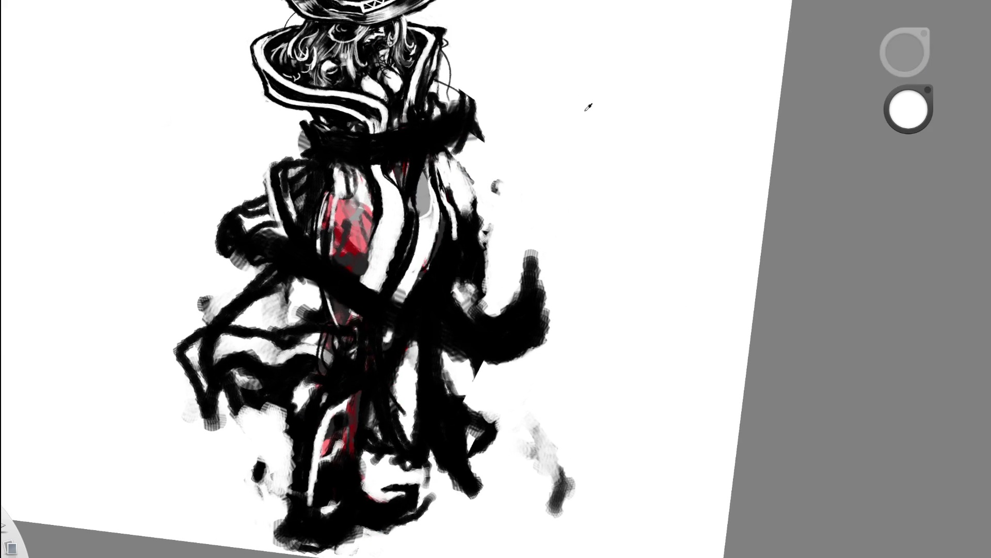
{"action": "left_click_drag", "start_coordinate": [373, 125], "coordinate": [372, 175]}
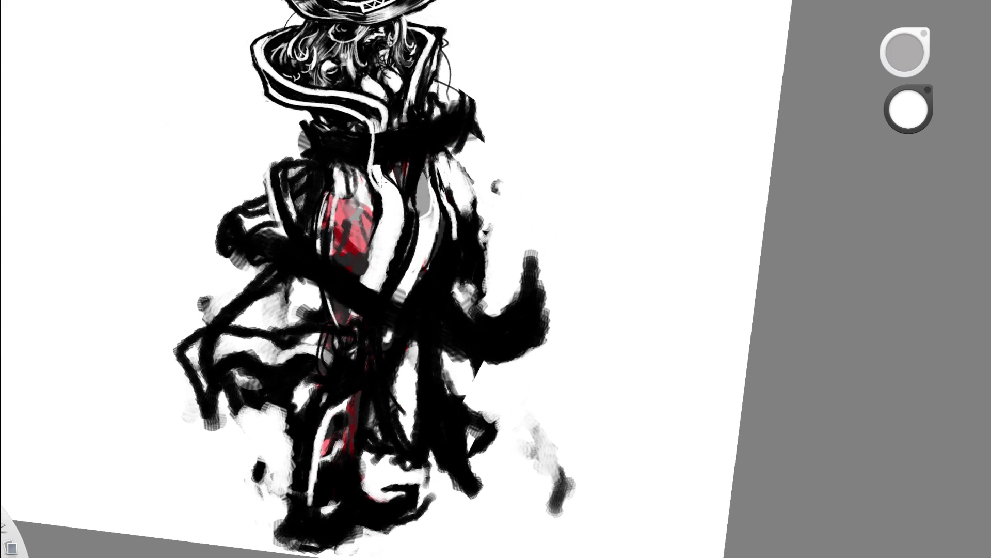
{"action": "left_click_drag", "start_coordinate": [438, 92], "coordinate": [351, 169]}
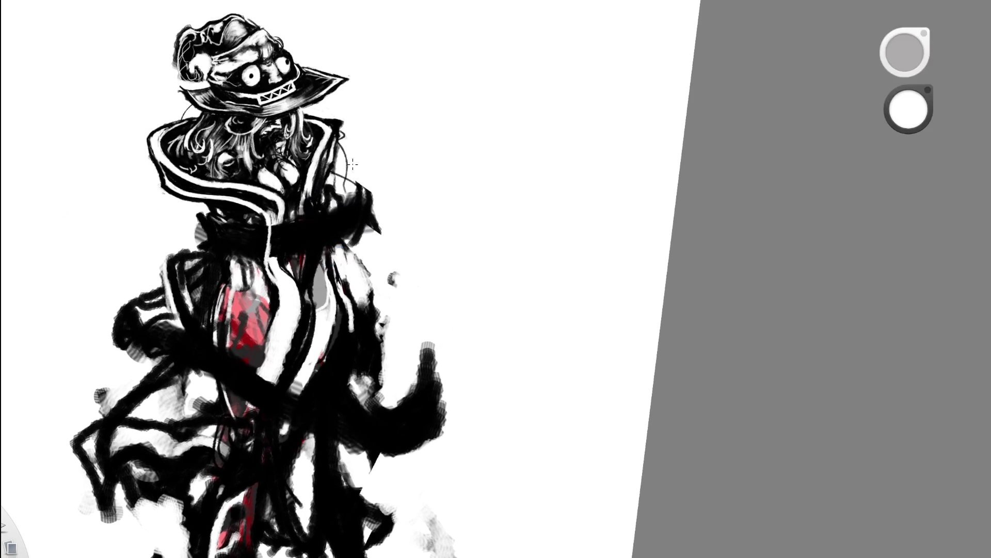
Draw thin black marks up the white robe stripe and re-centre the page
{"action": "key", "text": "x"}
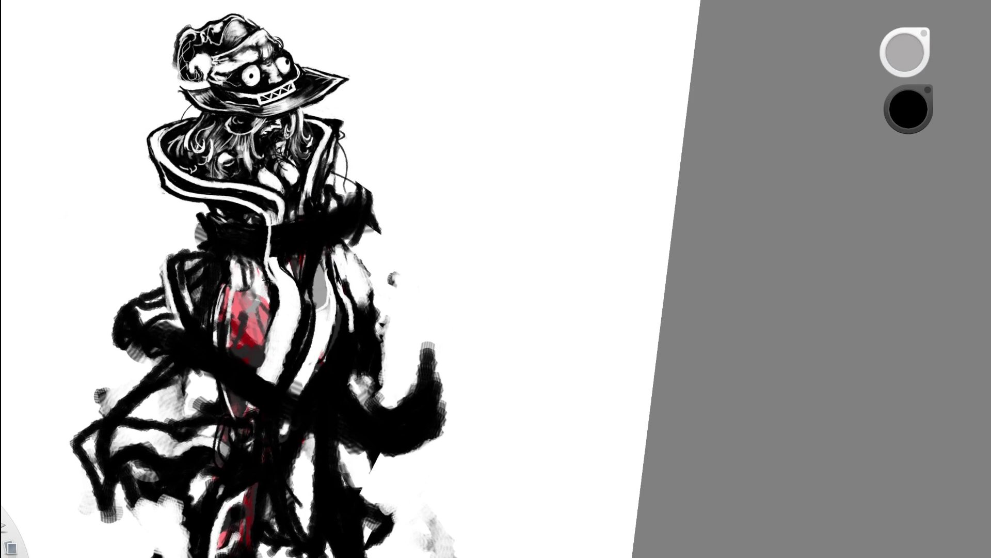
{"action": "left_click_drag", "start_coordinate": [273, 382], "coordinate": [281, 295]}
{"action": "mouse_move", "coordinate": [275, 380]}
{"action": "left_mouse_down"}
{"action": "mouse_move", "coordinate": [282, 299]}
{"action": "mouse_move", "coordinate": [258, 311]}
{"action": "left_mouse_up"}
{"action": "left_click_drag", "start_coordinate": [284, 356], "coordinate": [282, 299]}
{"action": "key", "text": "space"}
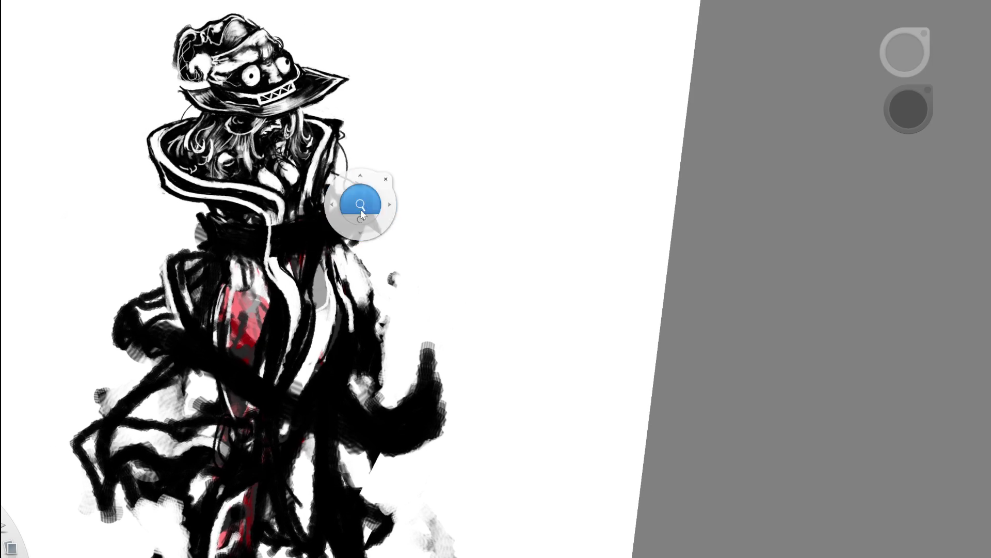
{"action": "left_click_drag", "start_coordinate": [360, 209], "coordinate": [273, 201]}
{"action": "key", "text": "space"}
{"action": "left_click_drag", "start_coordinate": [427, 256], "coordinate": [395, 77]}
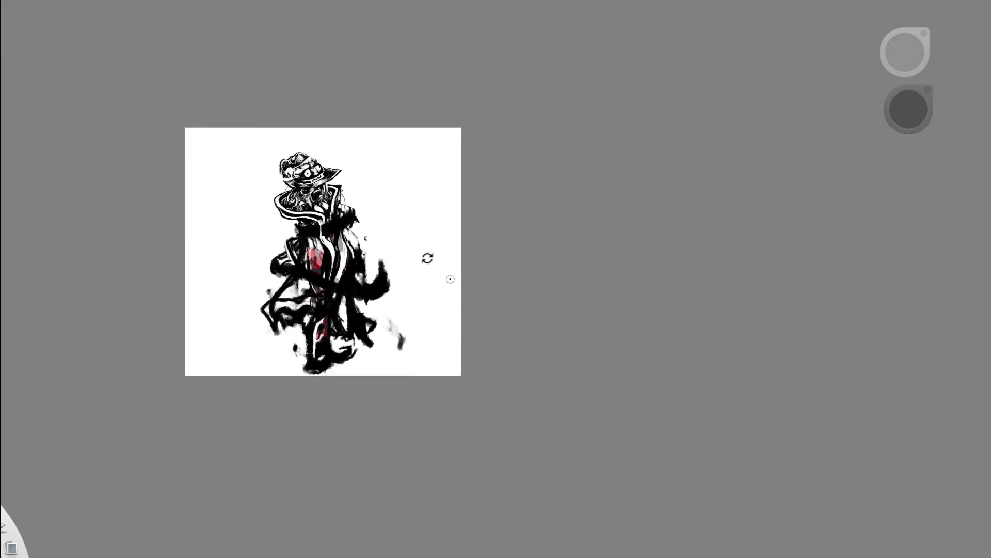
Paint a long white sash down the coat centre, undoing and retrying the stroke
{"action": "key", "text": "space"}
{"action": "left_click_drag", "start_coordinate": [364, 264], "coordinate": [411, 232]}
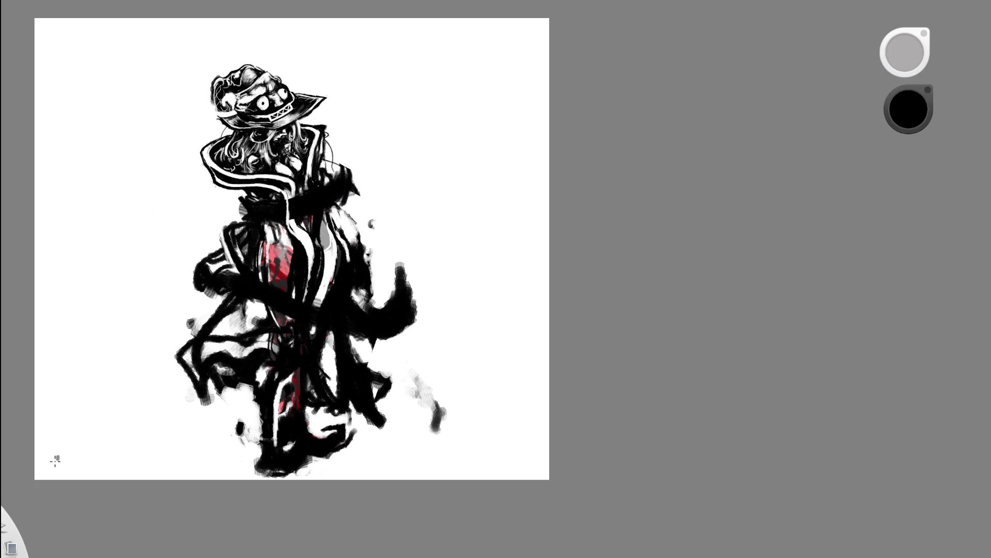
{"action": "left_click_drag", "start_coordinate": [306, 195], "coordinate": [291, 300]}
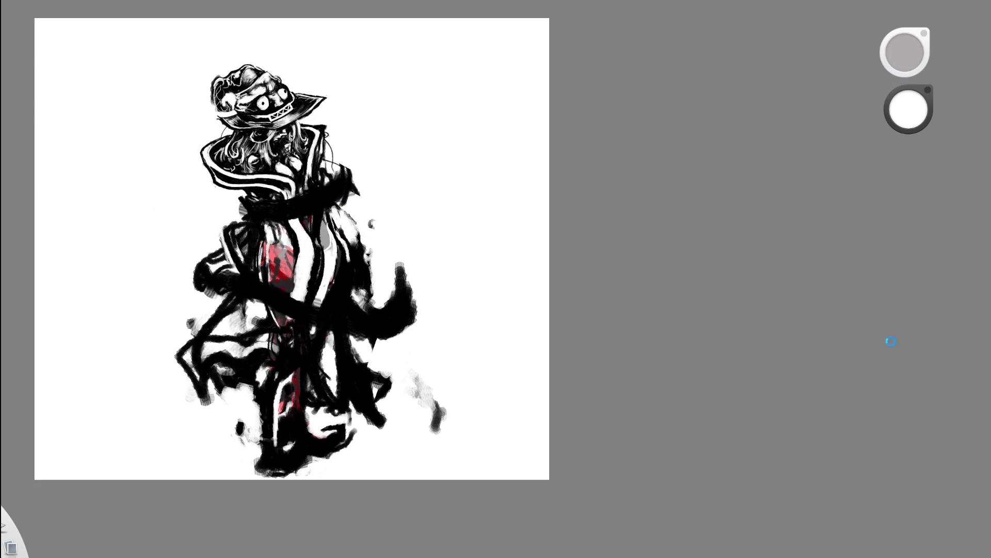
{"action": "key", "text": "ctrl+z"}
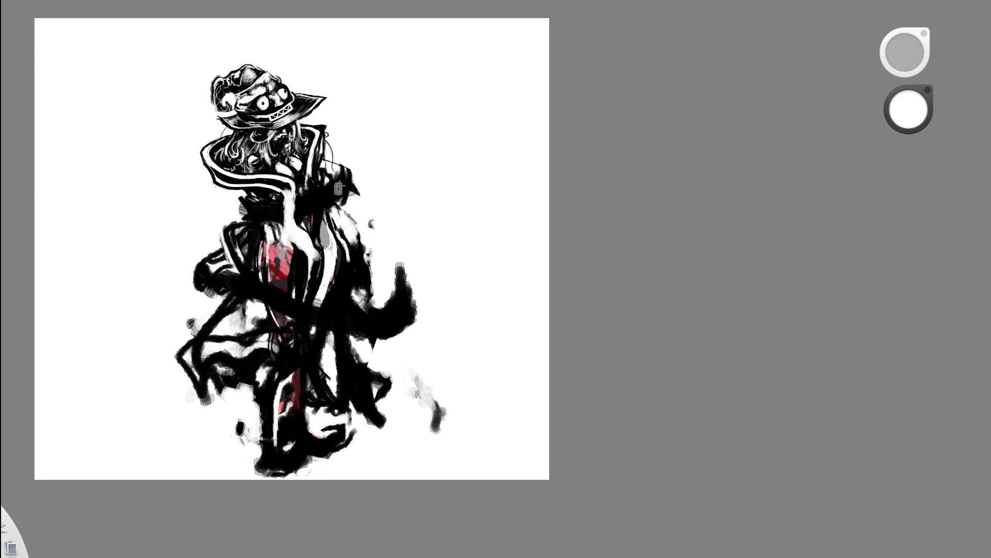
{"action": "left_click_drag", "start_coordinate": [284, 197], "coordinate": [299, 310]}
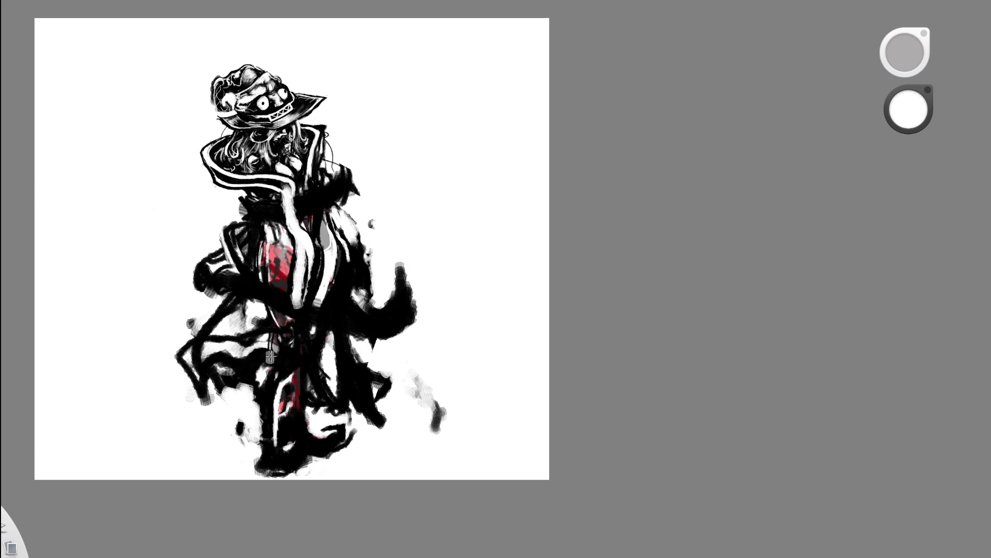
{"action": "key", "text": "ctrl+z"}
{"action": "mouse_move", "coordinate": [289, 196]}
{"action": "left_mouse_down"}
{"action": "mouse_move", "coordinate": [232, 357]}
{"action": "mouse_move", "coordinate": [300, 271]}
{"action": "left_mouse_up"}
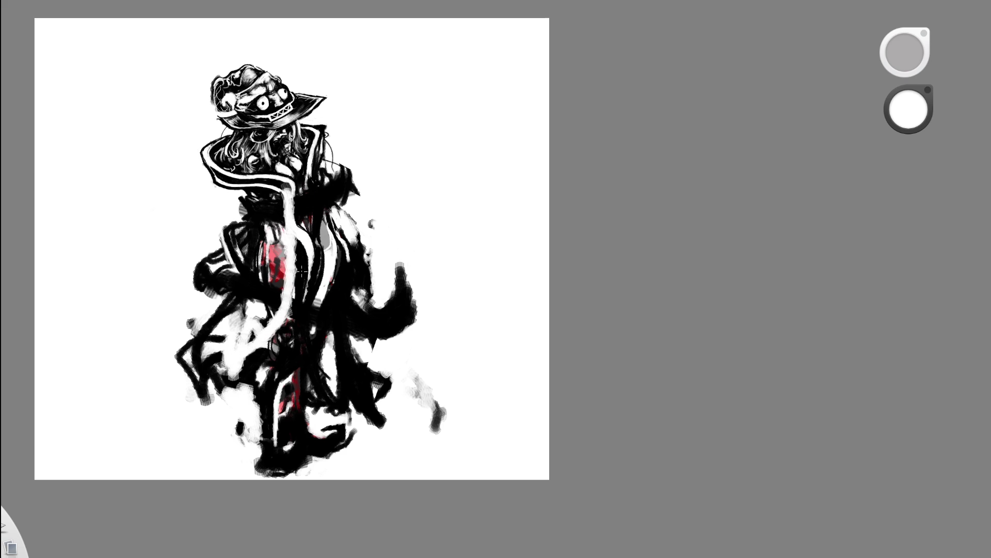
{"action": "key", "text": "ctrl+z"}
{"action": "key", "text": "ctrl+z"}
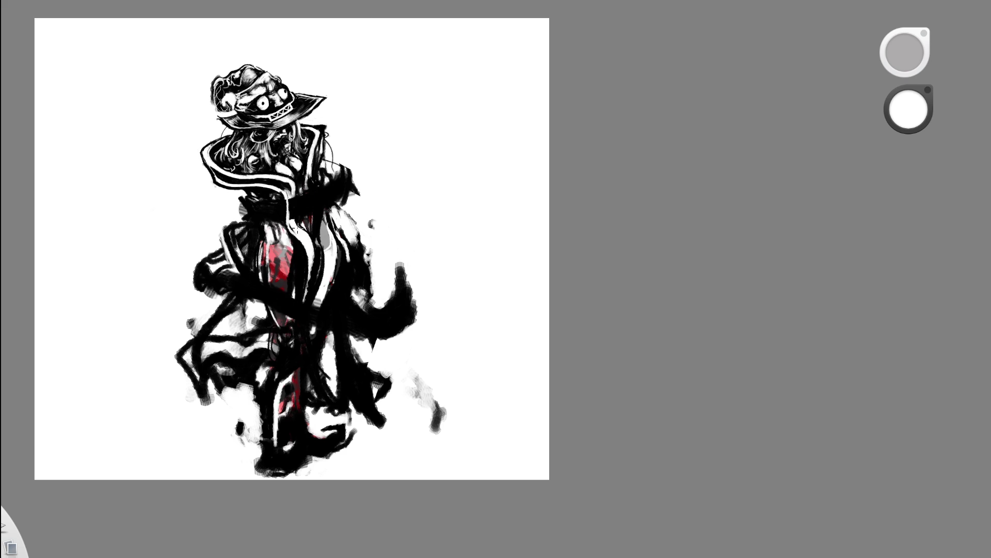
{"action": "mouse_move", "coordinate": [287, 180]}
{"action": "left_mouse_down"}
{"action": "mouse_move", "coordinate": [323, 271]}
{"action": "mouse_move", "coordinate": [267, 384]}
{"action": "mouse_move", "coordinate": [281, 361]}
{"action": "mouse_move", "coordinate": [274, 397]}
{"action": "left_mouse_up"}
{"action": "left_click_drag", "start_coordinate": [267, 353], "coordinate": [304, 360]}
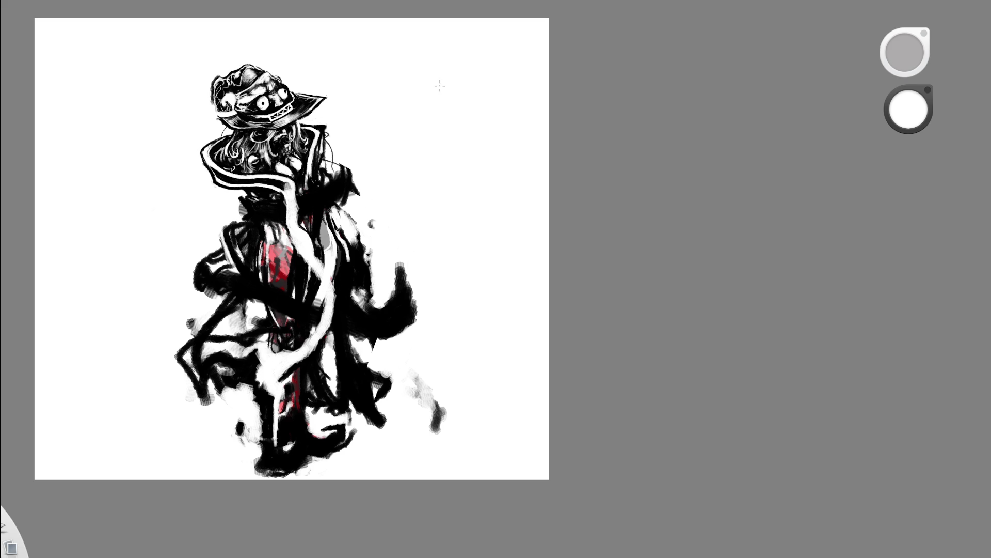
{"action": "key", "text": "ctrl+z"}
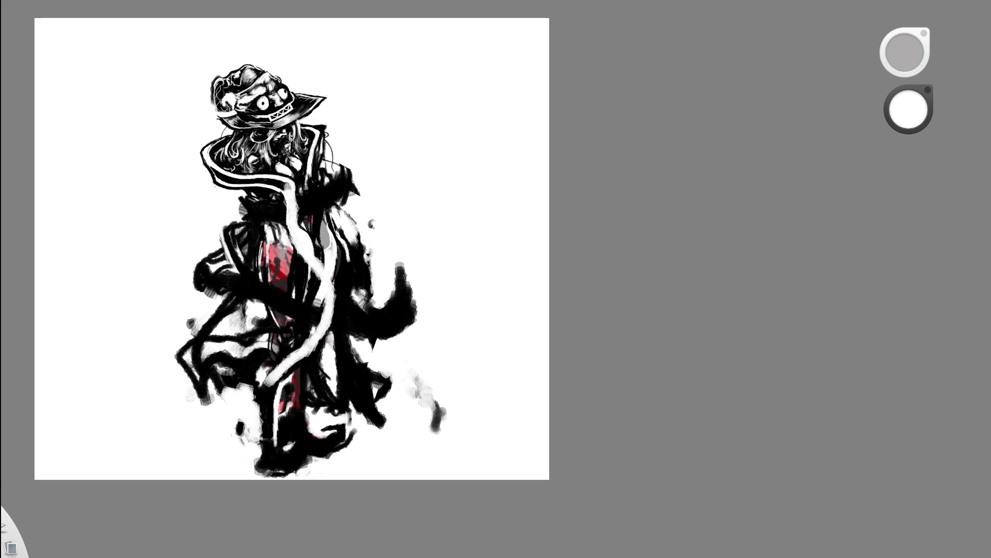
Brighten the lower sash and add a white stroke down the dark coat
{"action": "left_click", "coordinate": [338, 217], "text": "alt"}
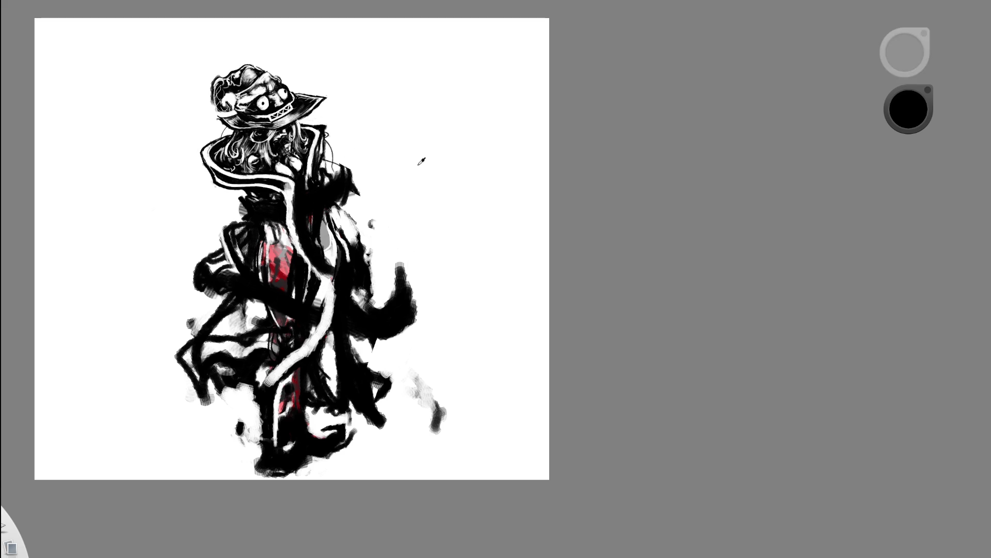
{"action": "left_click", "coordinate": [324, 299], "text": "alt"}
{"action": "left_click_drag", "start_coordinate": [324, 299], "coordinate": [283, 379]}
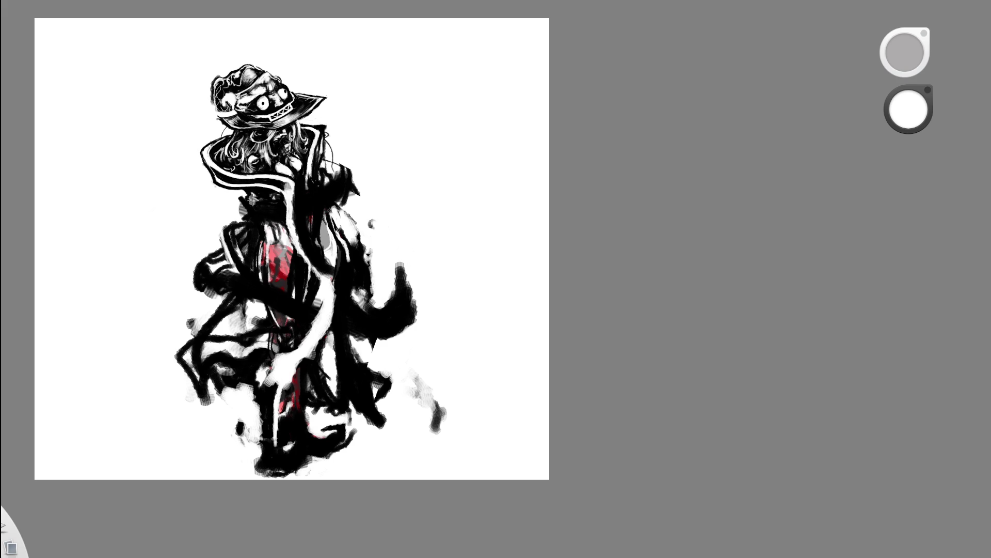
{"action": "left_click_drag", "start_coordinate": [250, 192], "coordinate": [257, 258]}
{"action": "key", "text": "ctrl+z"}
{"action": "key", "text": "ctrl+y"}
Erase pale lines and a long curved strip down the coat, toggling undo/redo to compare
{"action": "key", "text": "c"}
{"action": "left_click_drag", "start_coordinate": [249, 194], "coordinate": [257, 219]}
{"action": "mouse_move", "coordinate": [325, 261]}
{"action": "left_mouse_down"}
{"action": "mouse_move", "coordinate": [309, 288]}
{"action": "mouse_move", "coordinate": [318, 280]}
{"action": "left_mouse_up"}
{"action": "mouse_move", "coordinate": [303, 225]}
{"action": "left_mouse_down"}
{"action": "mouse_move", "coordinate": [307, 276]}
{"action": "mouse_move", "coordinate": [298, 280]}
{"action": "mouse_move", "coordinate": [333, 304]}
{"action": "mouse_move", "coordinate": [296, 376]}
{"action": "left_mouse_up"}
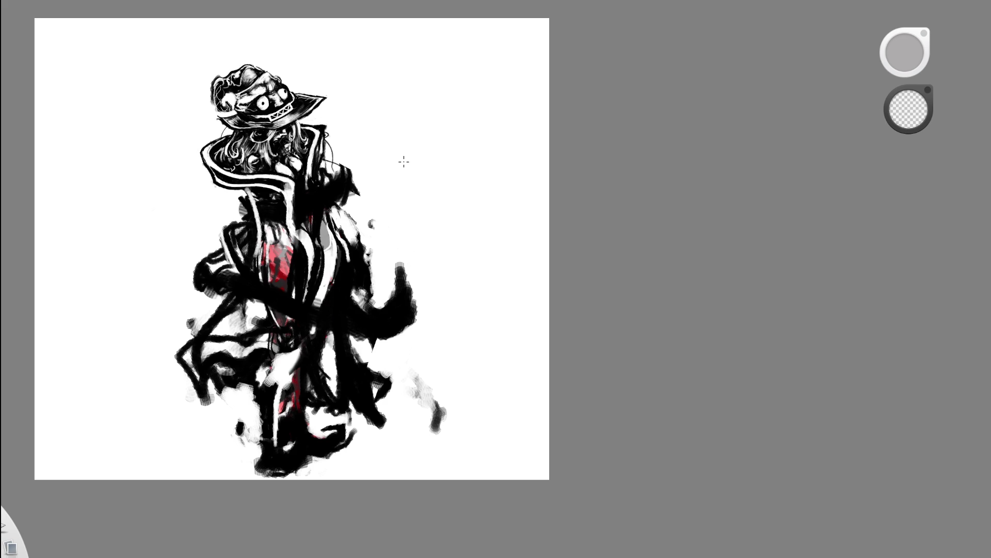
{"action": "left_click_drag", "start_coordinate": [329, 225], "coordinate": [272, 378]}
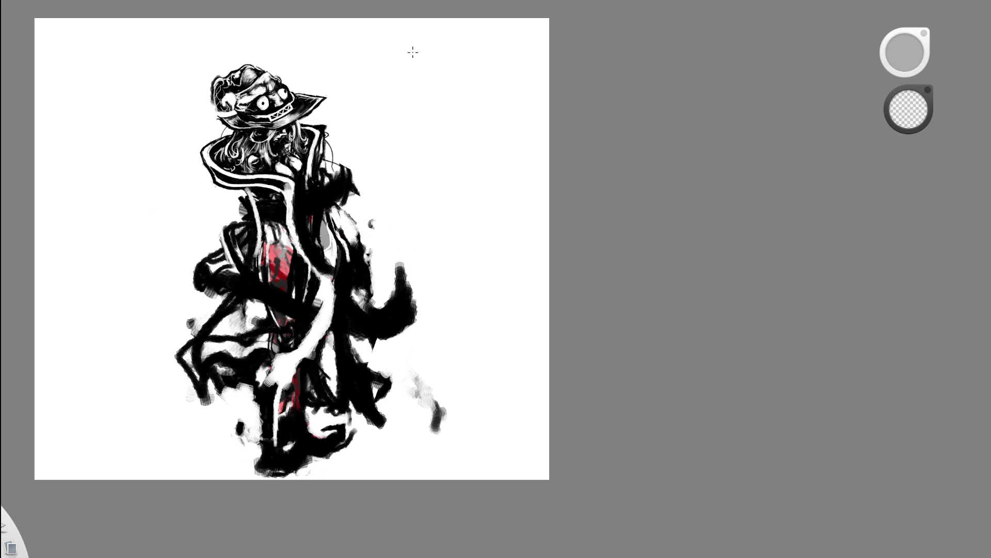
{"action": "key", "text": "ctrl+z"}
{"action": "key", "text": "ctrl+y"}
{"action": "scroll", "coordinate": [345, 130], "scroll_direction": "up", "scroll_amount": 5}
{"action": "key", "text": "ctrl+z"}
{"action": "key", "text": "ctrl+y"}
{"action": "key", "text": "ctrl+z"}
{"action": "key", "text": "ctrl+y"}
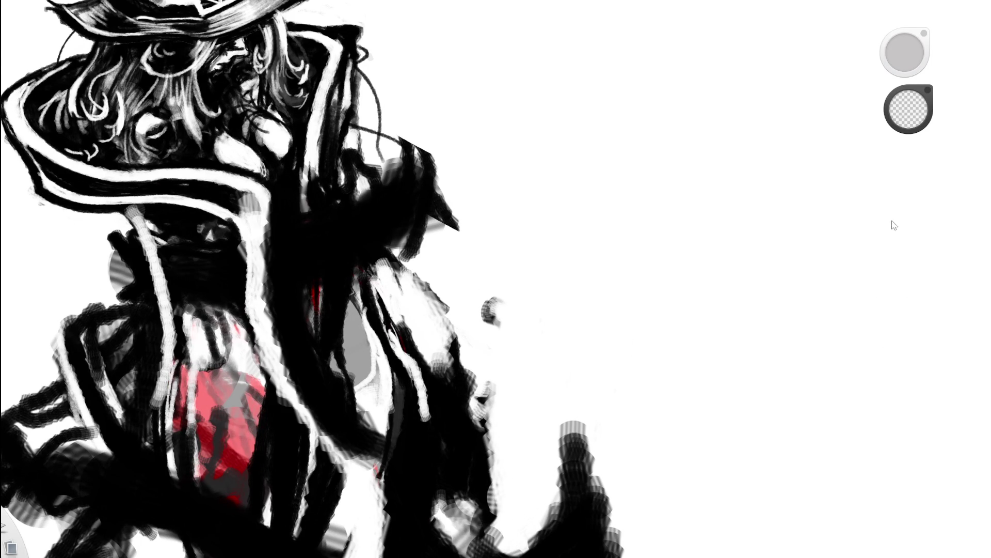
Repaint the white coat edge below the collar brighter
{"action": "left_click_drag", "start_coordinate": [250, 201], "coordinate": [253, 207]}
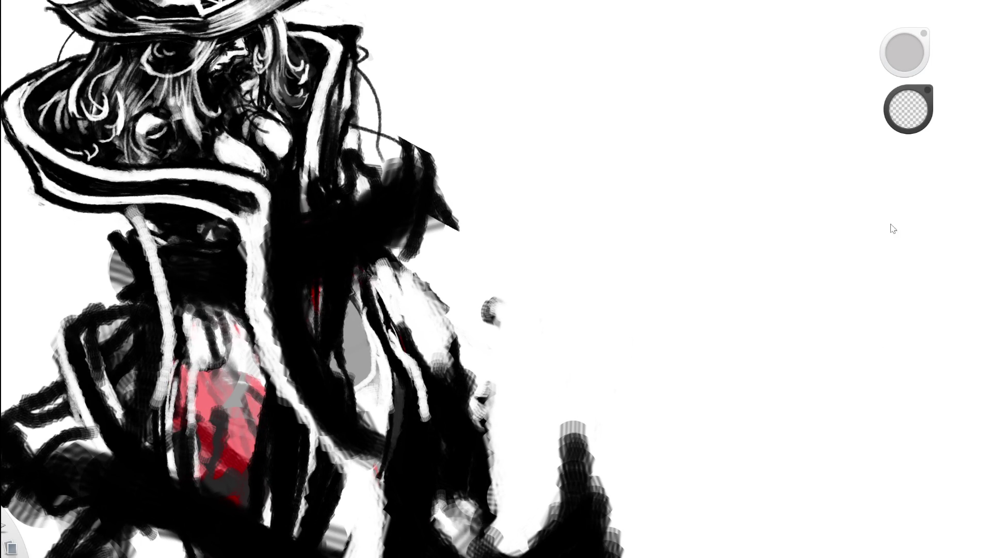
{"action": "key", "text": "e"}
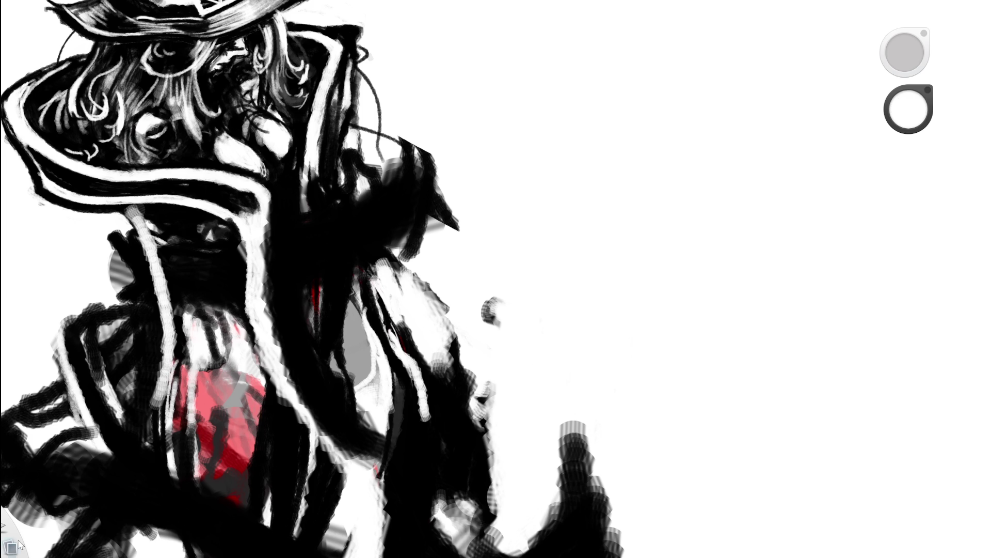
{"action": "left_click_drag", "start_coordinate": [269, 201], "coordinate": [266, 261]}
{"action": "left_click_drag", "start_coordinate": [271, 200], "coordinate": [265, 264]}
{"action": "left_click_drag", "start_coordinate": [270, 200], "coordinate": [269, 247]}
{"action": "left_click_drag", "start_coordinate": [268, 186], "coordinate": [269, 256]}
Refine the white coat edge with eraser and brush, then zoom out and rotate the canvas
{"action": "key", "text": "e"}
{"action": "key", "text": "e"}
{"action": "left_click_drag", "start_coordinate": [225, 218], "coordinate": [242, 271]}
{"action": "mouse_move", "coordinate": [240, 222]}
{"action": "left_mouse_down"}
{"action": "mouse_move", "coordinate": [246, 250]}
{"action": "mouse_move", "coordinate": [220, 210]}
{"action": "left_mouse_up"}
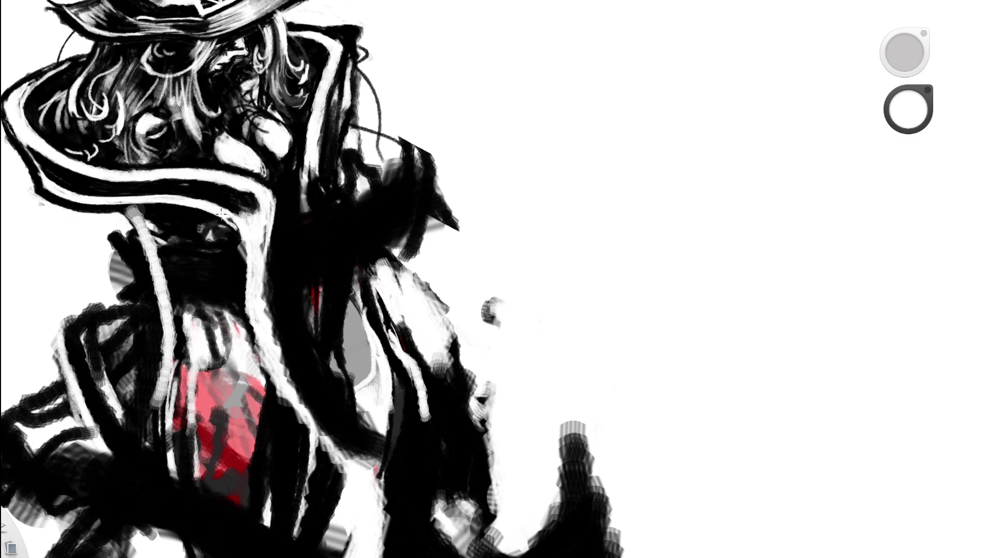
{"action": "key", "text": "space"}
{"action": "left_click_drag", "start_coordinate": [321, 200], "coordinate": [295, 256]}
{"action": "left_click_drag", "start_coordinate": [450, 279], "coordinate": [497, 403]}
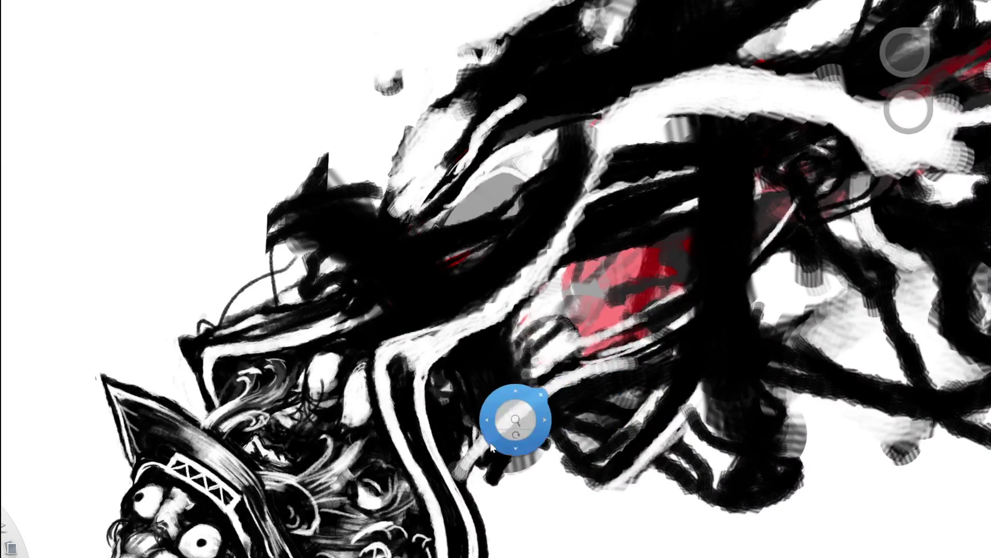
Brush thin white highlights down the right edge of the black coat
{"action": "left_click_drag", "start_coordinate": [491, 443], "coordinate": [396, 241]}
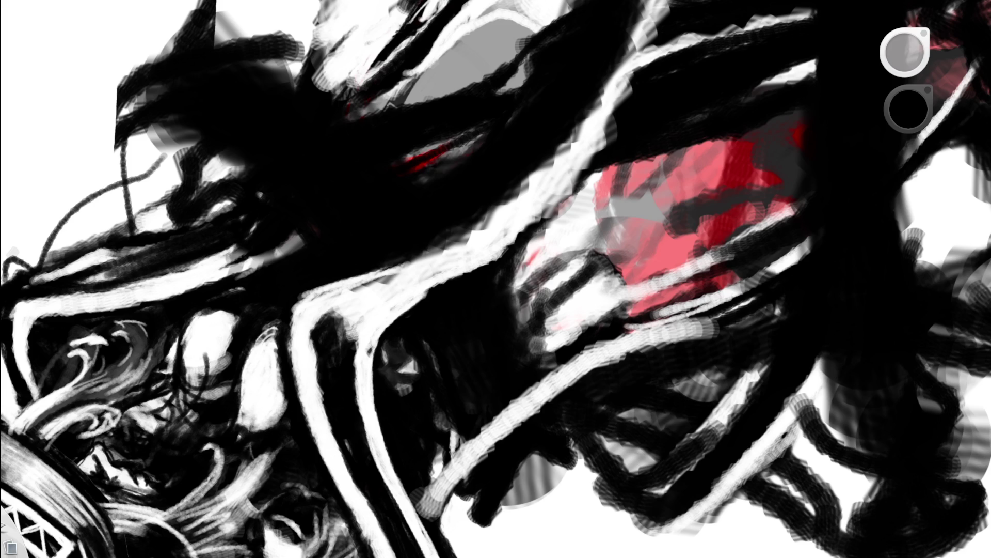
{"action": "mouse_move", "coordinate": [411, 268]}
{"action": "left_mouse_down"}
{"action": "mouse_move", "coordinate": [503, 322]}
{"action": "mouse_move", "coordinate": [605, 286]}
{"action": "mouse_move", "coordinate": [598, 107]}
{"action": "left_mouse_up"}
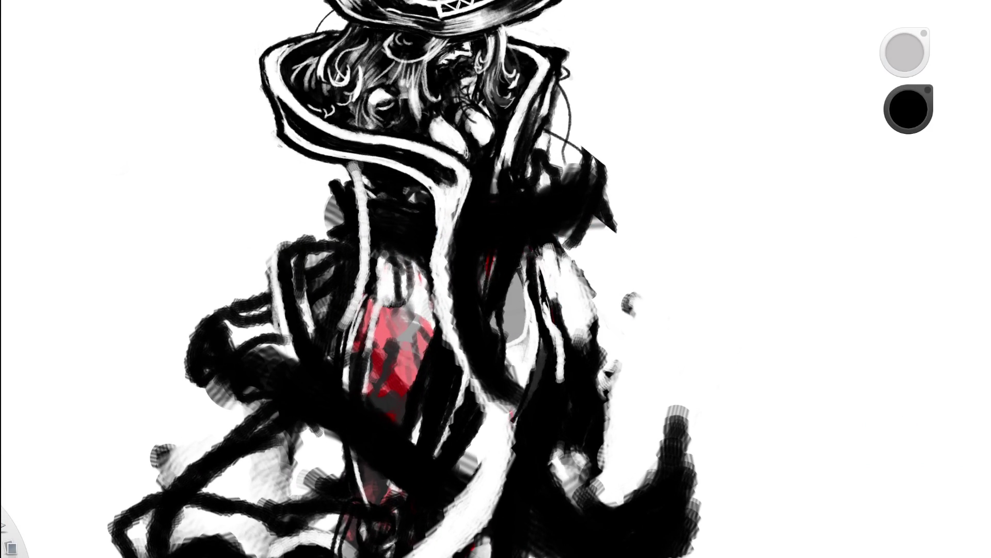
{"action": "left_click", "coordinate": [906, 51]}
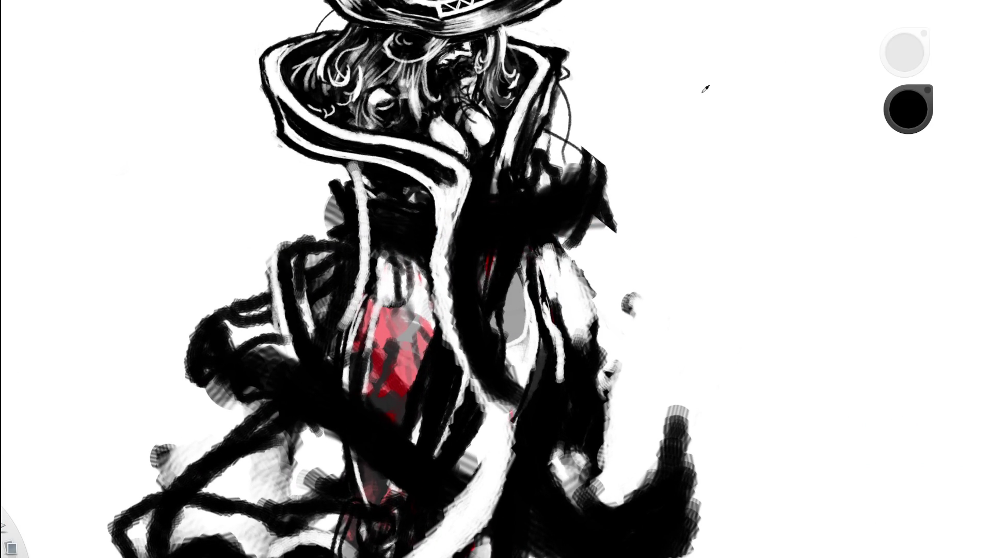
{"action": "left_click_drag", "start_coordinate": [436, 248], "coordinate": [434, 323]}
{"action": "left_click_drag", "start_coordinate": [438, 283], "coordinate": [456, 372]}
{"action": "left_click_drag", "start_coordinate": [442, 307], "coordinate": [442, 284]}
{"action": "left_click_drag", "start_coordinate": [446, 333], "coordinate": [487, 414]}
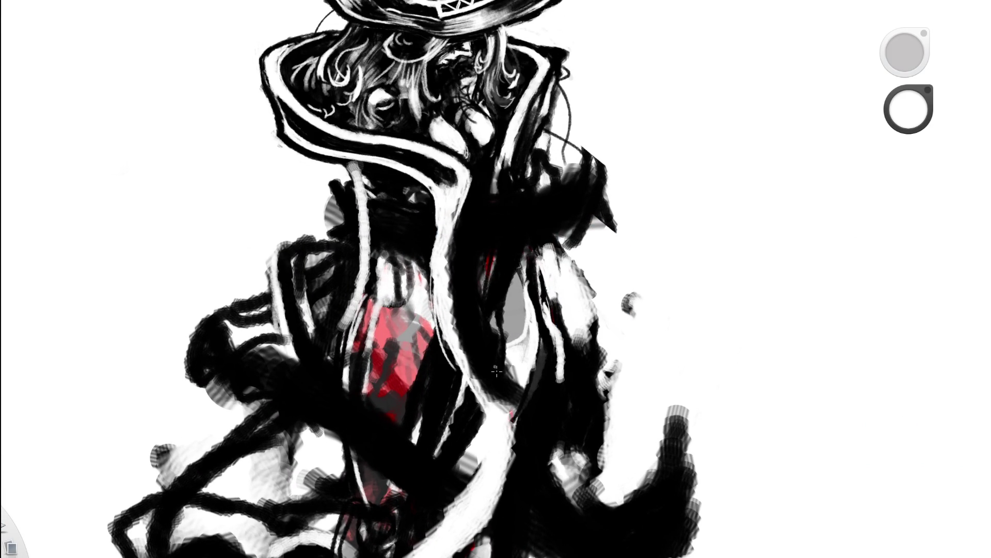
Undo a lower edge line, add a short highlight higher up, and return to black
{"action": "left_click_drag", "start_coordinate": [497, 500], "coordinate": [503, 399]}
{"action": "key", "text": "ctrl+z"}
{"action": "left_click_drag", "start_coordinate": [441, 246], "coordinate": [433, 225]}
{"action": "key", "text": "c"}
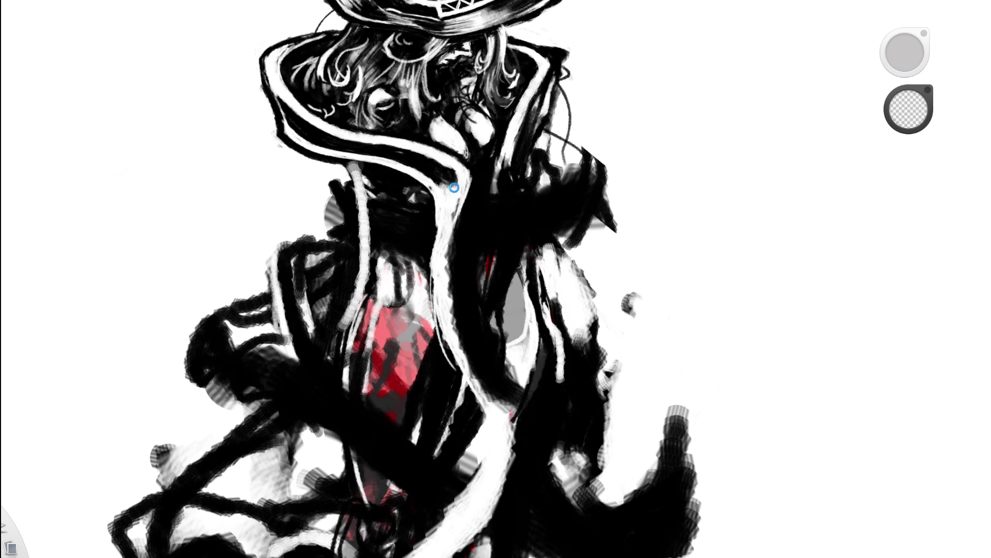
{"action": "scroll", "coordinate": [454, 187], "scroll_direction": "up", "scroll_amount": 5}
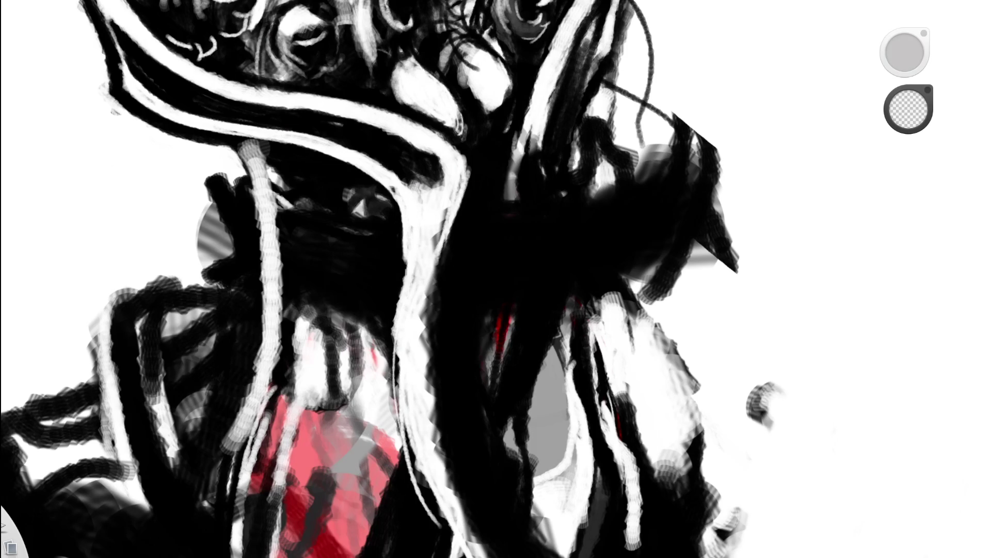
{"action": "key", "text": "c"}
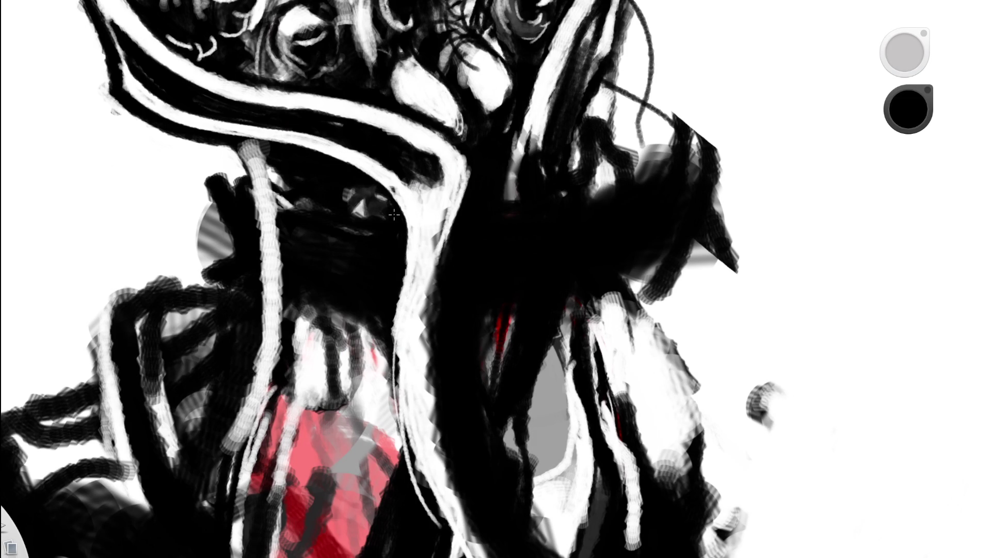
{"action": "scroll", "coordinate": [389, 250], "scroll_direction": "down", "scroll_amount": 5}
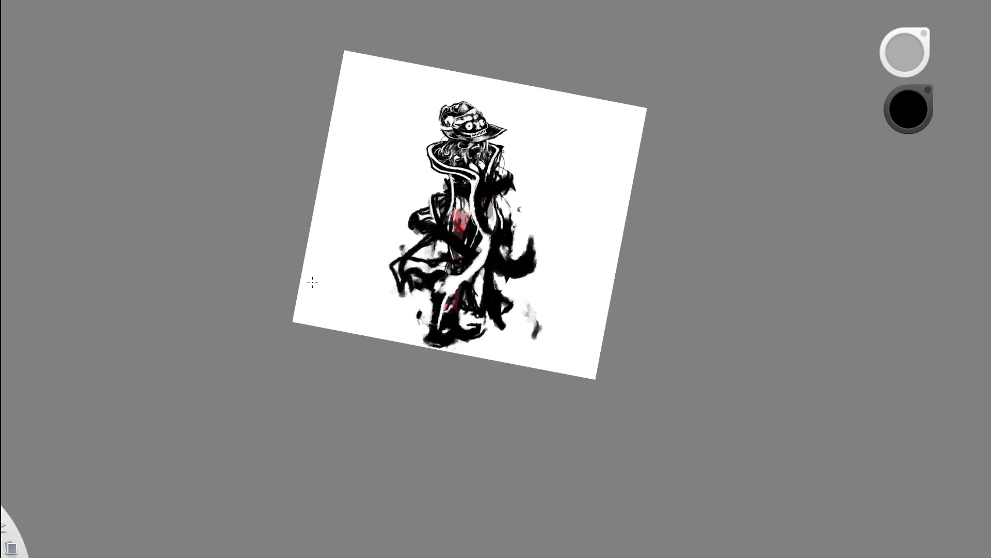
{"action": "scroll", "coordinate": [517, 149], "scroll_direction": "up", "scroll_amount": 5}
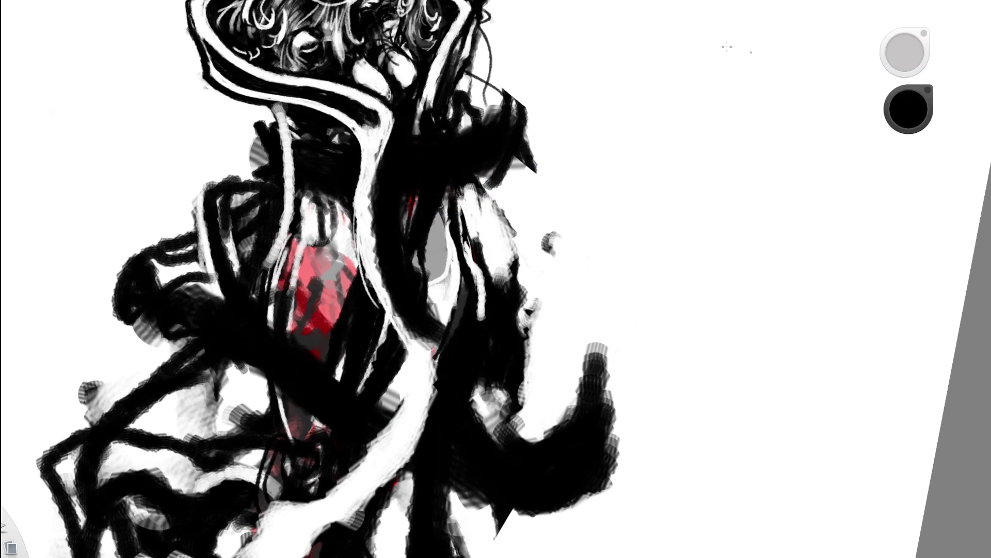
Erase a strip down the black coat beside the sash and line it with a thin dark stroke
{"action": "left_click_drag", "start_coordinate": [549, 206], "coordinate": [403, 247]}
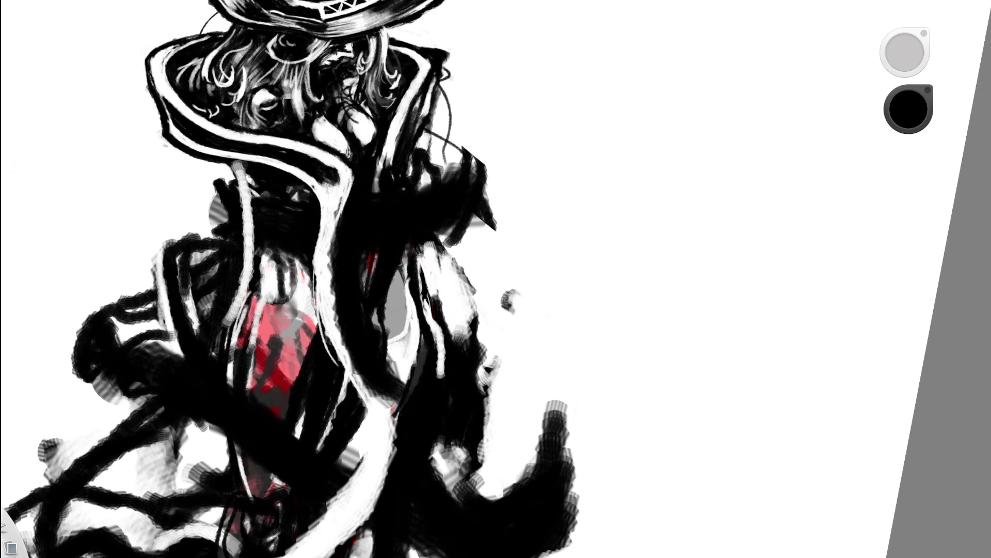
{"action": "key", "text": "e"}
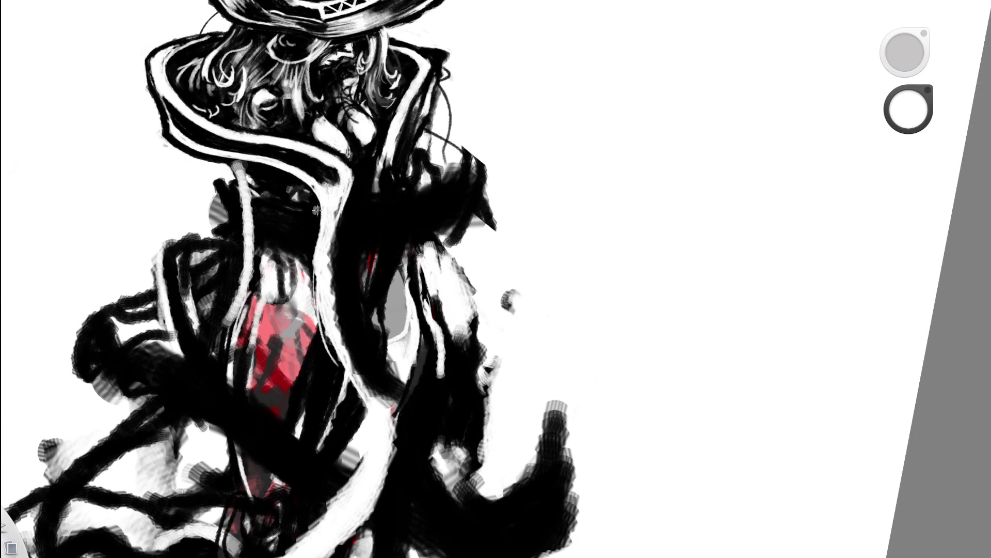
{"action": "left_click_drag", "start_coordinate": [312, 229], "coordinate": [342, 375]}
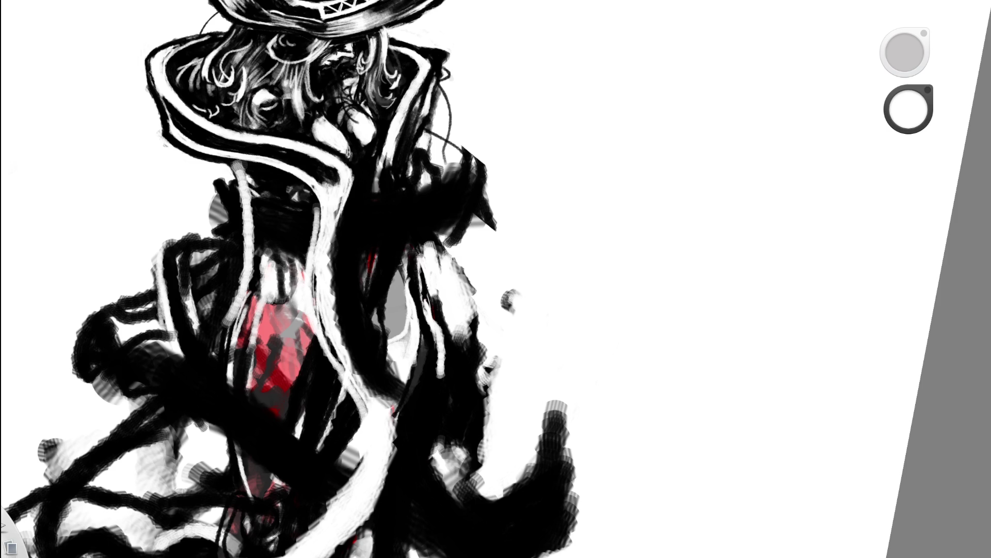
{"action": "key", "text": "e"}
{"action": "left_click_drag", "start_coordinate": [312, 220], "coordinate": [311, 243]}
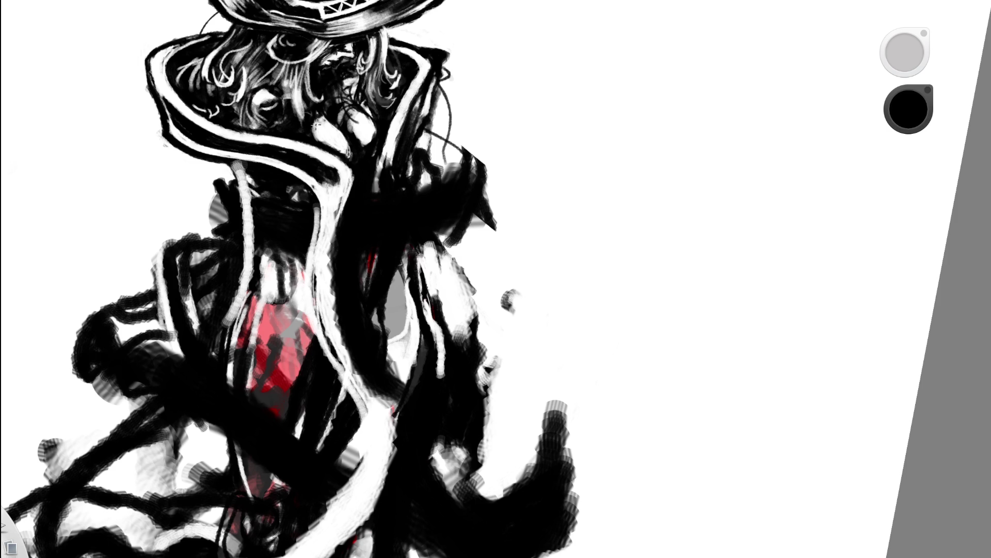
{"action": "key", "text": "e"}
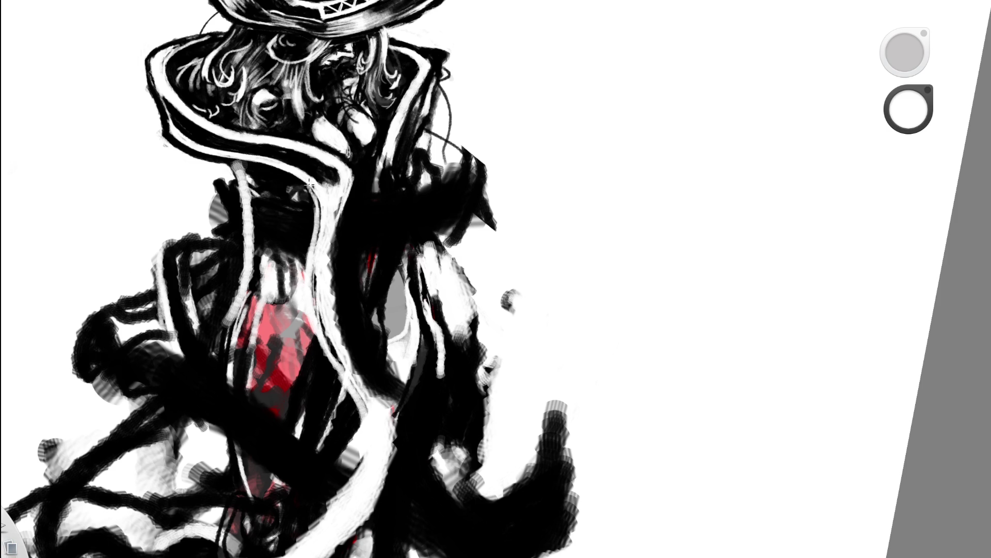
Refit the canvas view and darken a small patch of the coat in black
{"action": "left_click_drag", "start_coordinate": [370, 193], "coordinate": [403, 115]}
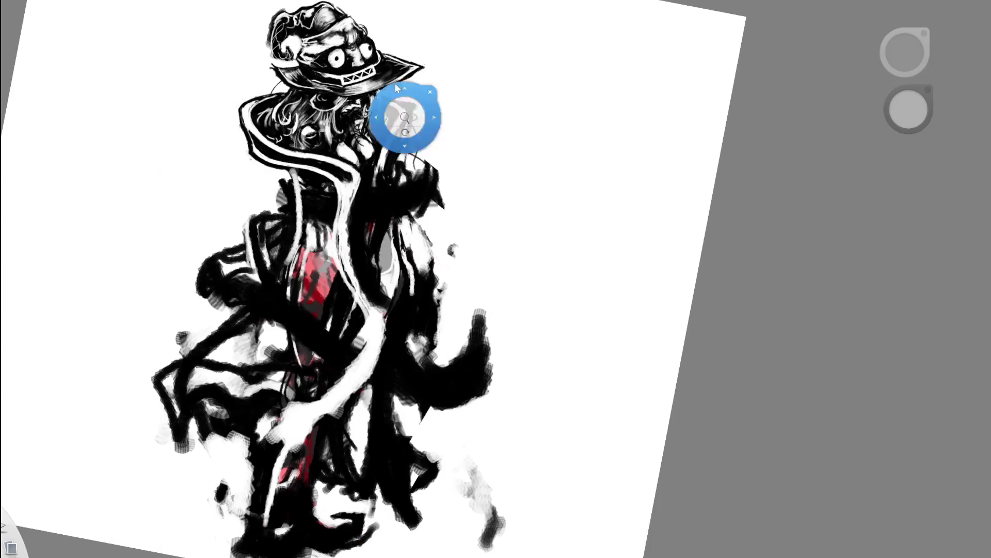
{"action": "key", "text": "b"}
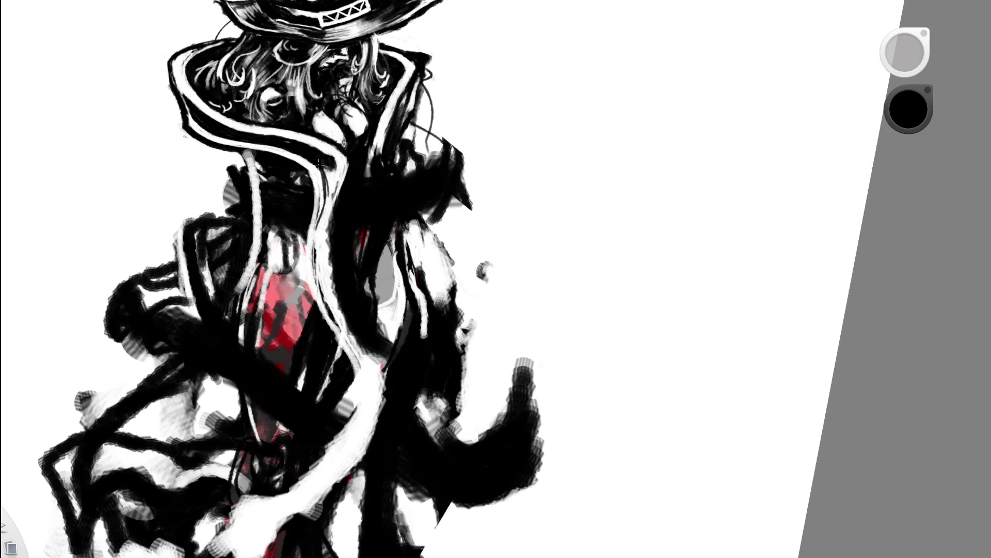
{"action": "left_click", "coordinate": [387, 139]}
{"action": "left_click", "coordinate": [376, 176]}
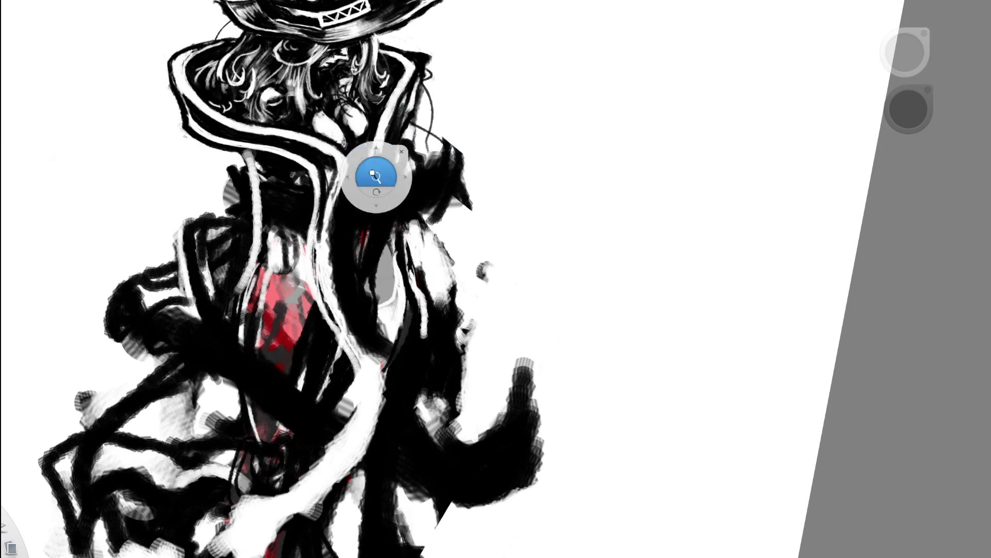
{"action": "left_click", "coordinate": [410, 111]}
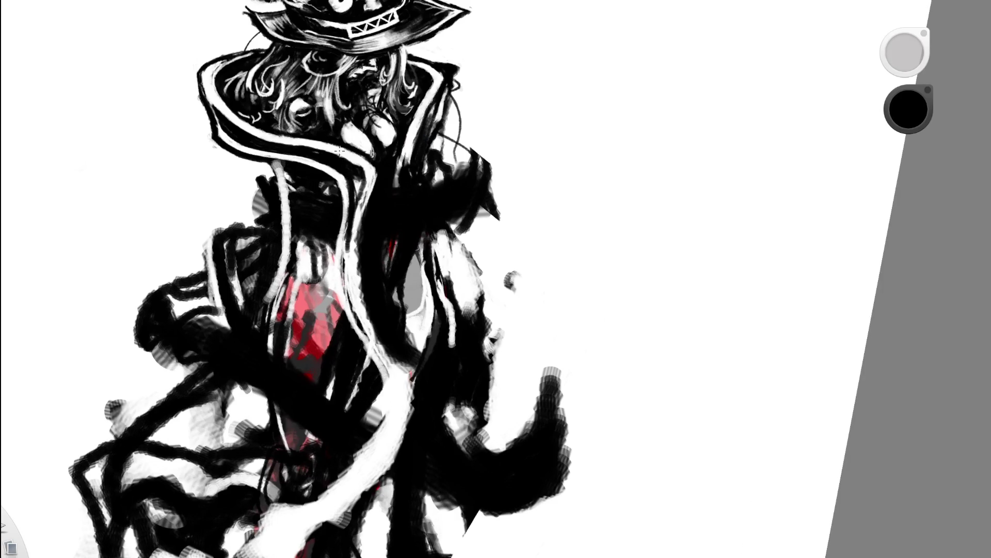
{"action": "left_click_drag", "start_coordinate": [348, 164], "coordinate": [361, 201]}
{"action": "scroll", "coordinate": [251, 255], "scroll_direction": "down", "scroll_amount": 5}
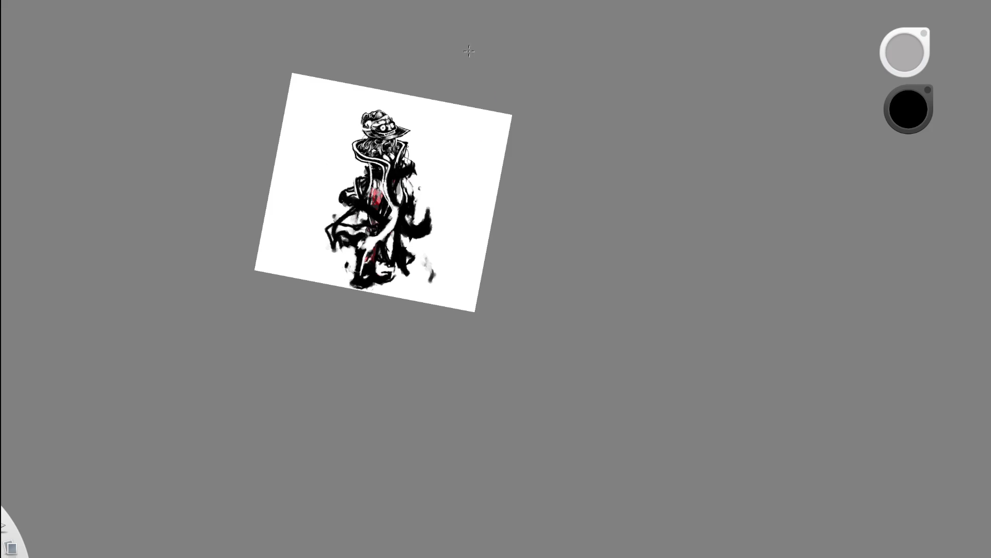
{"action": "scroll", "coordinate": [380, 167], "scroll_direction": "up", "scroll_amount": 3}
{"action": "scroll", "coordinate": [360, 144], "scroll_direction": "up", "scroll_amount": 2}
Darken the coat with thin black strokes and reframe the whole figure
{"action": "mouse_move", "coordinate": [369, 170]}
{"action": "left_mouse_down"}
{"action": "mouse_move", "coordinate": [353, 243]}
{"action": "mouse_move", "coordinate": [358, 287]}
{"action": "left_mouse_up"}
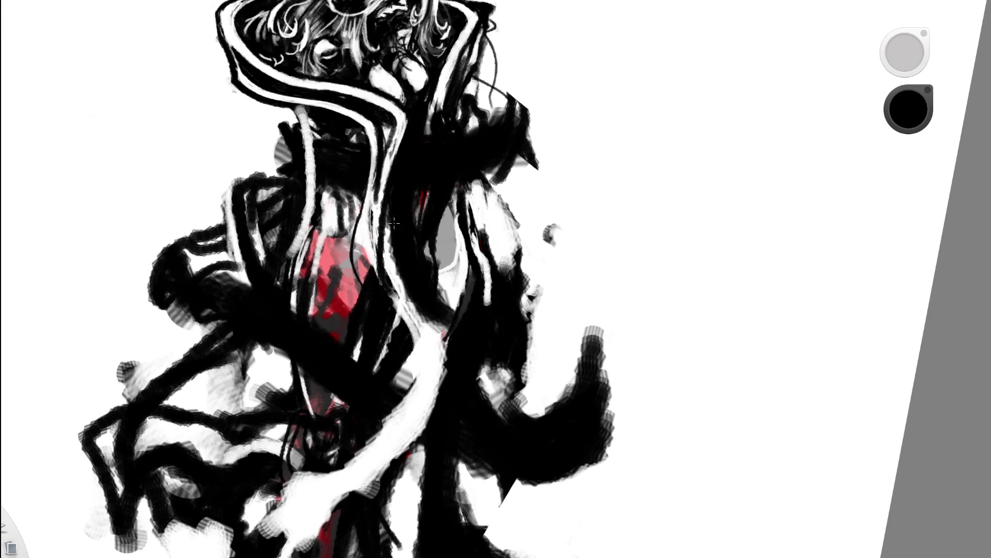
{"action": "mouse_move", "coordinate": [357, 283]}
{"action": "left_mouse_down"}
{"action": "mouse_move", "coordinate": [364, 170]}
{"action": "mouse_move", "coordinate": [358, 288]}
{"action": "left_mouse_up"}
{"action": "left_click_drag", "start_coordinate": [362, 232], "coordinate": [372, 274]}
{"action": "mouse_move", "coordinate": [400, 159]}
{"action": "left_mouse_down"}
{"action": "mouse_move", "coordinate": [389, 236]}
{"action": "mouse_move", "coordinate": [403, 291]}
{"action": "mouse_move", "coordinate": [510, 27]}
{"action": "left_mouse_up"}
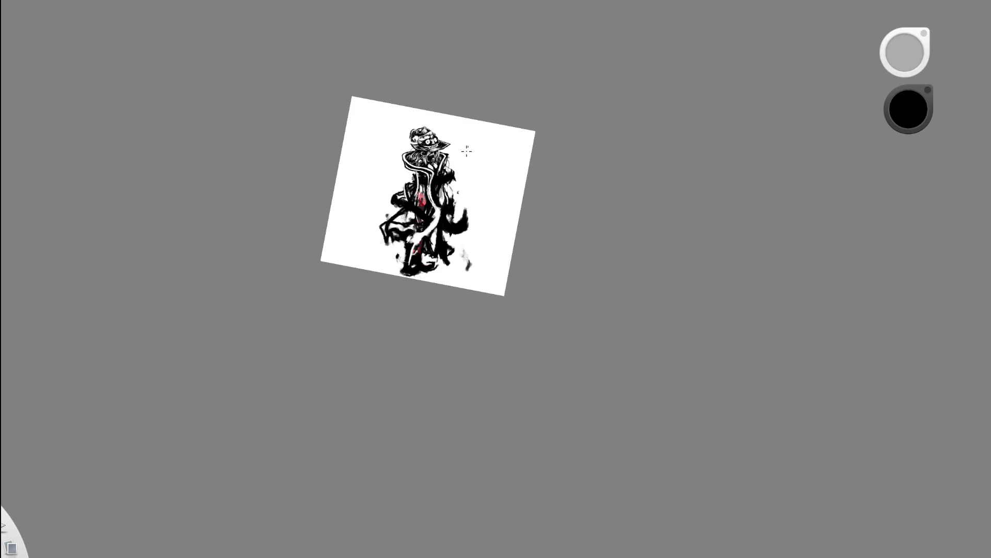
{"action": "left_click_drag", "start_coordinate": [454, 270], "coordinate": [409, 221]}
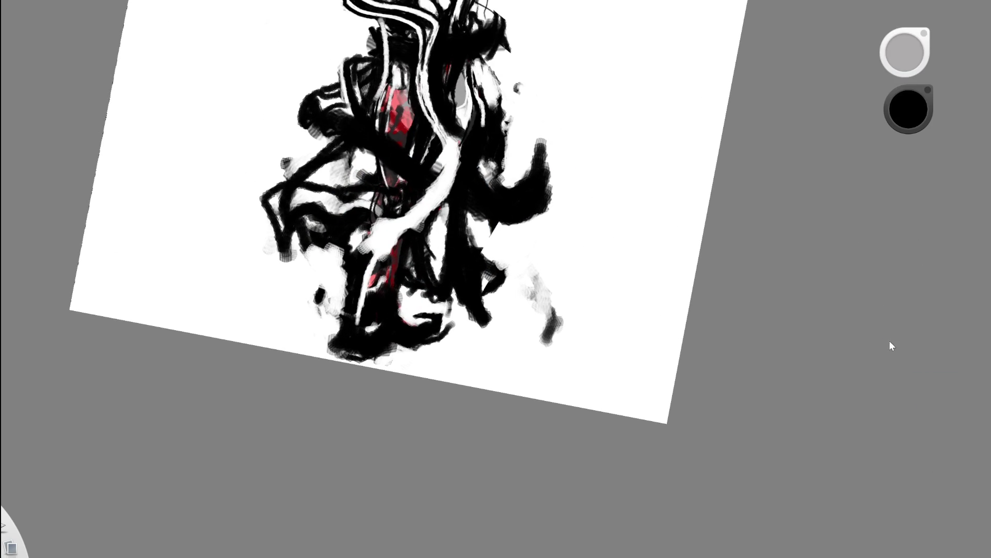
{"action": "left_click_drag", "start_coordinate": [537, 359], "coordinate": [503, 333]}
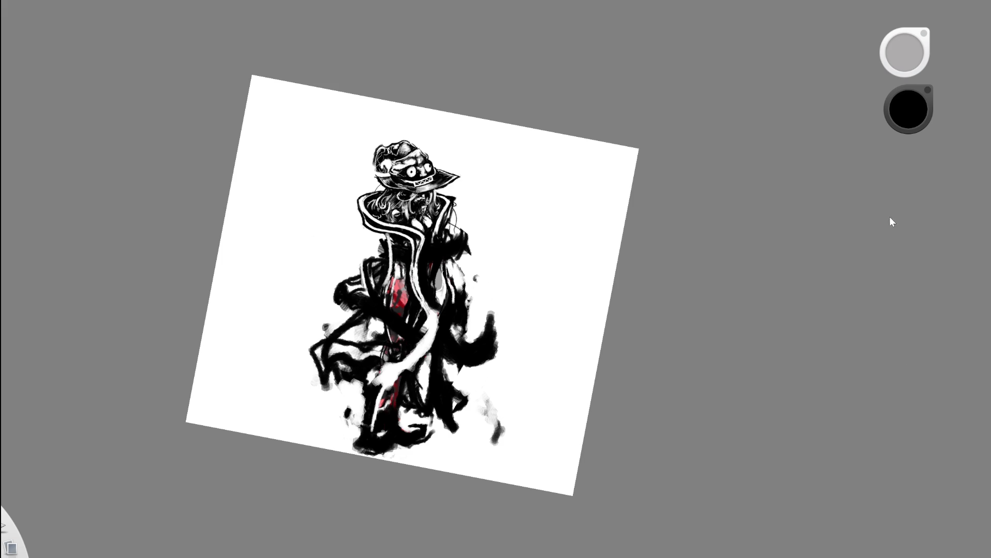
{"action": "scroll", "coordinate": [465, 341], "scroll_direction": "up", "scroll_amount": 3}
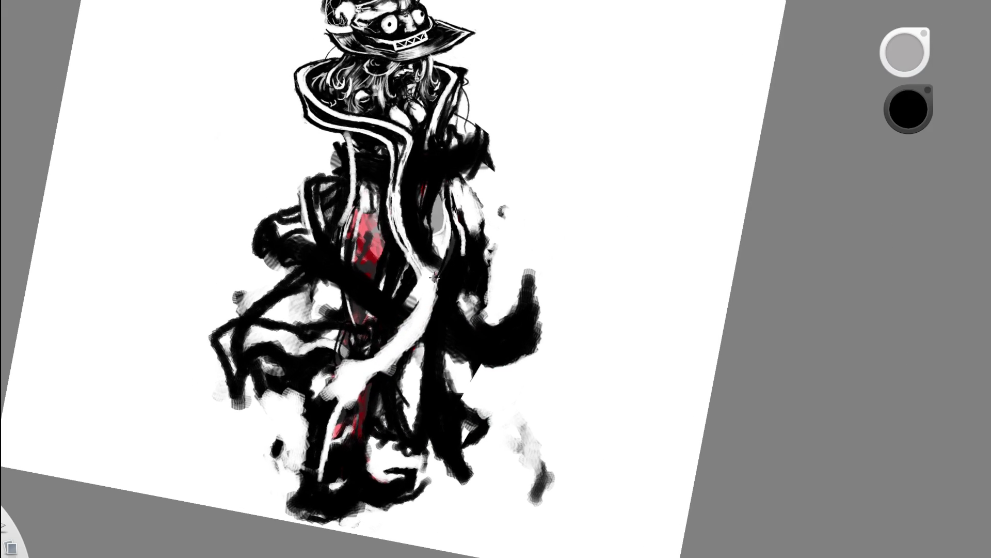
Widen the white sash band and sharpen its edges and curve with thin black lines
{"action": "key", "text": "x"}
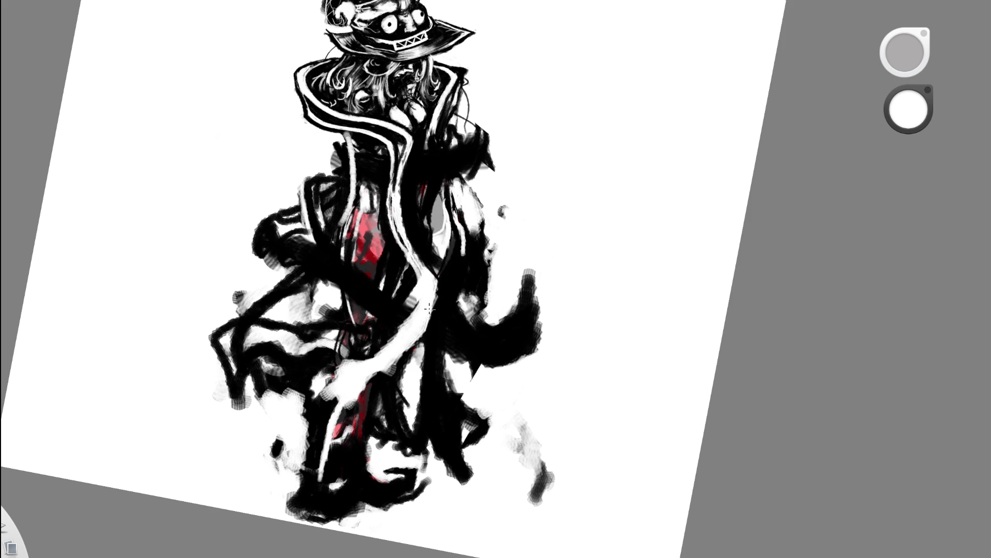
{"action": "left_click_drag", "start_coordinate": [432, 290], "coordinate": [430, 311]}
{"action": "key", "text": "x"}
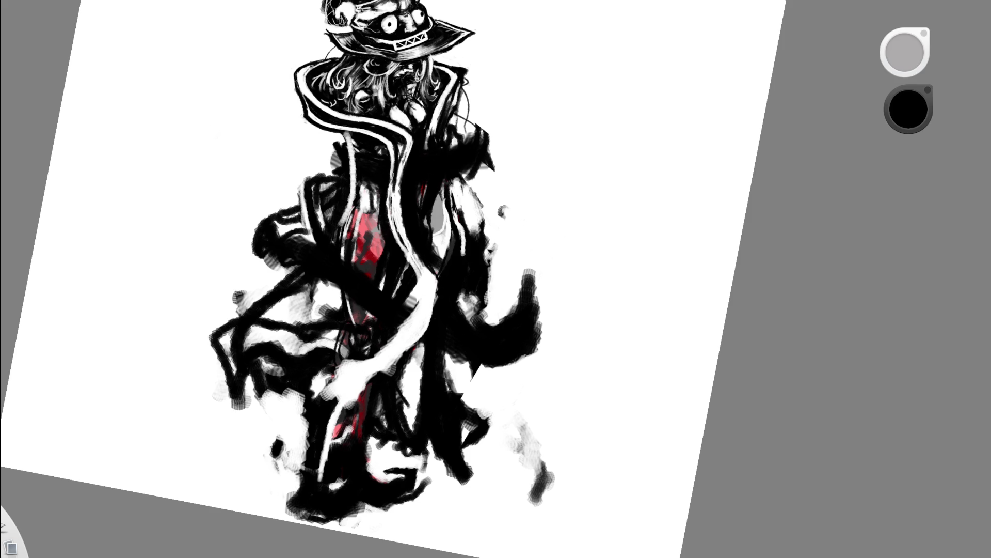
{"action": "left_click_drag", "start_coordinate": [437, 301], "coordinate": [438, 278]}
{"action": "key", "text": "x"}
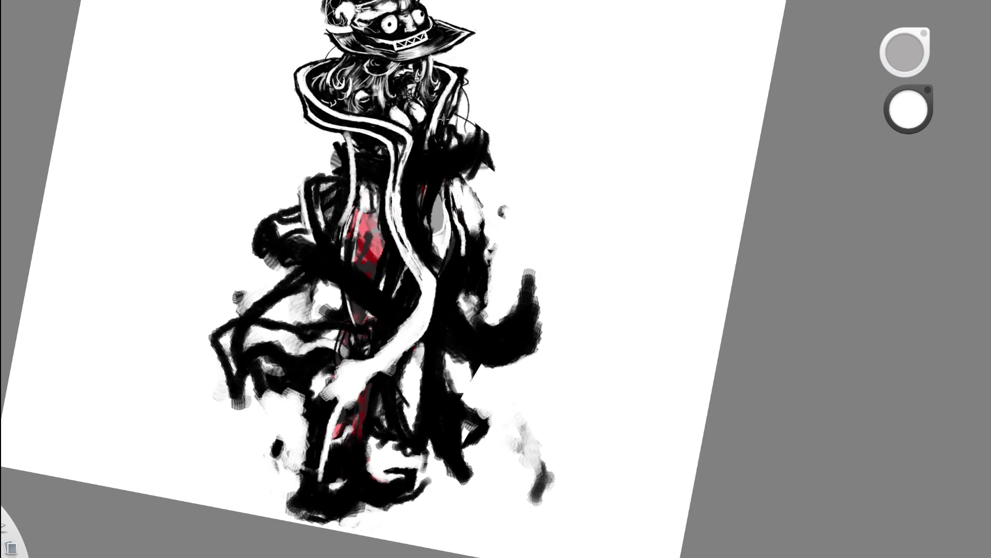
{"action": "key", "text": "x"}
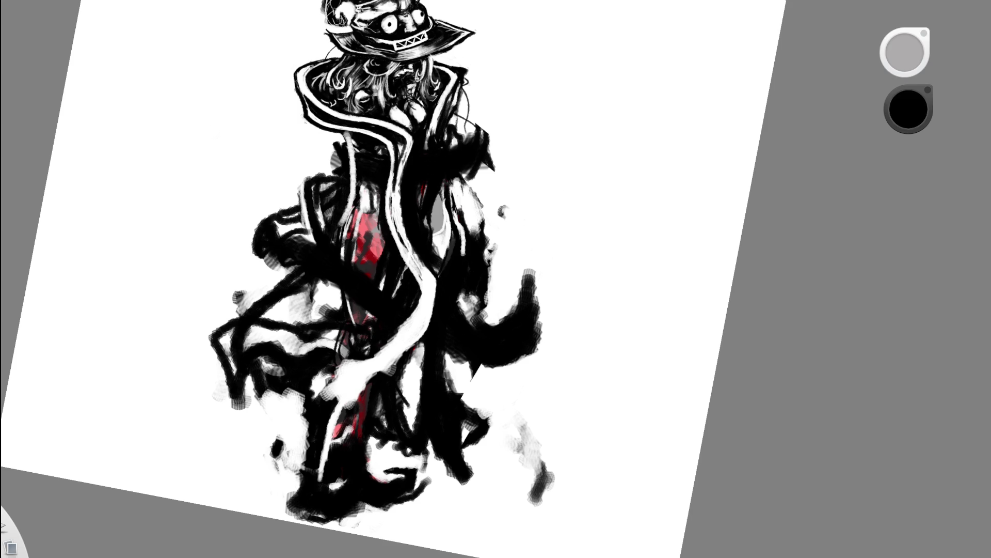
{"action": "scroll", "coordinate": [400, 168], "scroll_direction": "up", "scroll_amount": 3}
{"action": "left_click_drag", "start_coordinate": [392, 184], "coordinate": [419, 140]}
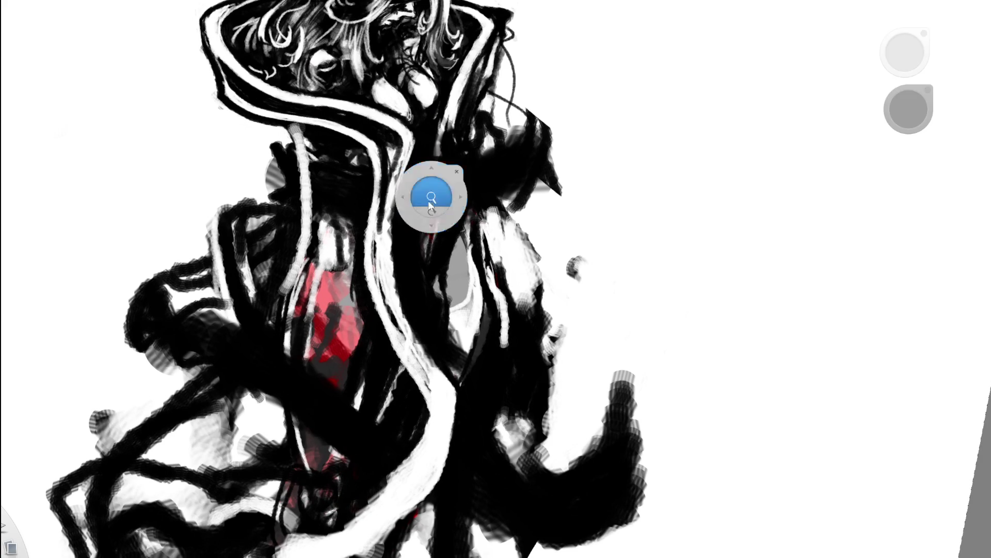
{"action": "scroll", "coordinate": [431, 199], "scroll_direction": "down", "scroll_amount": 5}
{"action": "scroll", "coordinate": [458, 220], "scroll_direction": "up", "scroll_amount": 5}
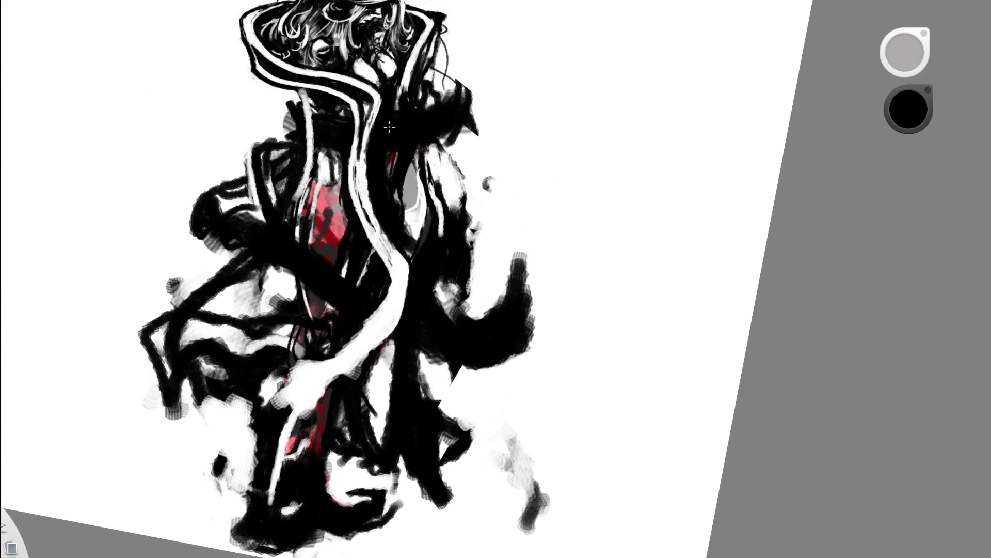
{"action": "key", "text": "x"}
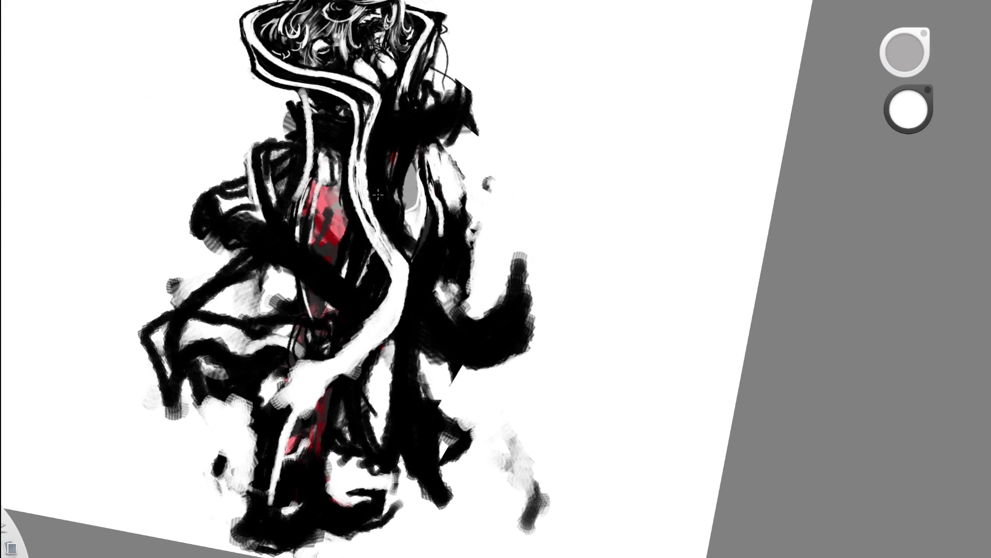
{"action": "key", "text": "x"}
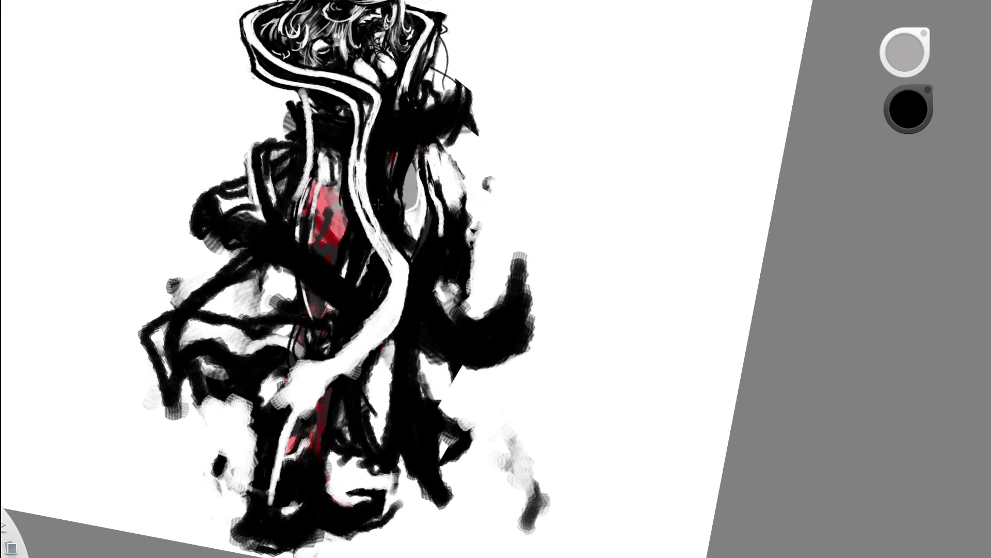
{"action": "left_click_drag", "start_coordinate": [424, 133], "coordinate": [262, 228]}
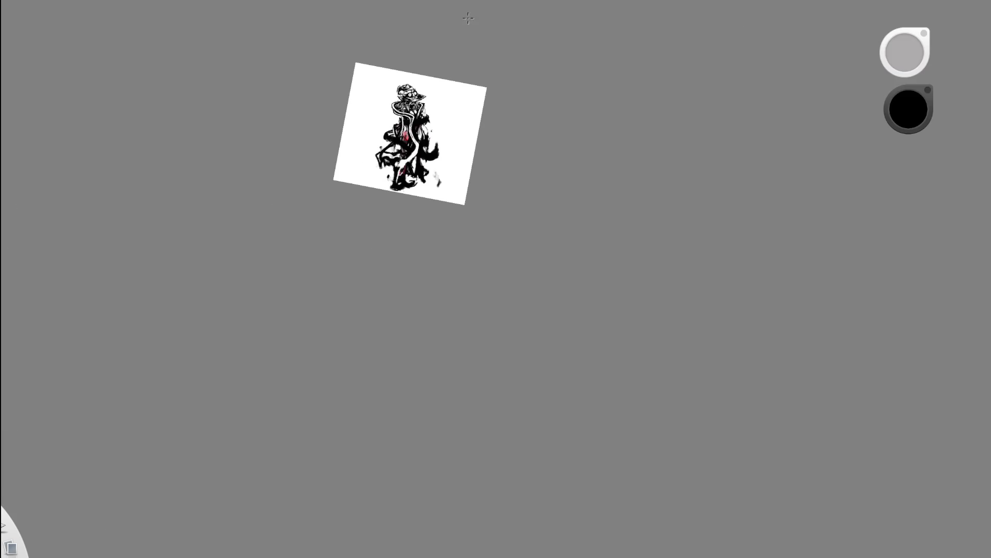
{"action": "left_click_drag", "start_coordinate": [418, 138], "coordinate": [449, 225]}
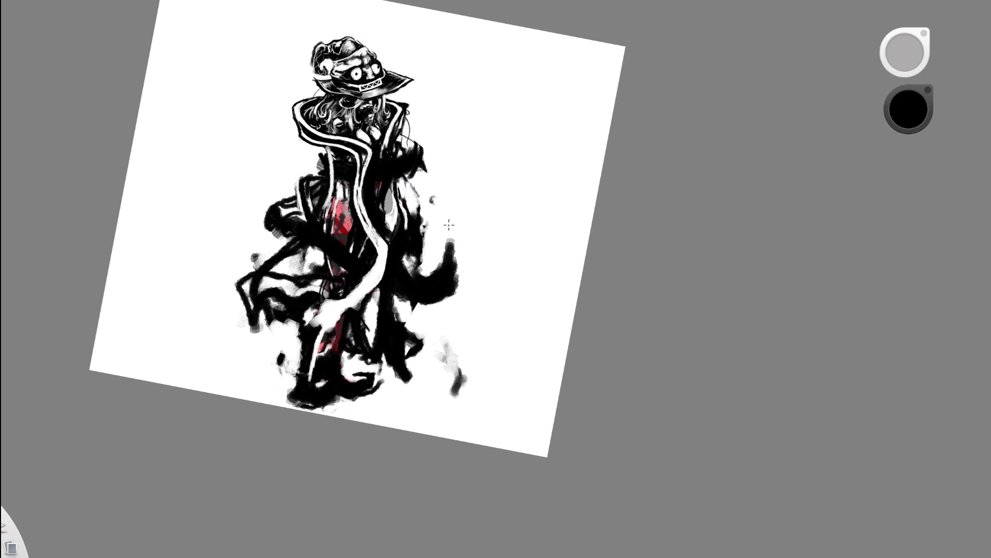
{"action": "key", "text": "ctrl+z"}
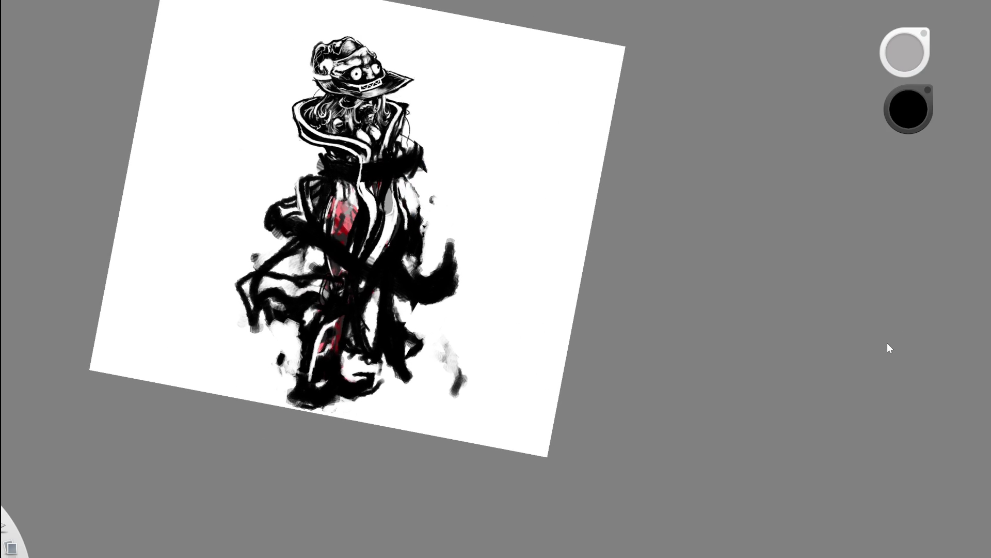
{"action": "key", "text": "ctrl+y"}
{"action": "key", "text": "ctrl+z"}
{"action": "key", "text": "ctrl+y"}
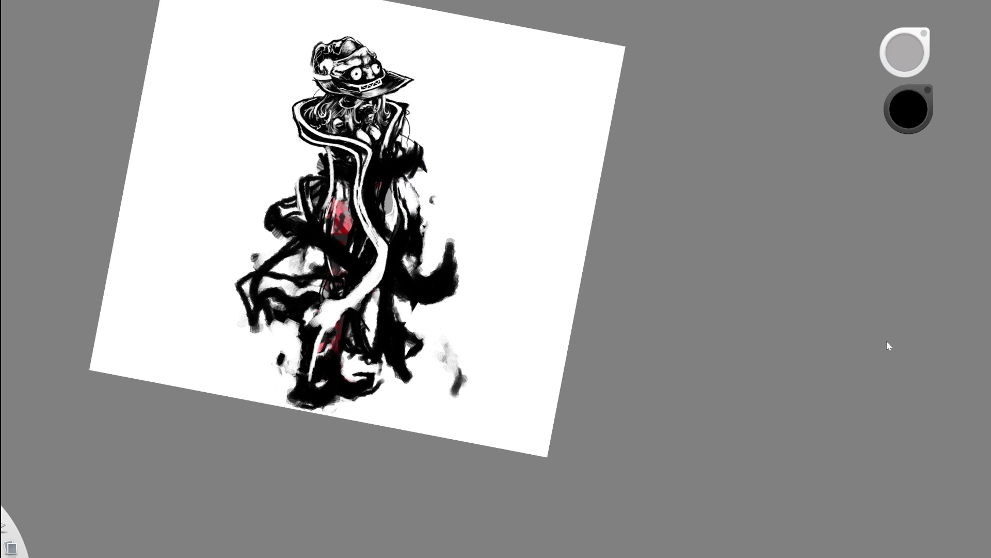
{"action": "scroll", "coordinate": [457, 326], "scroll_direction": "down", "scroll_amount": 3}
{"action": "scroll", "coordinate": [442, 326], "scroll_direction": "down", "scroll_amount": 1}
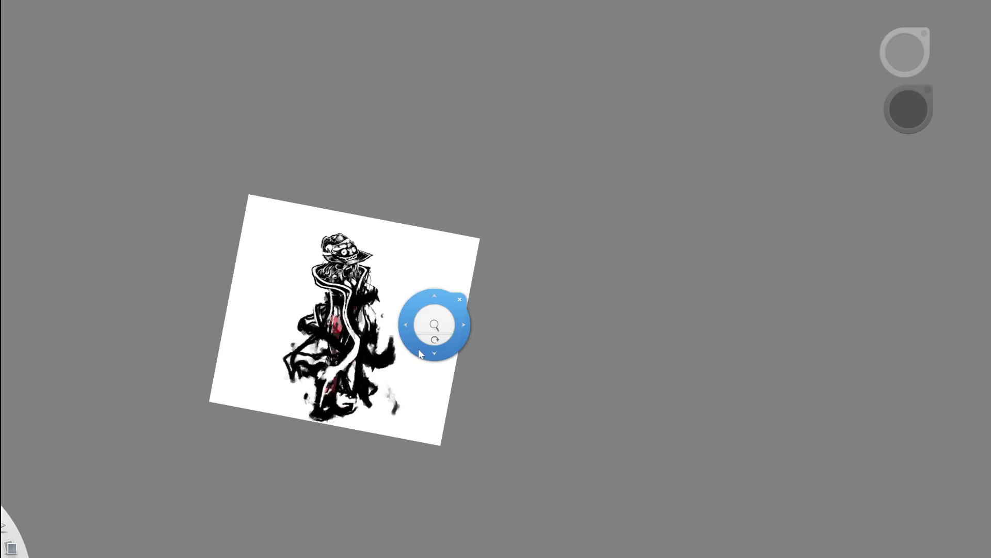
{"action": "scroll", "coordinate": [439, 326], "scroll_direction": "up", "scroll_amount": 4}
{"action": "key", "text": "ctrl+z"}
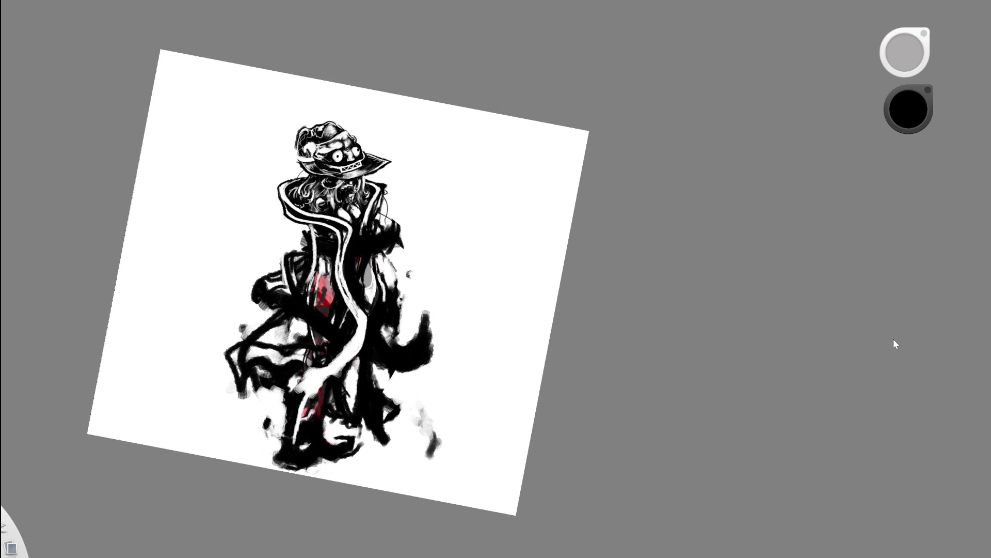
{"action": "key", "text": "ctrl+z"}
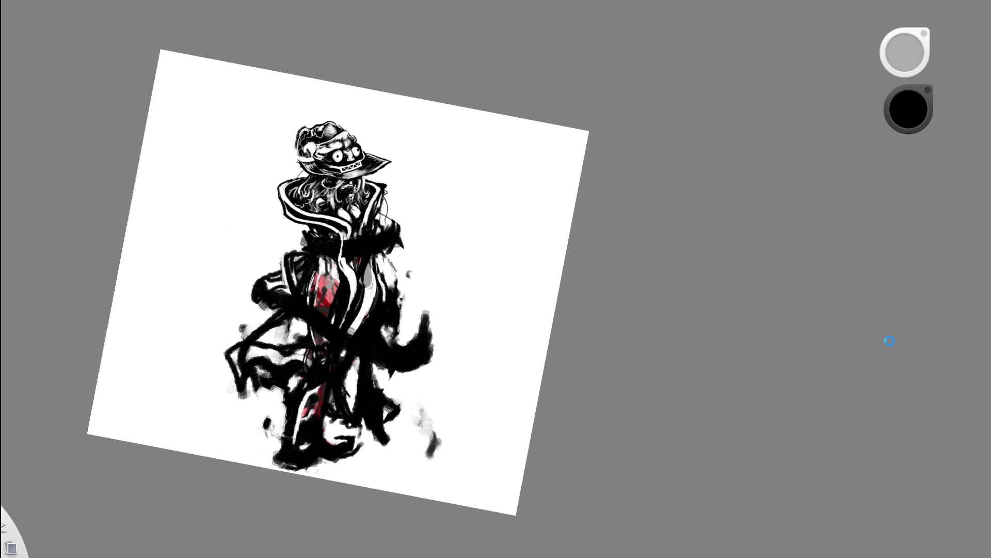
{"action": "key", "text": "ctrl+shift+z"}
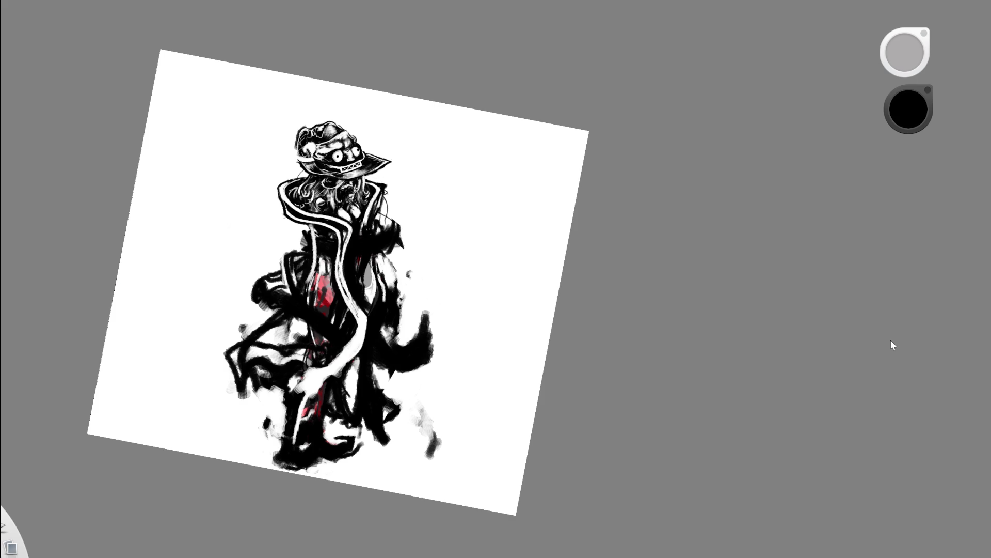
{"action": "key", "text": "ctrl+z"}
{"action": "key", "text": "ctrl+shift+z"}
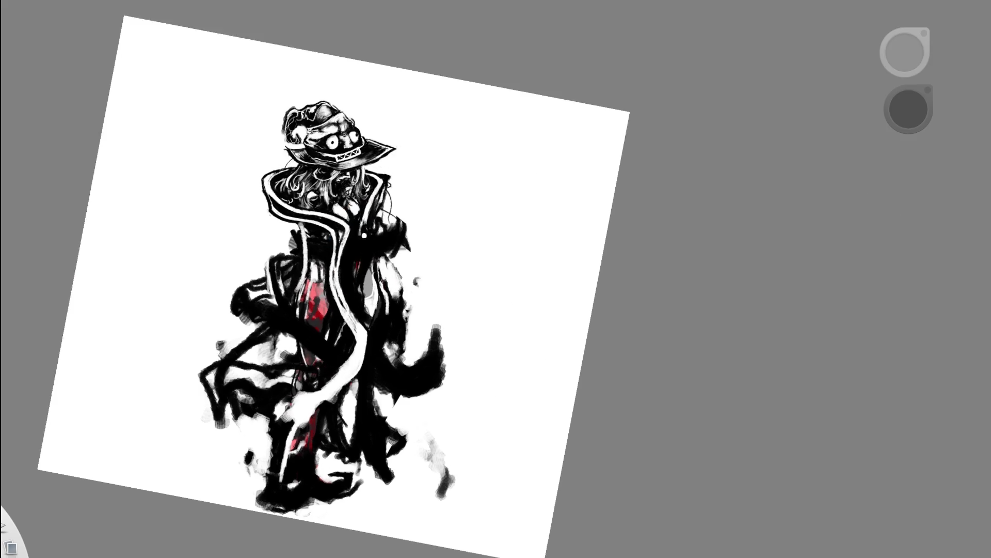
{"action": "scroll", "coordinate": [360, 228], "scroll_direction": "up", "scroll_amount": 3}
Paint a dark band over the white collar stripes across the shoulders, comparing with undo/redo
{"action": "left_click_drag", "start_coordinate": [333, 237], "coordinate": [323, 274]}
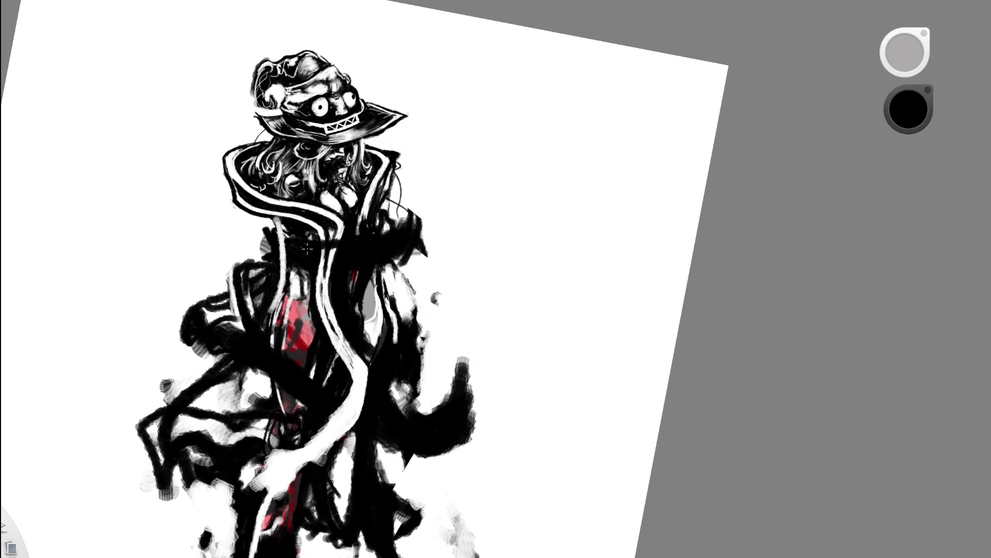
{"action": "mouse_move", "coordinate": [256, 240]}
{"action": "left_mouse_down"}
{"action": "mouse_move", "coordinate": [308, 249]}
{"action": "mouse_move", "coordinate": [264, 272]}
{"action": "left_mouse_up"}
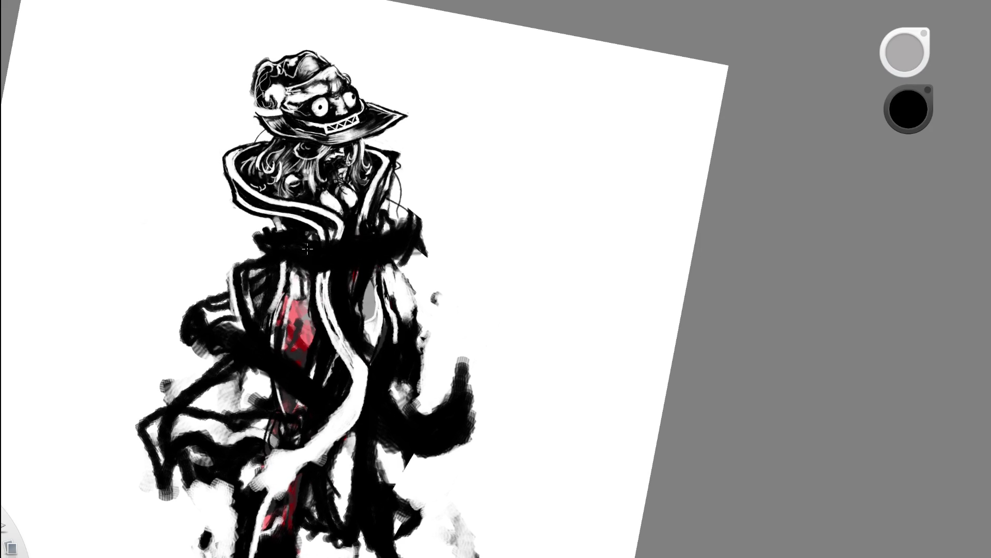
{"action": "scroll", "coordinate": [349, 294], "scroll_direction": "down", "scroll_amount": 5}
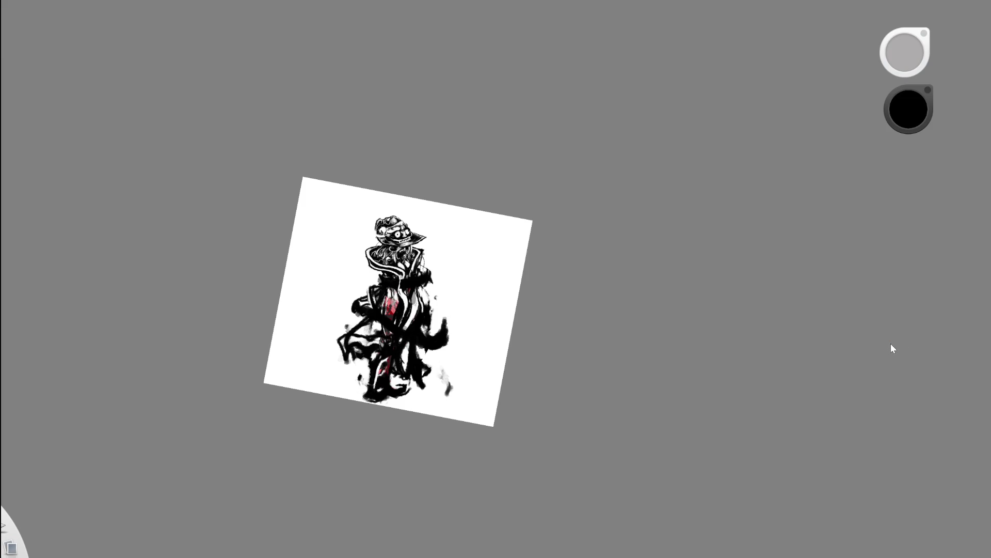
{"action": "key", "text": "ctrl+z"}
{"action": "key", "text": "ctrl+y"}
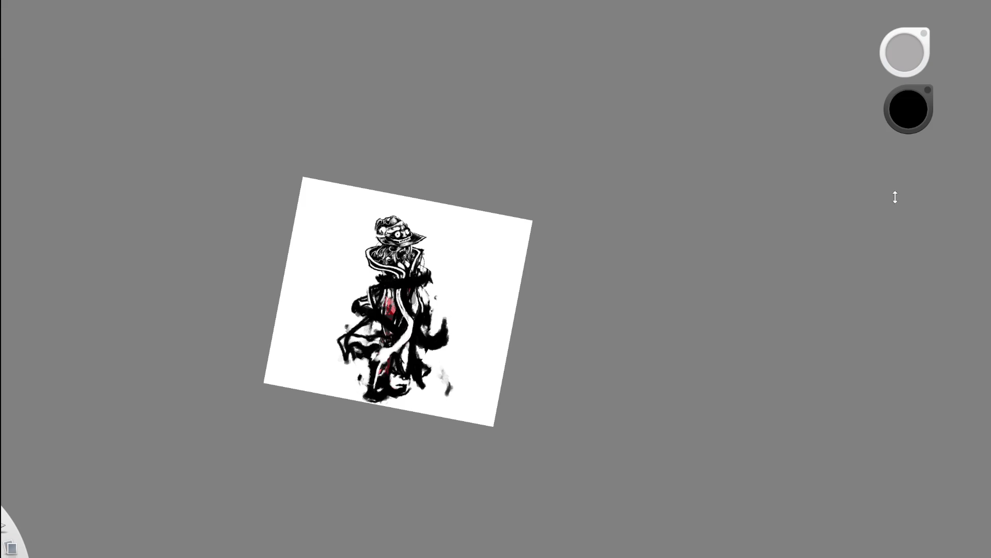
{"action": "left_click_drag", "start_coordinate": [421, 301], "coordinate": [904, 288]}
{"action": "key", "text": "ctrl+y"}
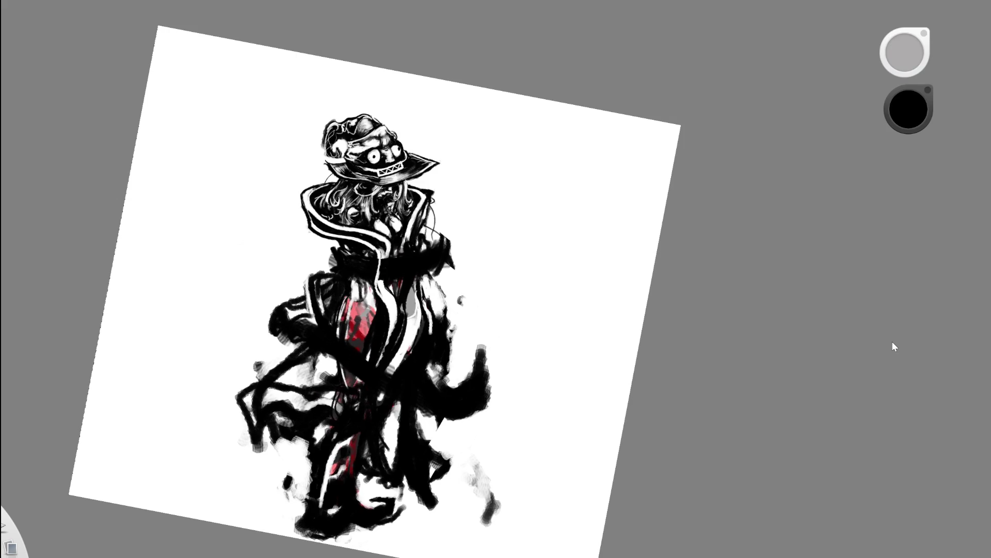
{"action": "key", "text": "ctrl+z"}
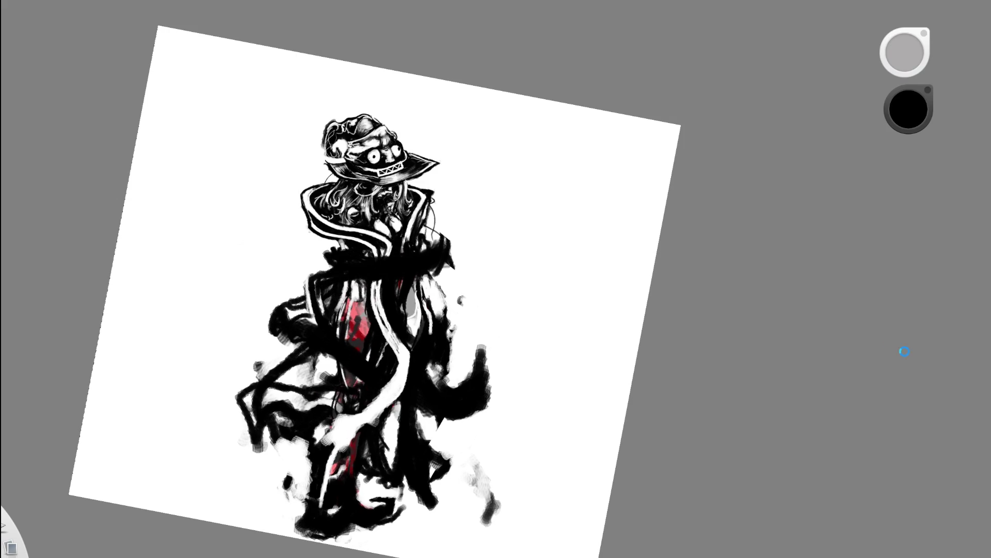
Toggle the torso strokes to compare, then erase a short patch on the torso
{"action": "key", "text": "ctrl+z"}
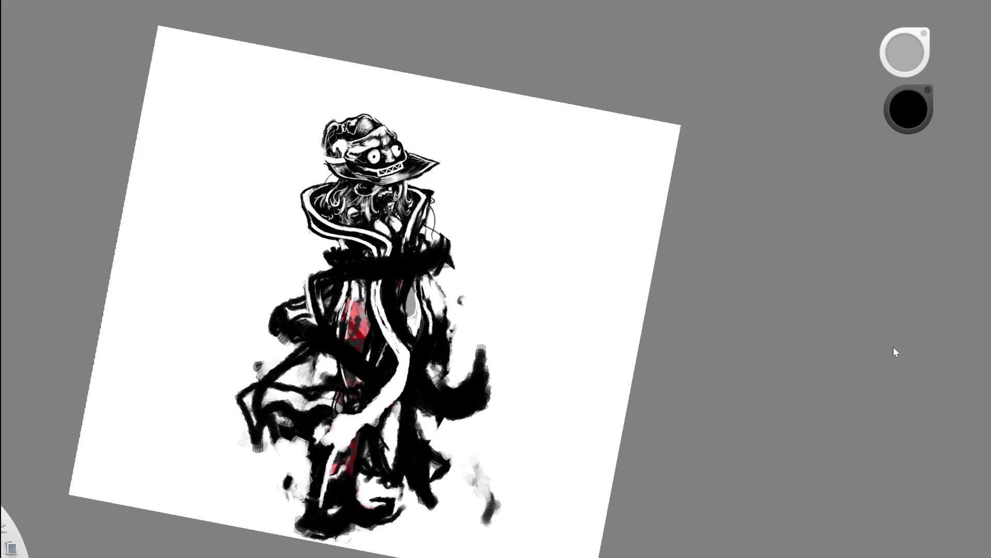
{"action": "key", "text": "ctrl+y"}
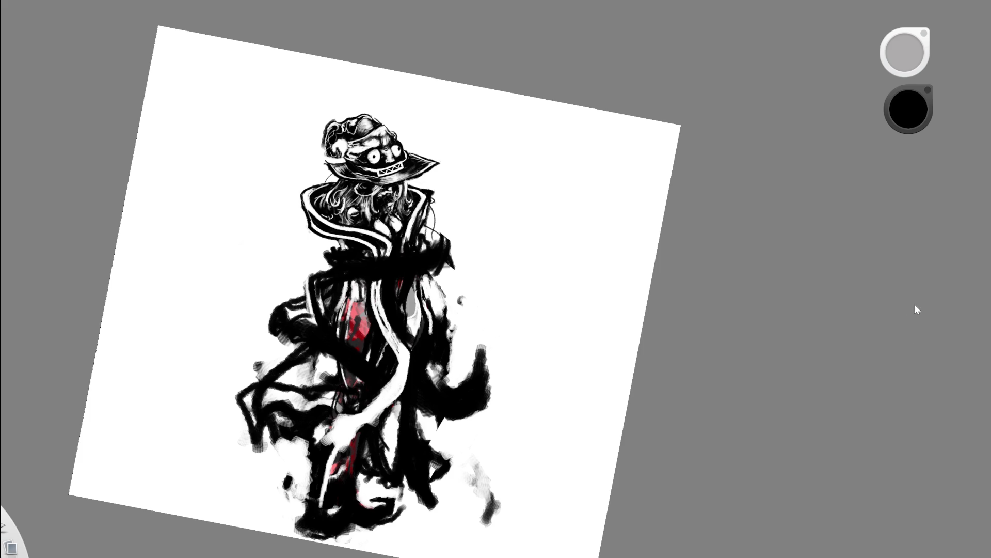
{"action": "key", "text": "ctrl+y"}
{"action": "key", "text": "ctrl+y"}
{"action": "key", "text": "ctrl+y"}
{"action": "key", "text": "ctrl+z"}
{"action": "key", "text": "e"}
{"action": "left_click_drag", "start_coordinate": [381, 256], "coordinate": [383, 282]}
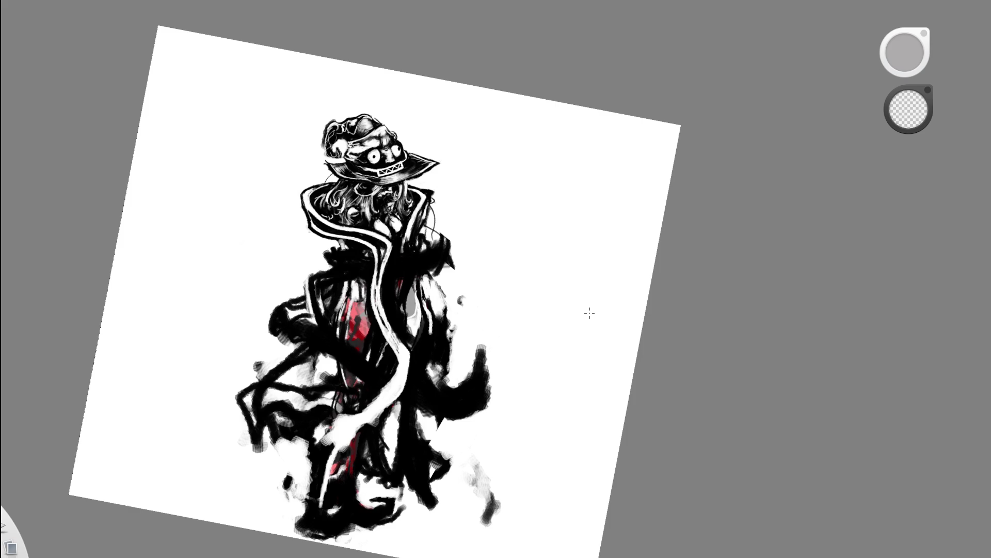
{"action": "scroll", "coordinate": [447, 285], "scroll_direction": "down", "scroll_amount": 3}
{"action": "scroll", "coordinate": [418, 266], "scroll_direction": "up", "scroll_amount": 4}
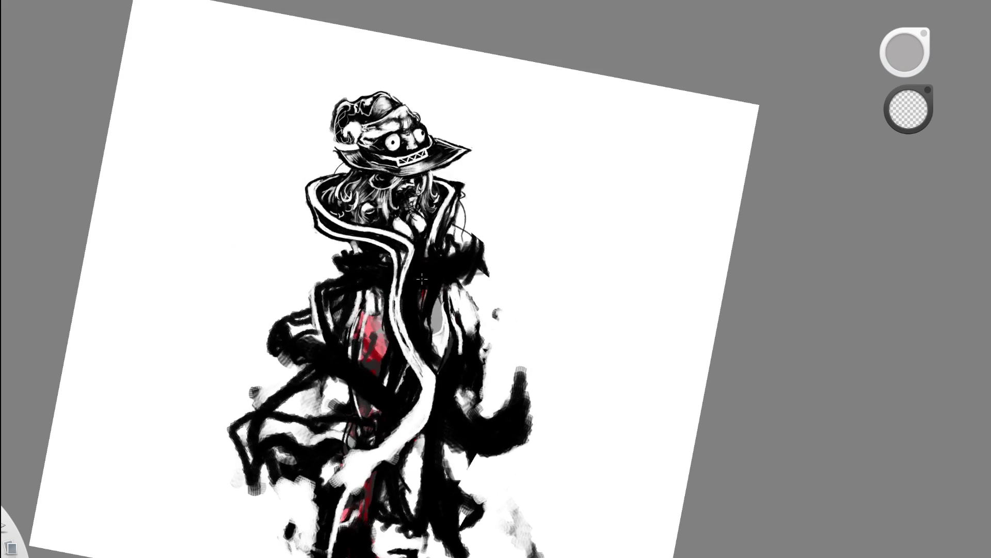
Widen the white stripe down the torso, checking it with undo/redo and a zoomed-out view
{"action": "key", "text": "ctrl+z"}
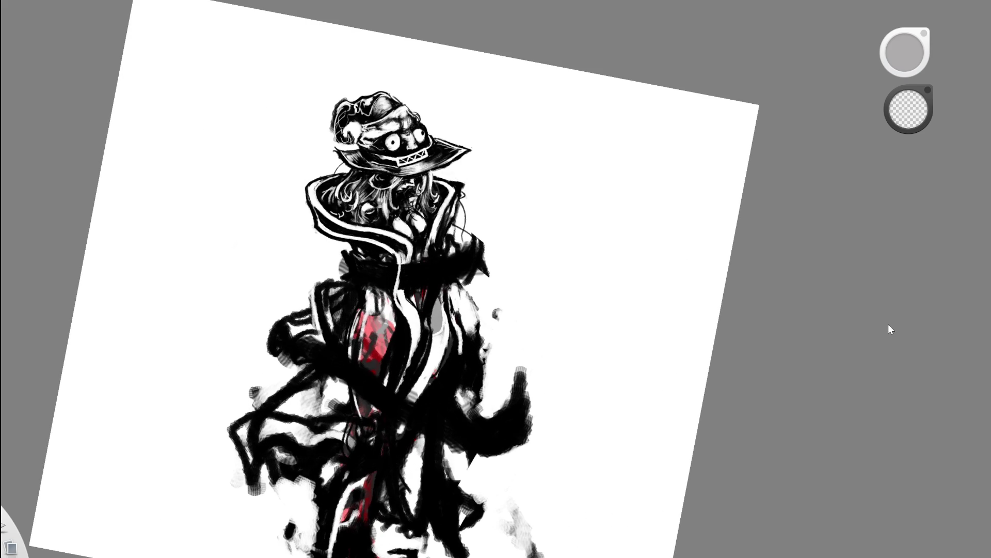
{"action": "key", "text": "ctrl+y"}
{"action": "key", "text": "c"}
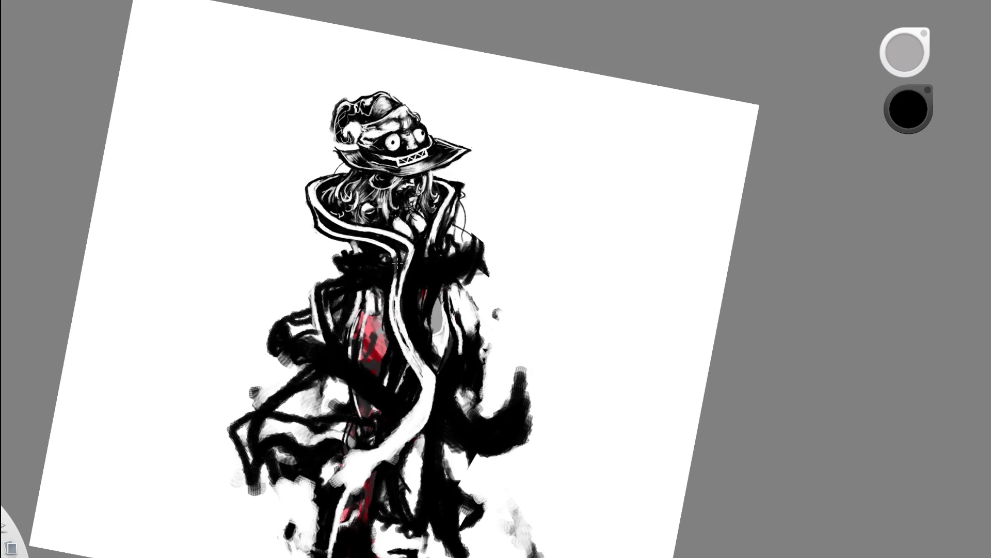
{"action": "key", "text": "c"}
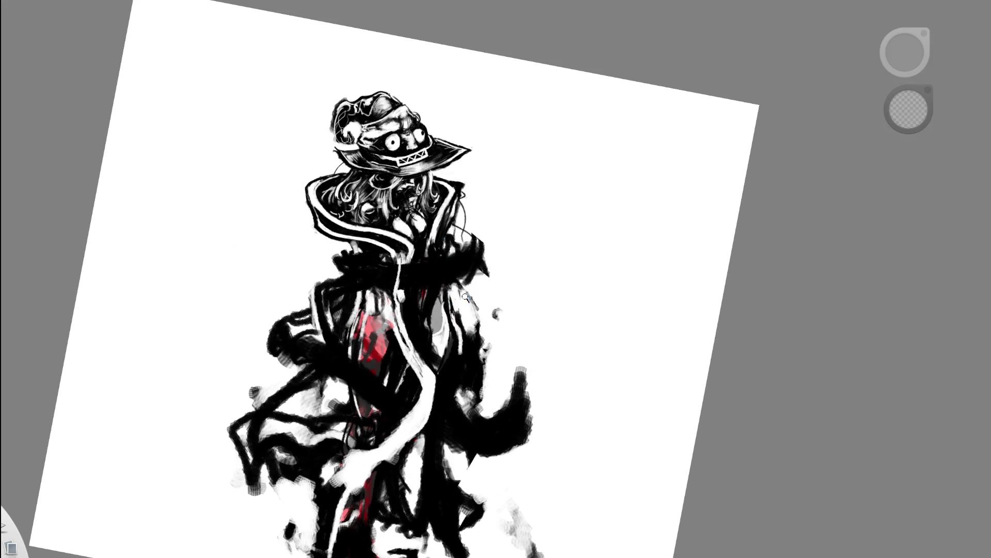
{"action": "scroll", "coordinate": [456, 239], "scroll_direction": "up", "scroll_amount": 2}
{"action": "left_click_drag", "start_coordinate": [392, 289], "coordinate": [376, 347]}
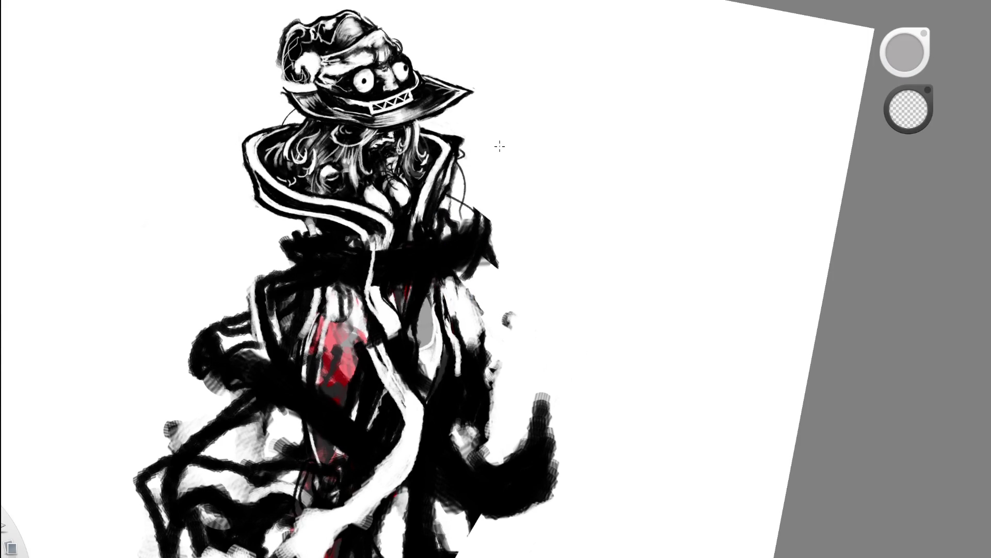
{"action": "key", "text": "ctrl+z"}
{"action": "key", "text": "ctrl+shift+z"}
{"action": "key", "text": "space"}
{"action": "mouse_move", "coordinate": [458, 269]}
{"action": "left_mouse_down"}
{"action": "mouse_move", "coordinate": [491, 266]}
{"action": "mouse_move", "coordinate": [419, 234]}
{"action": "left_mouse_up"}
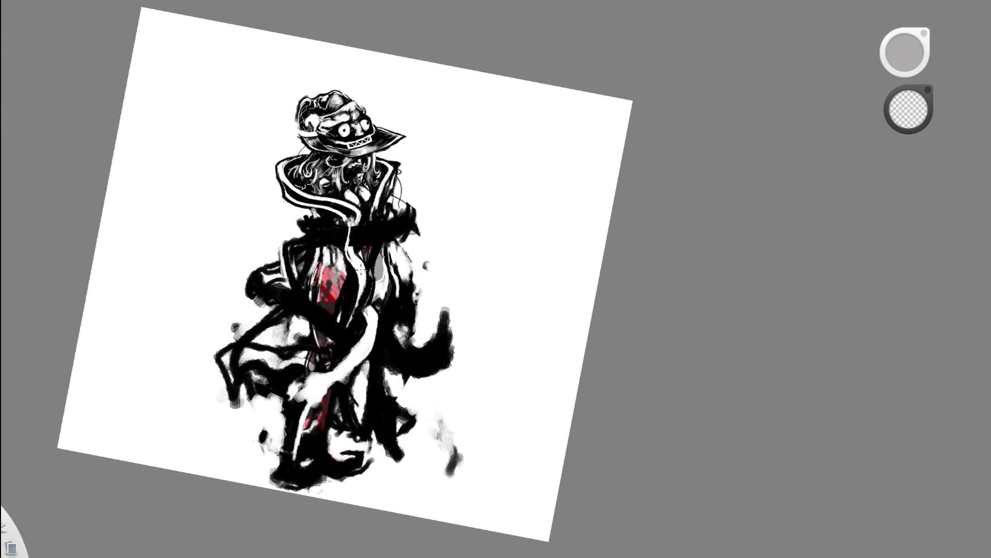
Brighten the sash with more white strokes down the torso and zoom out to check
{"action": "mouse_move", "coordinate": [382, 271]}
{"action": "left_mouse_down"}
{"action": "mouse_move", "coordinate": [341, 337]}
{"action": "mouse_move", "coordinate": [341, 300]}
{"action": "mouse_move", "coordinate": [361, 312]}
{"action": "left_mouse_up"}
{"action": "key", "text": "space"}
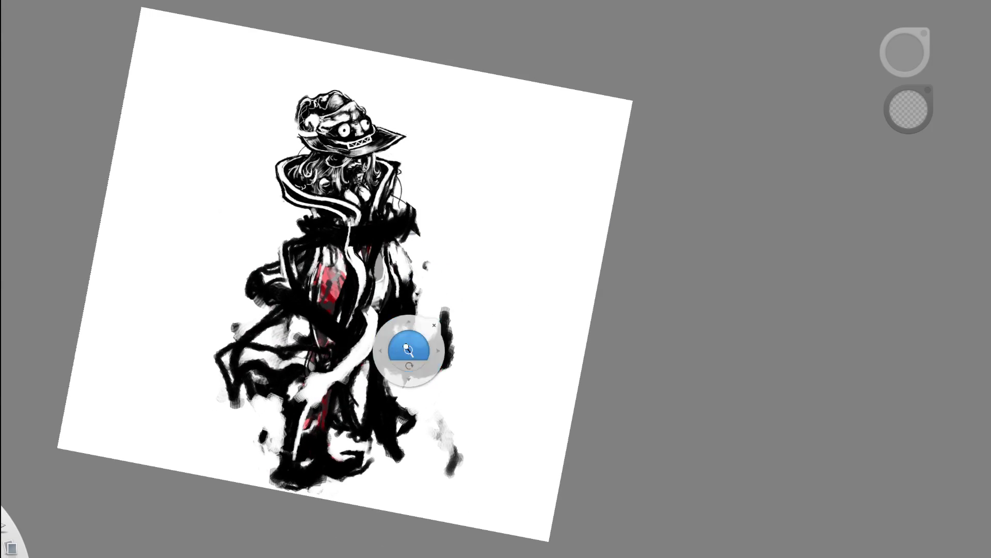
{"action": "left_click_drag", "start_coordinate": [404, 343], "coordinate": [537, 209]}
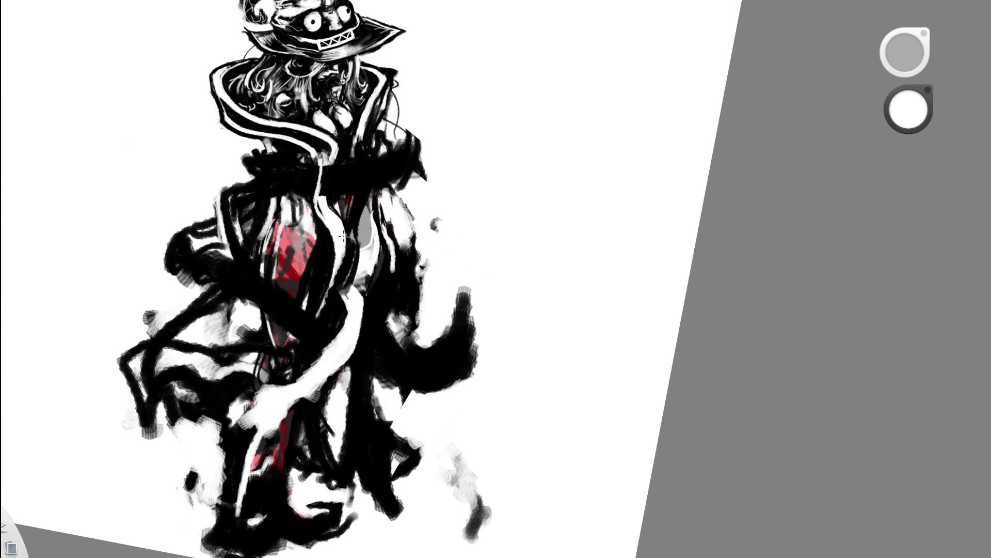
{"action": "left_click_drag", "start_coordinate": [341, 221], "coordinate": [360, 294]}
{"action": "left_click_drag", "start_coordinate": [346, 246], "coordinate": [341, 298]}
{"action": "key", "text": "space"}
{"action": "left_click_drag", "start_coordinate": [375, 247], "coordinate": [264, 259]}
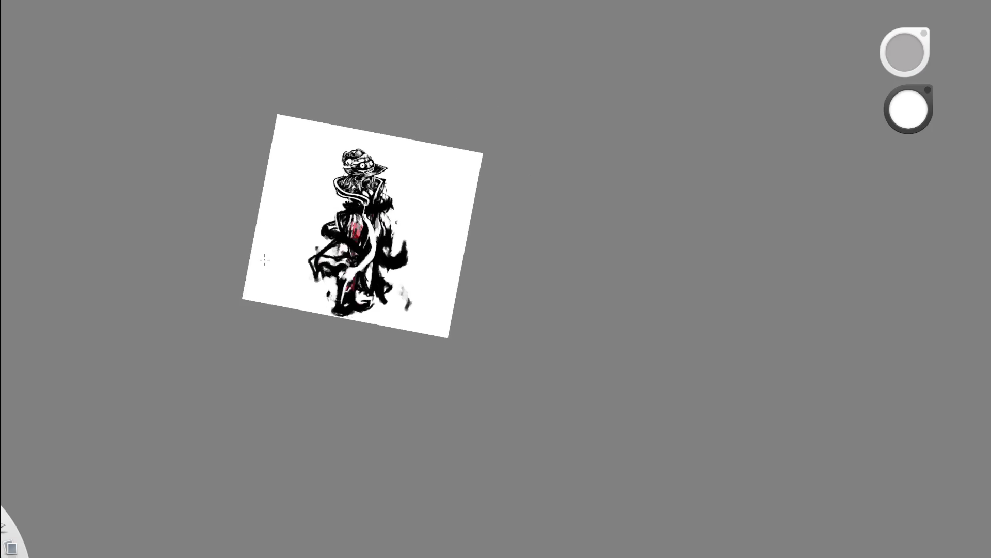
{"action": "key", "text": "space"}
{"action": "left_click_drag", "start_coordinate": [420, 119], "coordinate": [147, 331]}
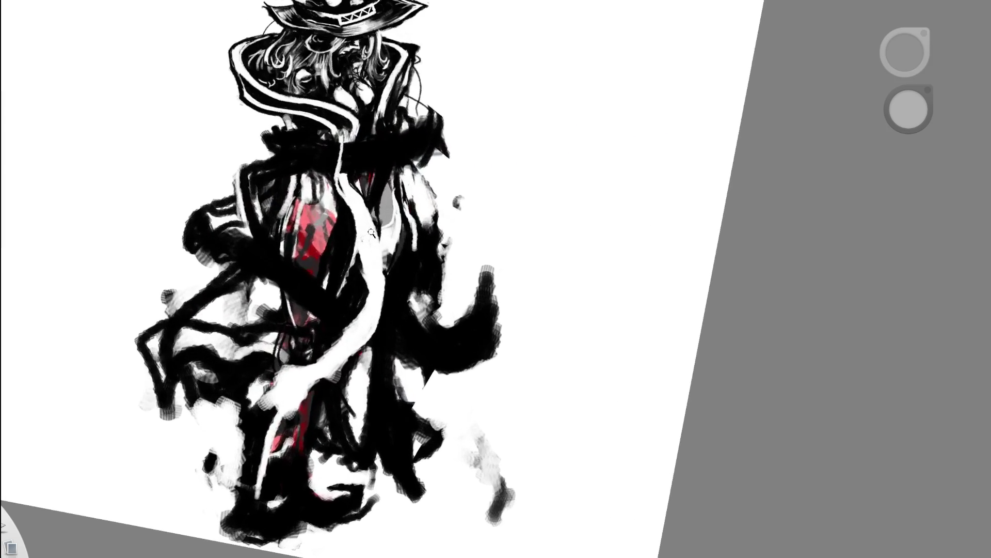
{"action": "key", "text": "x"}
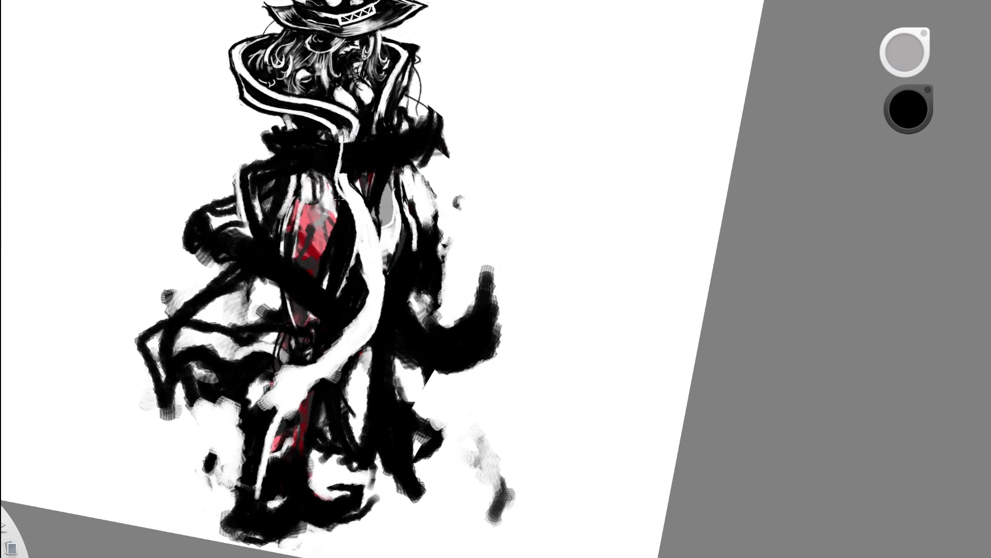
{"action": "key", "text": "x"}
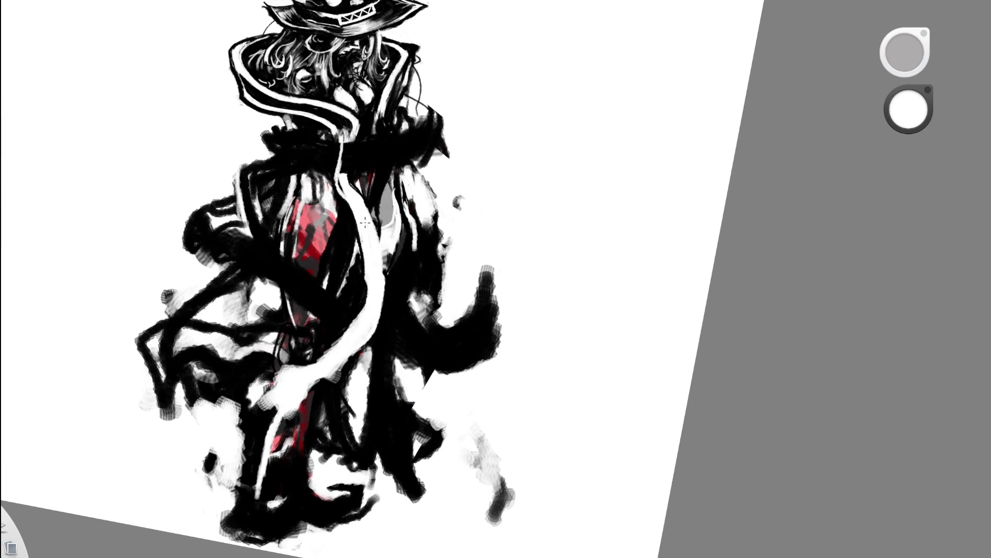
{"action": "key", "text": "space"}
{"action": "left_click_drag", "start_coordinate": [420, 206], "coordinate": [308, 225]}
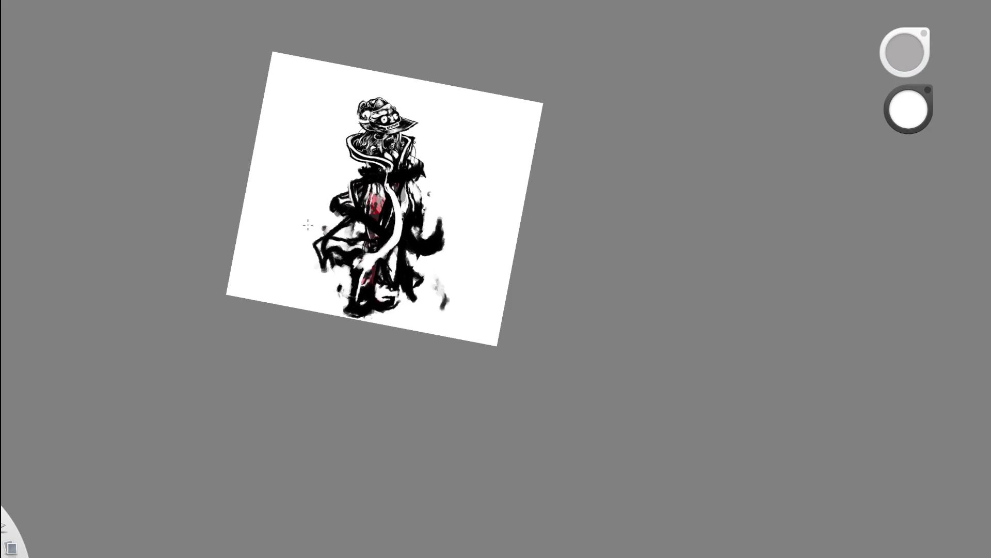
{"action": "key", "text": "space"}
{"action": "mouse_move", "coordinate": [436, 215]}
{"action": "left_mouse_down"}
{"action": "mouse_move", "coordinate": [432, 198]}
{"action": "mouse_move", "coordinate": [398, 206]}
{"action": "left_mouse_up"}
{"action": "key", "text": "space"}
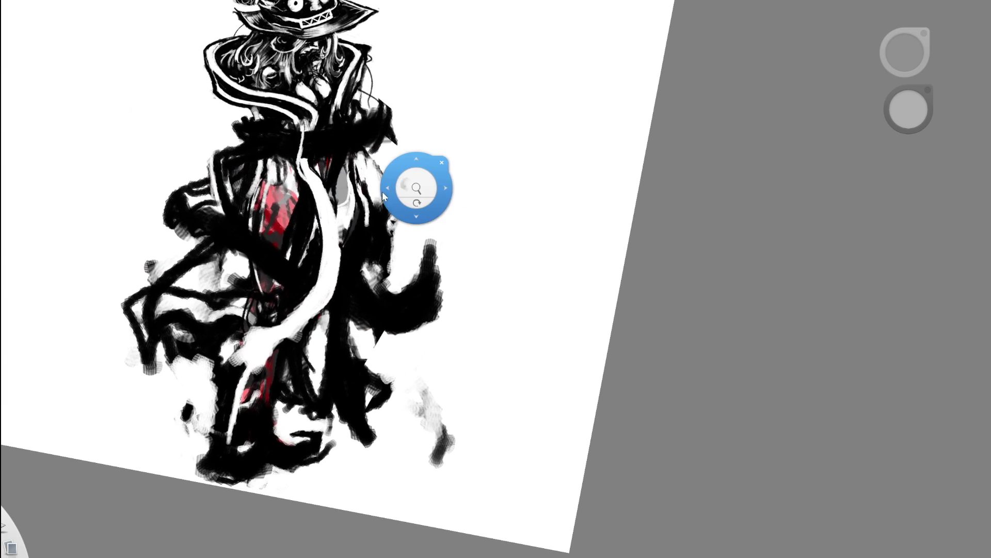
{"action": "left_click", "coordinate": [354, 273]}
{"action": "left_click_drag", "start_coordinate": [354, 274], "coordinate": [350, 294]}
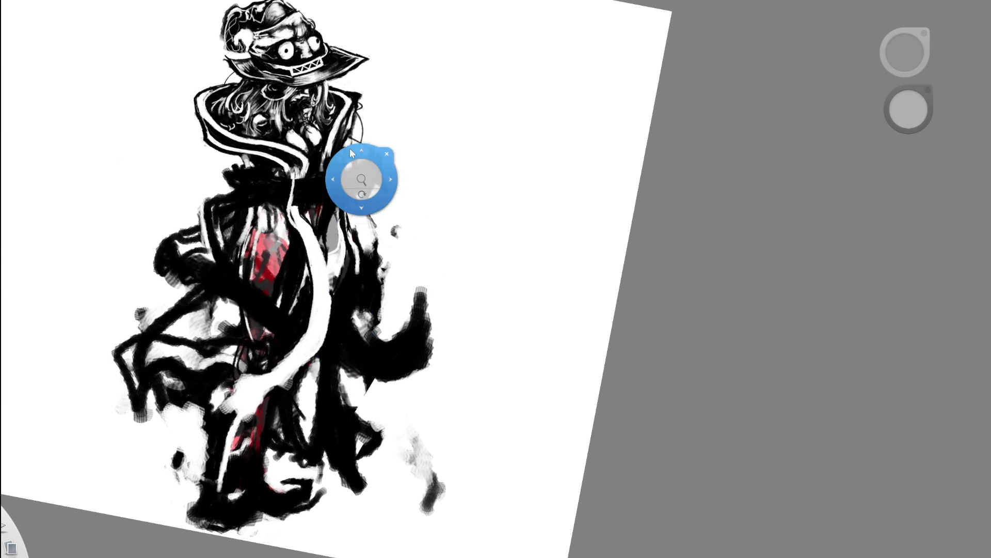
{"action": "left_click_drag", "start_coordinate": [361, 182], "coordinate": [365, 188]}
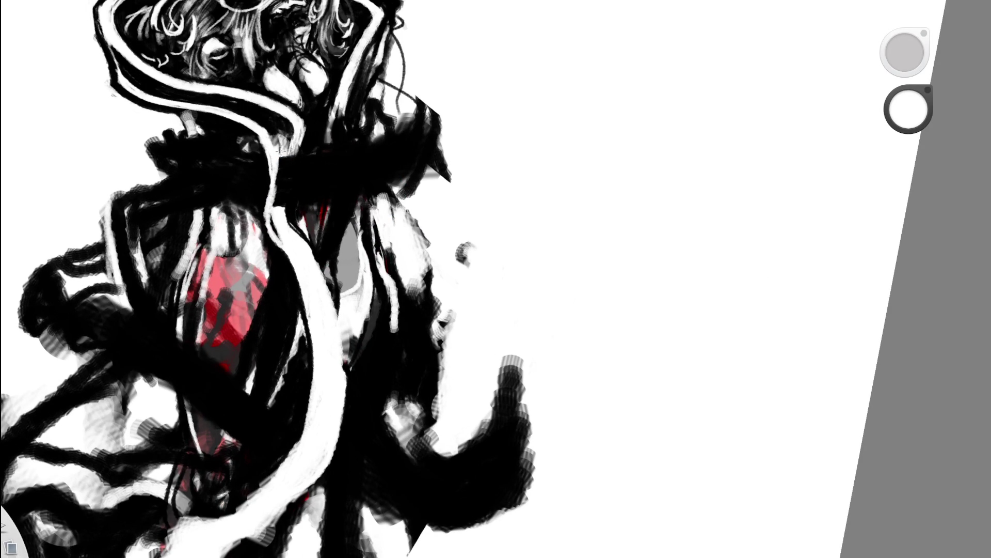
{"action": "key", "text": "e"}
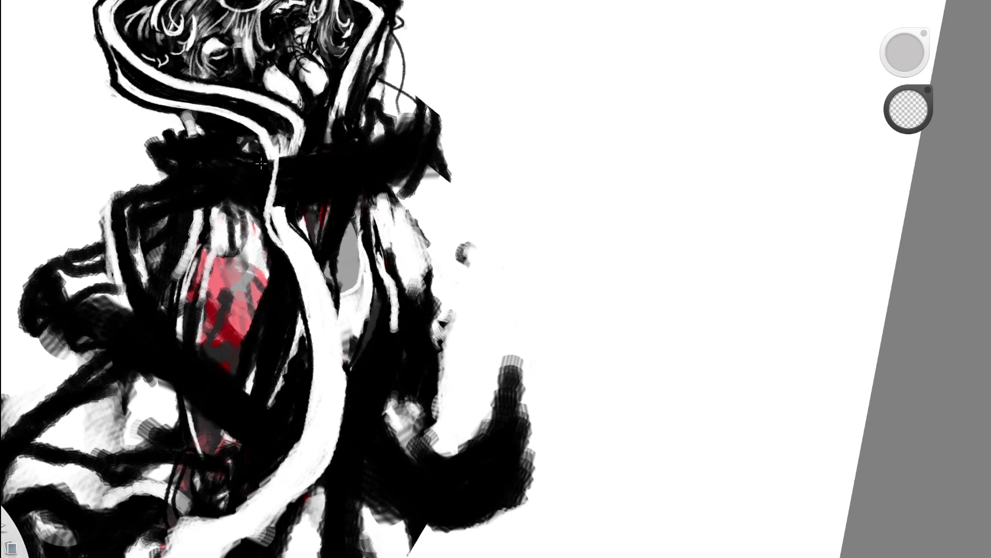
{"action": "scroll", "coordinate": [261, 163], "scroll_direction": "down", "scroll_amount": 5}
{"action": "scroll", "coordinate": [380, 55], "scroll_direction": "up", "scroll_amount": 2}
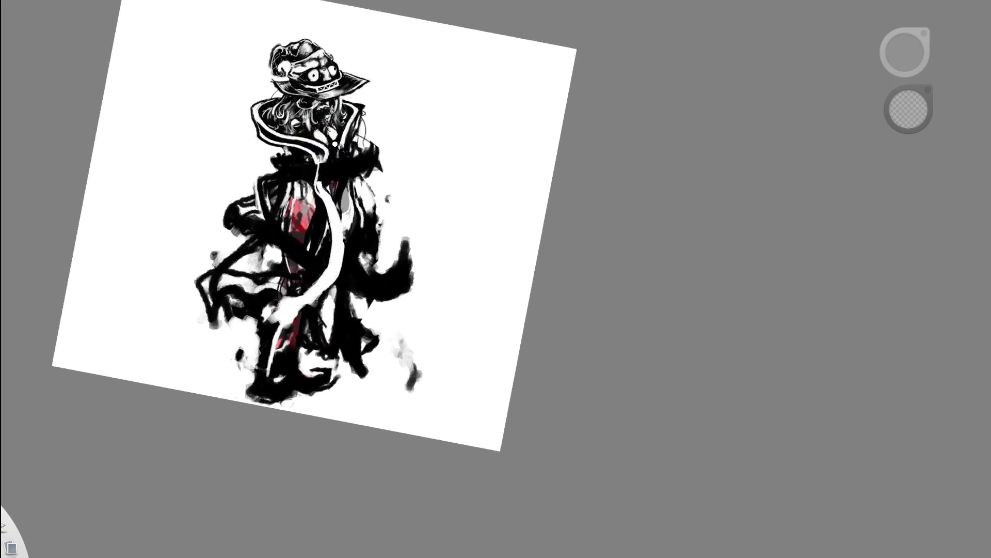
{"action": "scroll", "coordinate": [379, 54], "scroll_direction": "up", "scroll_amount": 5}
Paint a black band across the white sash at the figure's shoulders
{"action": "key", "text": "b"}
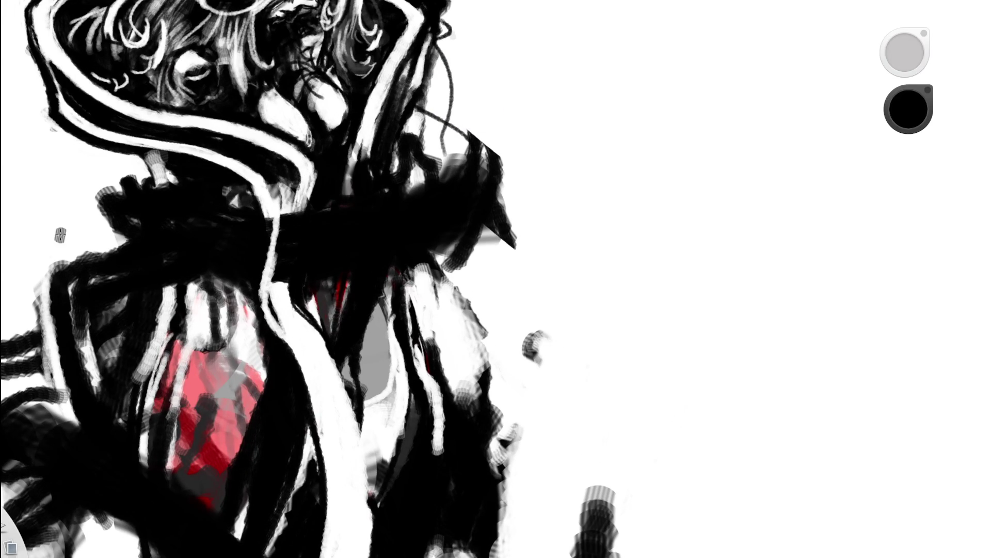
{"action": "left_click_drag", "start_coordinate": [281, 216], "coordinate": [268, 225]}
{"action": "left_click_drag", "start_coordinate": [260, 277], "coordinate": [275, 217]}
{"action": "scroll", "coordinate": [496, 279], "scroll_direction": "down", "scroll_amount": 10}
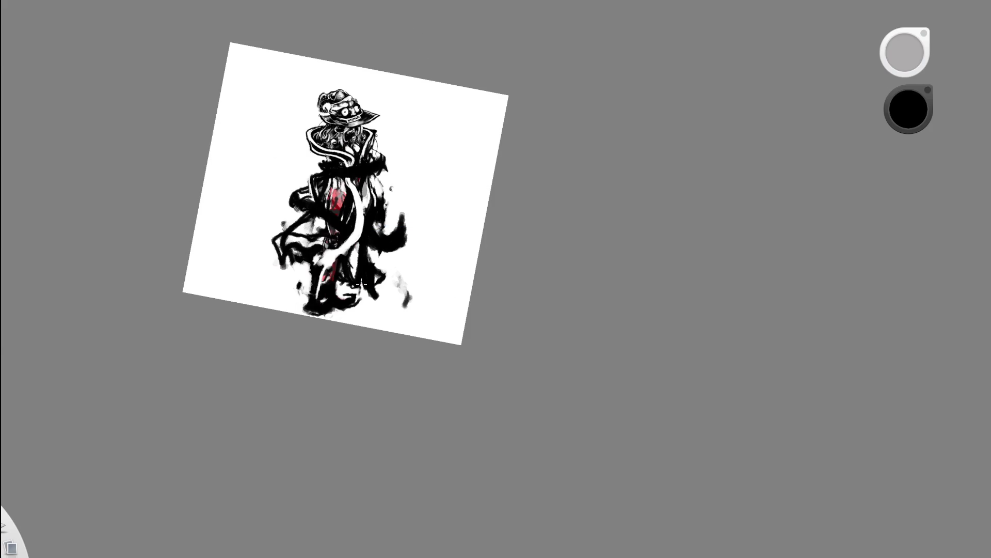
{"action": "left_click_drag", "start_coordinate": [363, 284], "coordinate": [515, 223]}
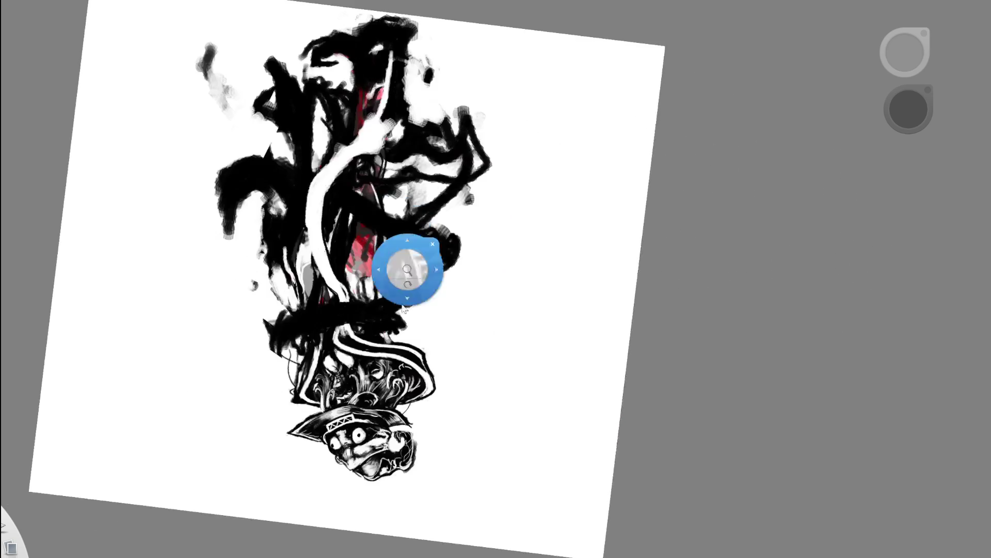
Draw a thin dark line along the coat, then paint white over it, retrying the stroke once
{"action": "left_click_drag", "start_coordinate": [515, 223], "coordinate": [403, 266]}
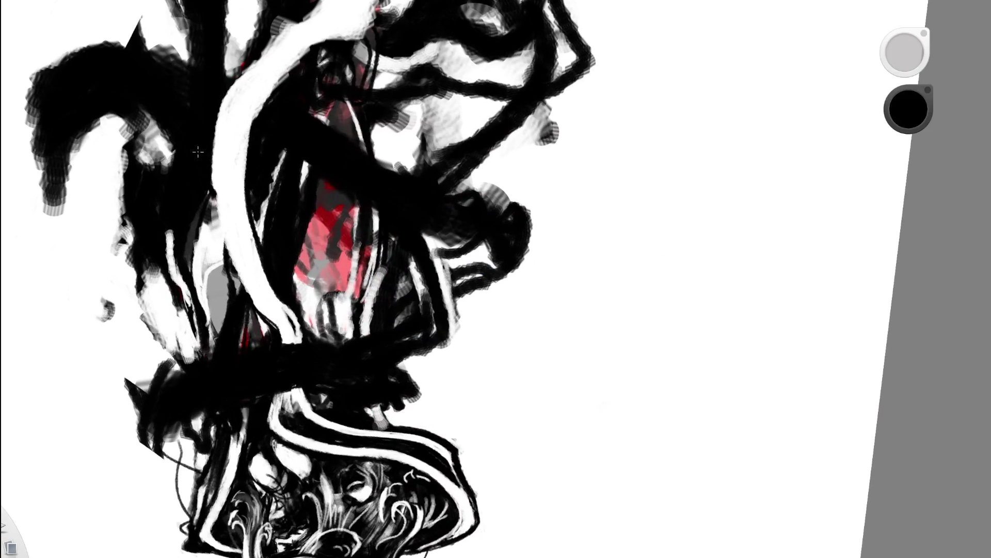
{"action": "left_click_drag", "start_coordinate": [211, 173], "coordinate": [248, 287]}
{"action": "left_click", "coordinate": [245, 209], "text": "alt"}
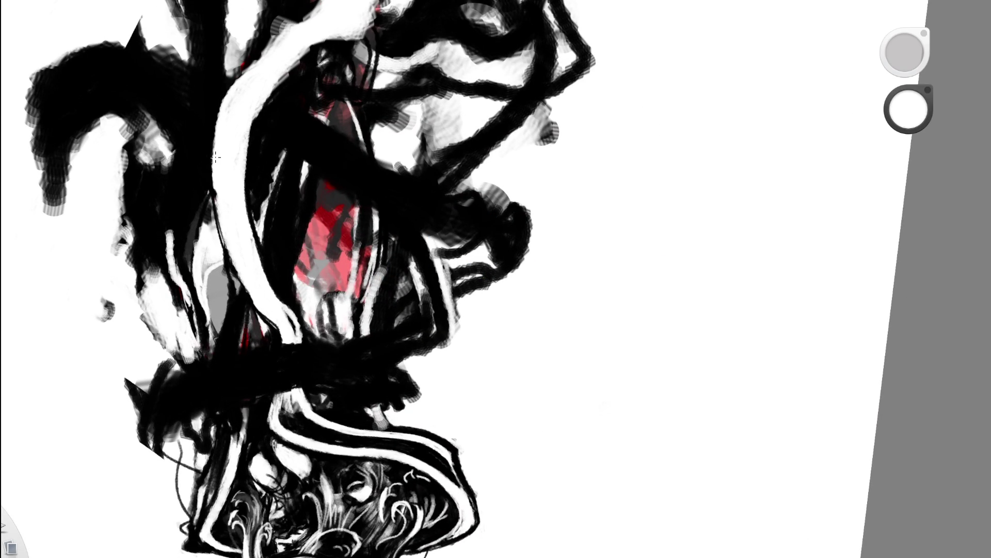
{"action": "left_click_drag", "start_coordinate": [223, 186], "coordinate": [246, 287]}
{"action": "key", "text": "ctrl+z"}
{"action": "left_click_drag", "start_coordinate": [230, 231], "coordinate": [251, 289]}
{"action": "mouse_move", "coordinate": [279, 147]}
{"action": "left_mouse_down"}
{"action": "mouse_move", "coordinate": [450, 279]}
{"action": "mouse_move", "coordinate": [543, 315]}
{"action": "mouse_move", "coordinate": [561, 217]}
{"action": "left_mouse_up"}
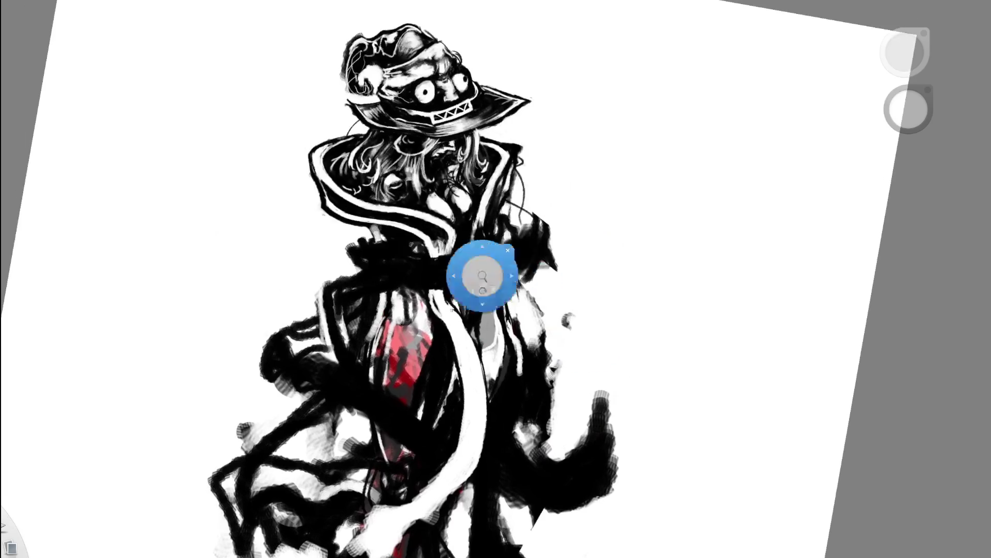
Add two thin white highlight strokes beside the right side of the coat
{"action": "left_click_drag", "start_coordinate": [559, 216], "coordinate": [416, 287]}
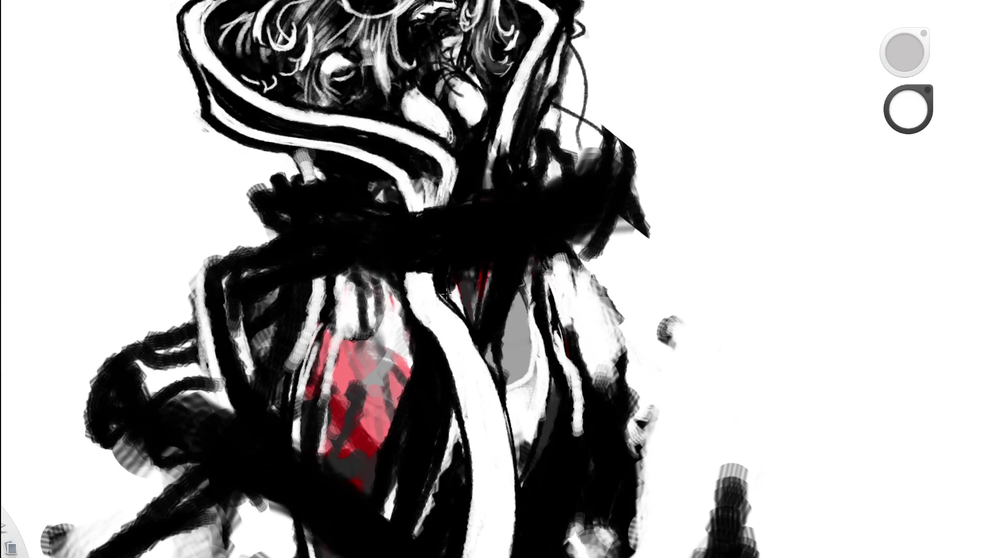
{"action": "left_click_drag", "start_coordinate": [401, 194], "coordinate": [402, 221]}
{"action": "left_click_drag", "start_coordinate": [403, 266], "coordinate": [415, 312]}
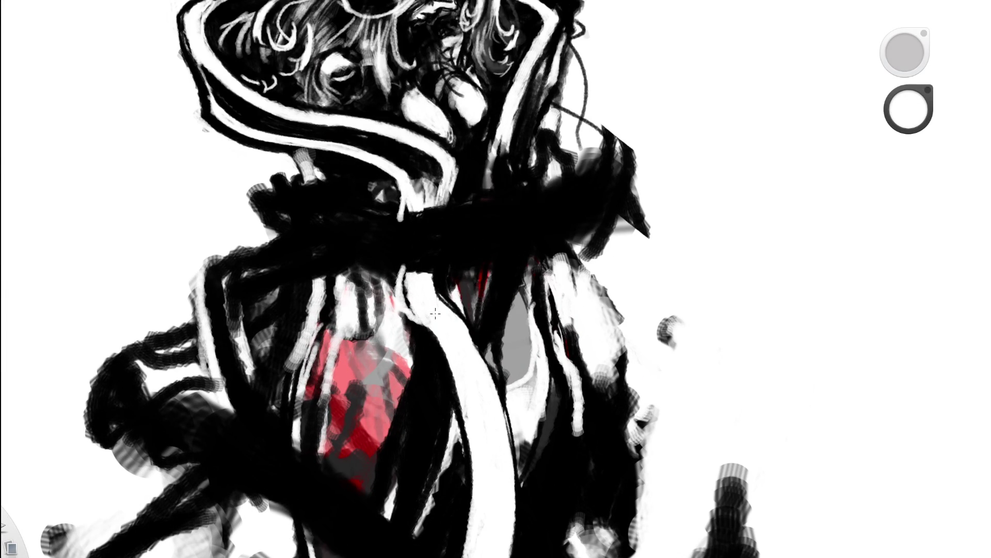
{"action": "left_click_drag", "start_coordinate": [441, 224], "coordinate": [270, 301]}
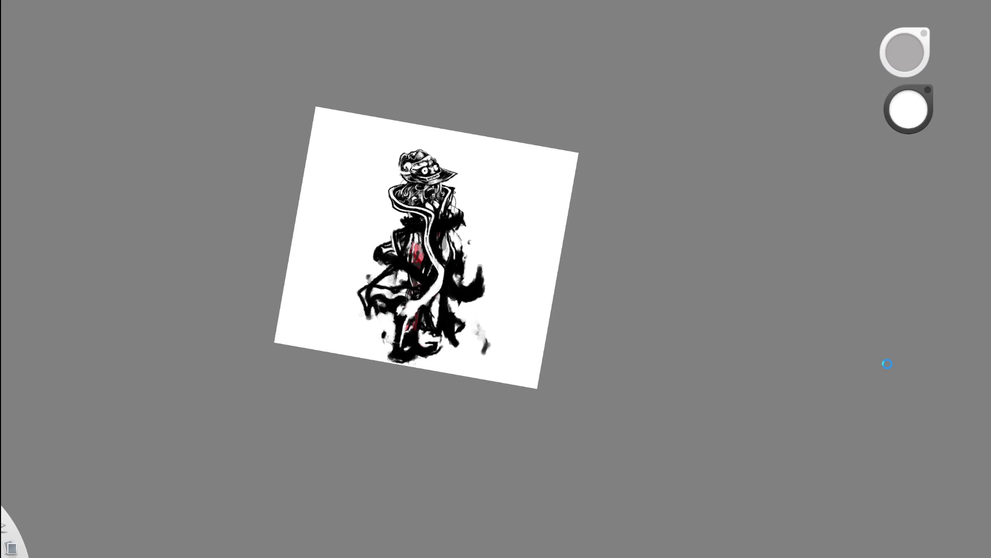
{"action": "scroll", "coordinate": [499, 246], "scroll_direction": "up", "scroll_amount": 3}
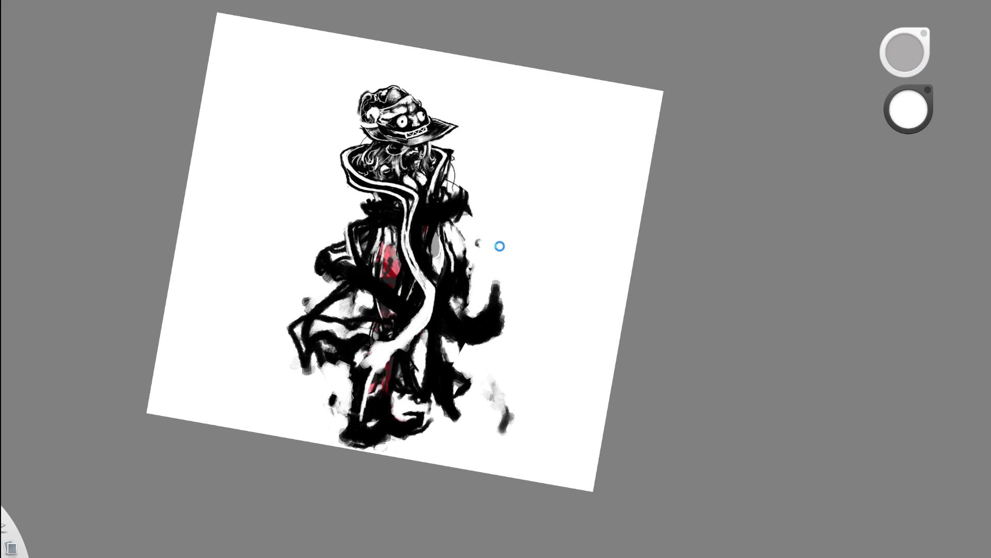
Undo and redo the white ribbon strokes to compare versions, settling without the upper sash stroke
{"action": "key", "text": "ctrl+z"}
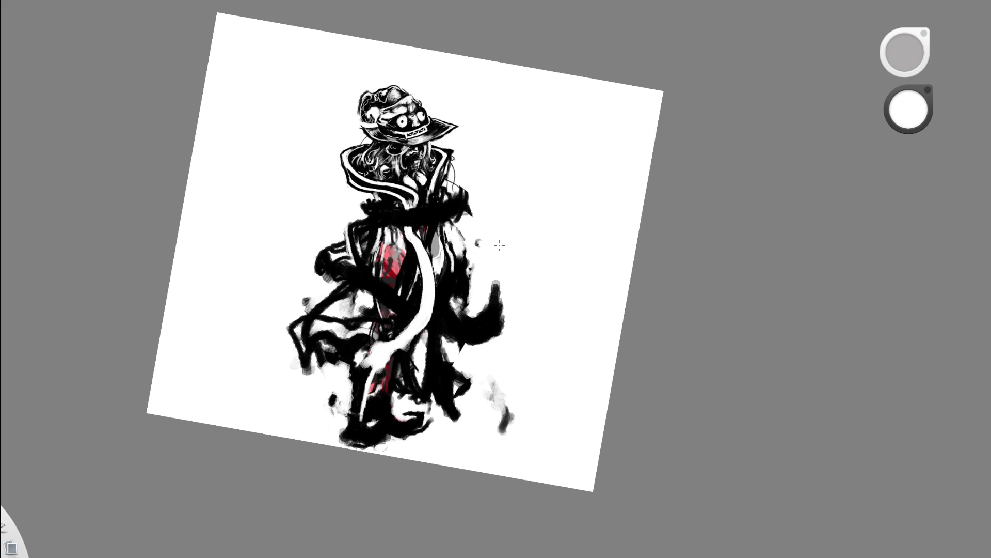
{"action": "key", "text": "ctrl+shift+z"}
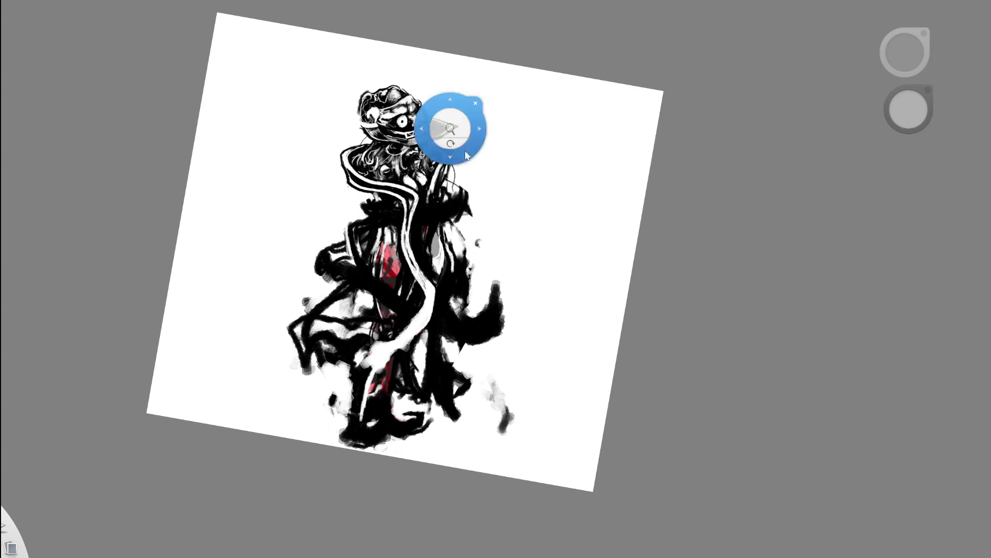
{"action": "scroll", "coordinate": [462, 157], "scroll_direction": "up", "scroll_amount": 3}
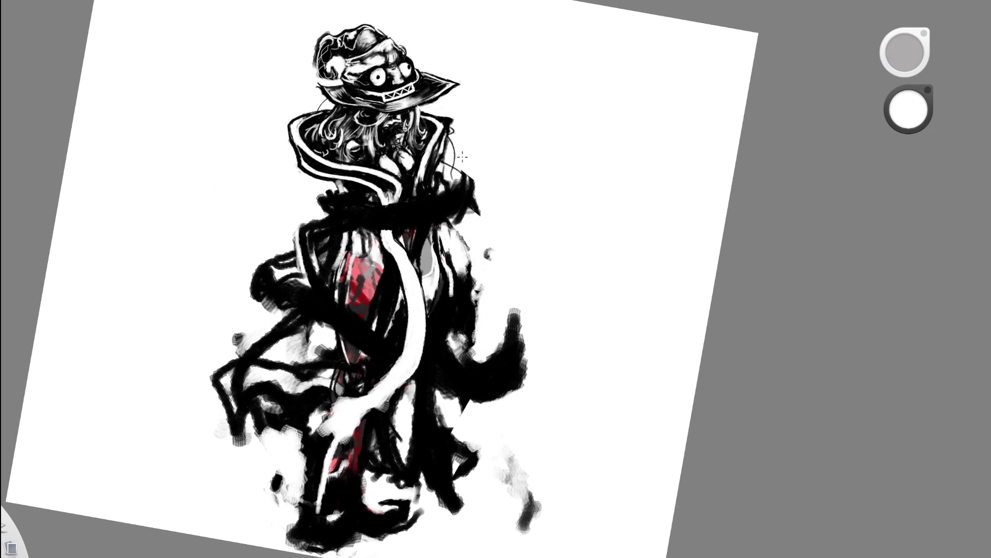
{"action": "key", "text": "ctrl+z"}
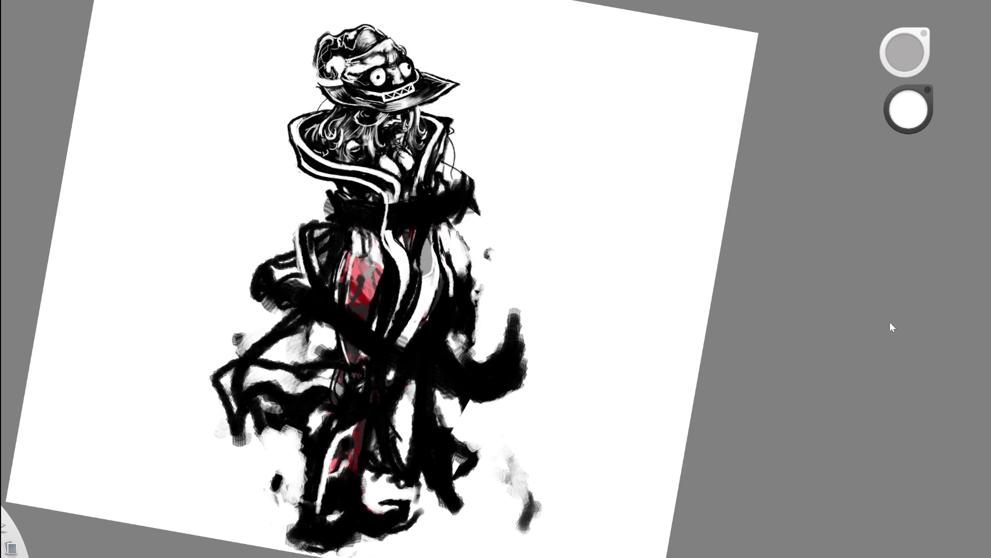
{"action": "key", "text": "ctrl+shift+z"}
{"action": "key", "text": "ctrl+z"}
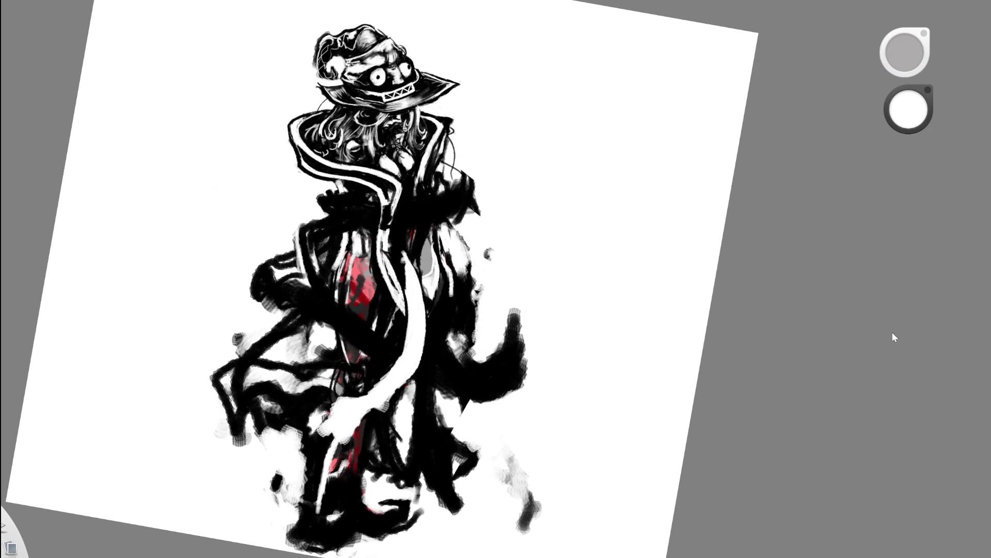
{"action": "key", "text": "ctrl+z"}
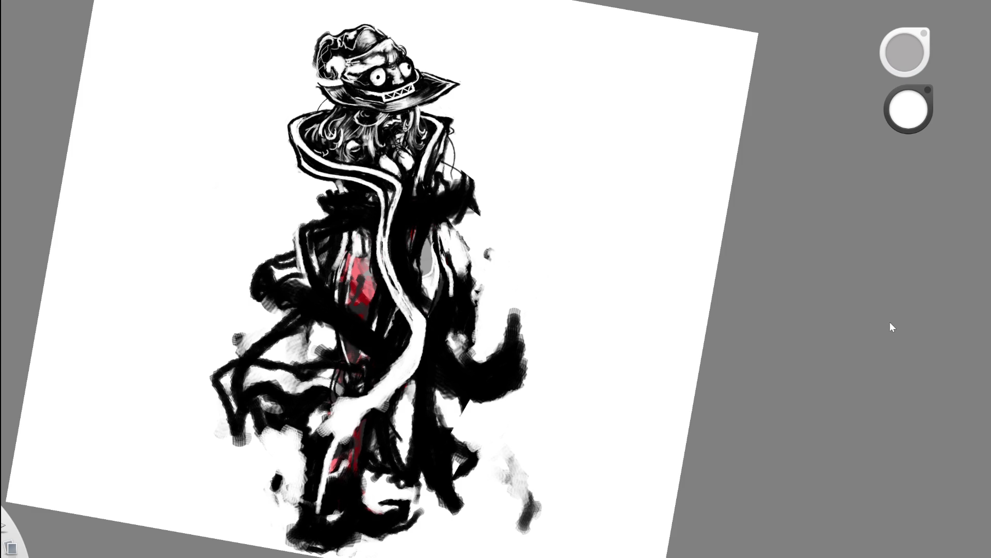
{"action": "key", "text": "ctrl+shift+z"}
{"action": "key", "text": "ctrl+z"}
{"action": "key", "text": "ctrl+shift+z"}
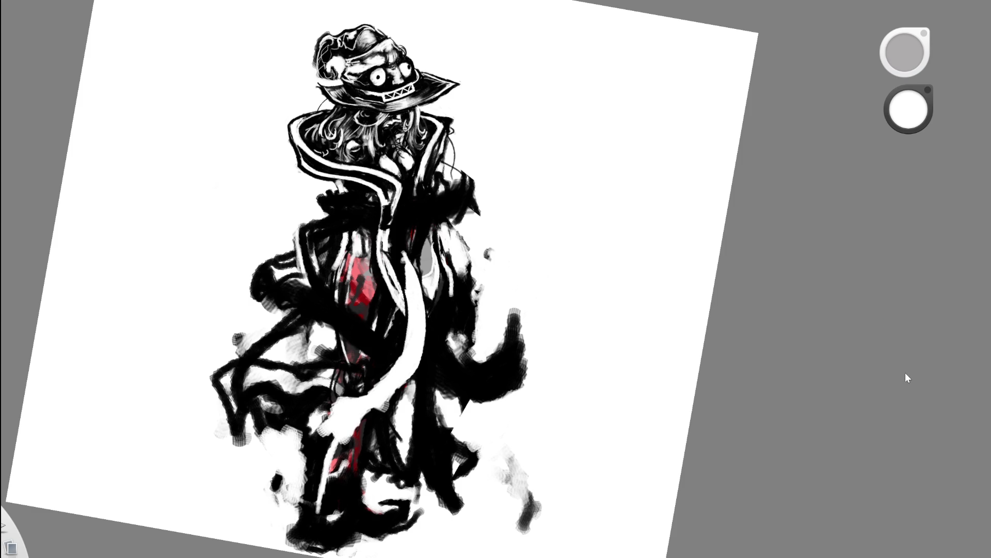
{"action": "key", "text": "ctrl+z"}
{"action": "key", "text": "ctrl+z"}
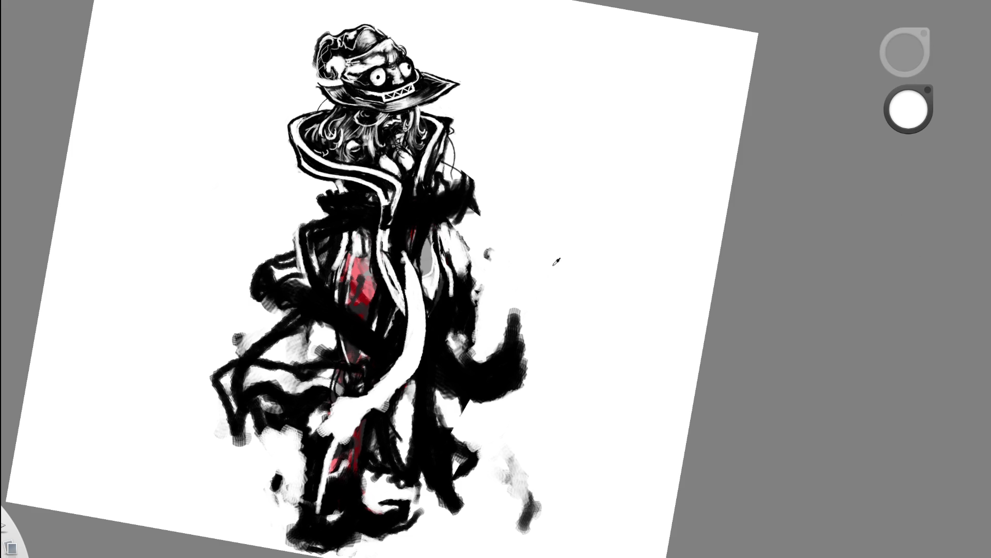
Paint white along the torso sash and down its right edge, then take the strokes back
{"action": "mouse_move", "coordinate": [396, 205]}
{"action": "left_mouse_down"}
{"action": "mouse_move", "coordinate": [392, 257]}
{"action": "mouse_move", "coordinate": [392, 220]}
{"action": "left_mouse_up"}
{"action": "left_click_drag", "start_coordinate": [411, 273], "coordinate": [418, 337]}
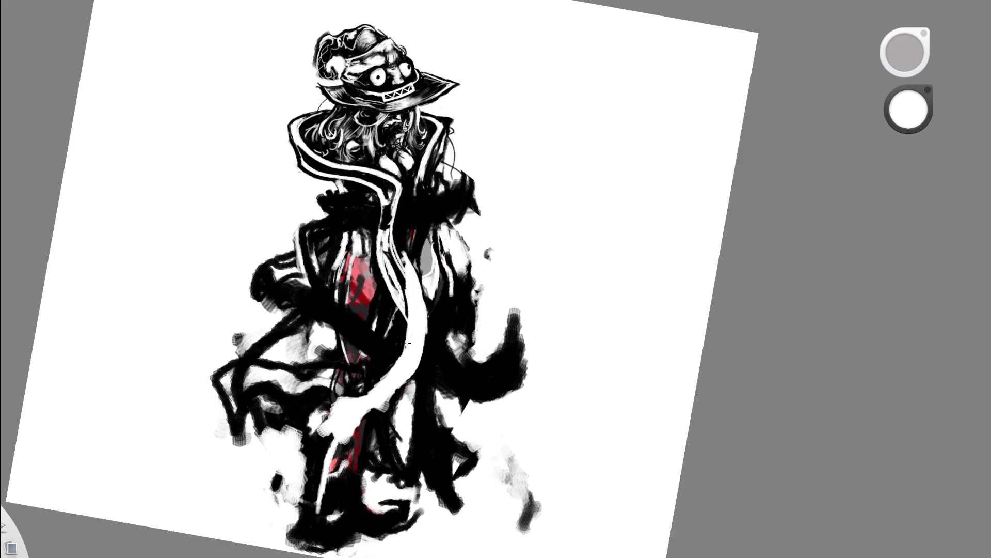
{"action": "key", "text": "ctrl+z"}
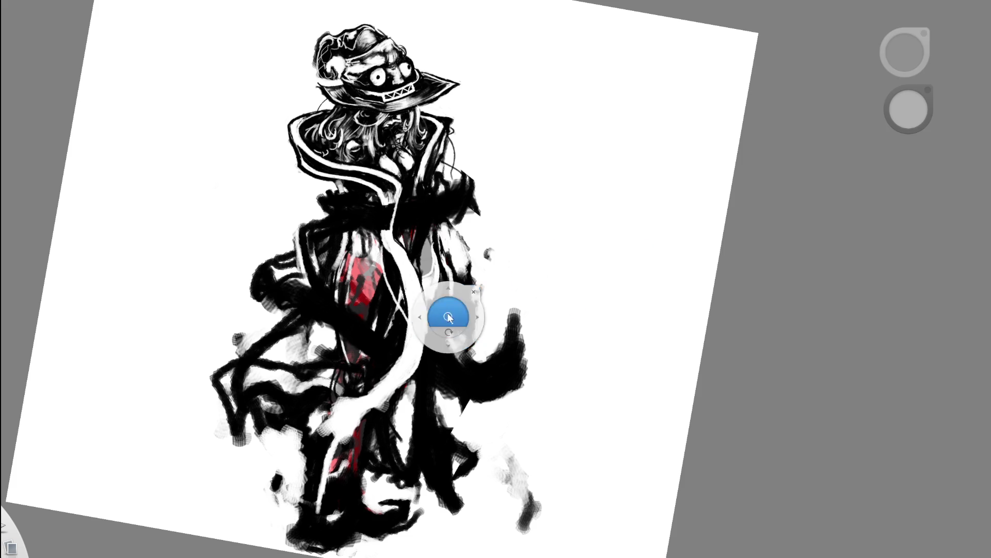
{"action": "scroll", "coordinate": [447, 310], "scroll_direction": "down", "scroll_amount": 5}
{"action": "scroll", "coordinate": [434, 323], "scroll_direction": "up", "scroll_amount": 1}
{"action": "scroll", "coordinate": [435, 323], "scroll_direction": "up", "scroll_amount": 3}
{"action": "scroll", "coordinate": [480, 303], "scroll_direction": "up", "scroll_amount": 3}
{"action": "scroll", "coordinate": [513, 287], "scroll_direction": "up", "scroll_amount": 3}
{"action": "scroll", "coordinate": [462, 331], "scroll_direction": "up", "scroll_amount": 2}
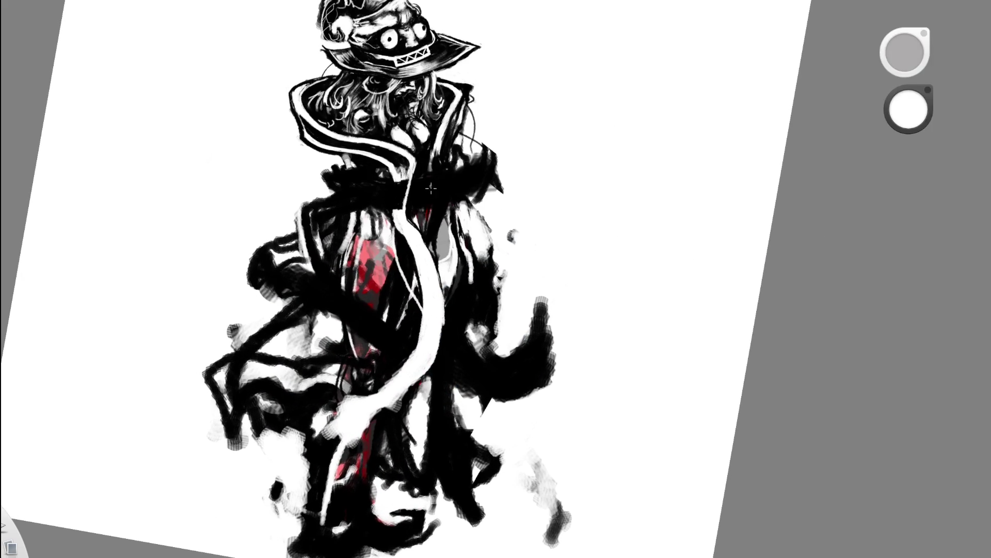
Switch to black and outline the sash's left edge with a black stroke
{"action": "key", "text": "d"}
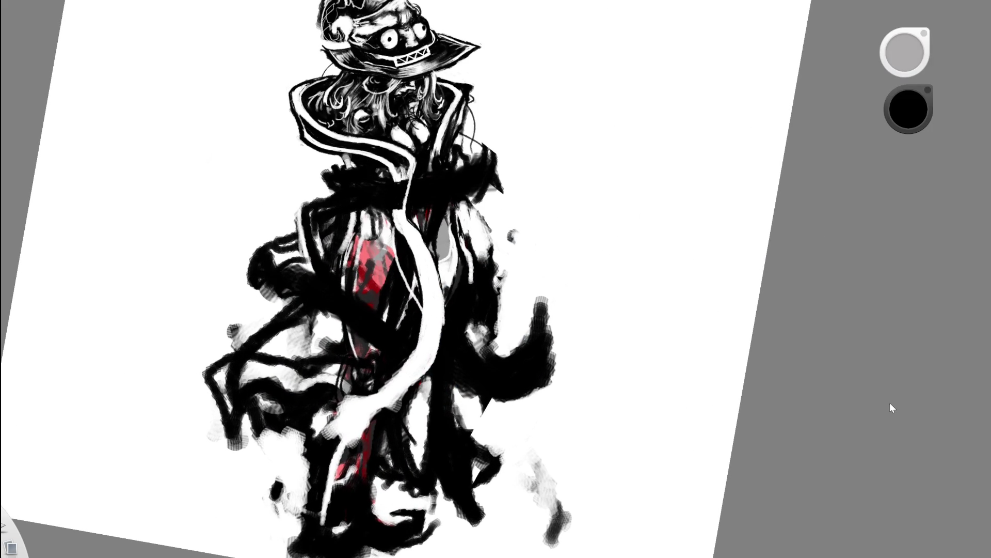
{"action": "key", "text": "ctrl+z"}
{"action": "key", "text": "ctrl+shift+z"}
{"action": "left_click_drag", "start_coordinate": [413, 199], "coordinate": [443, 338]}
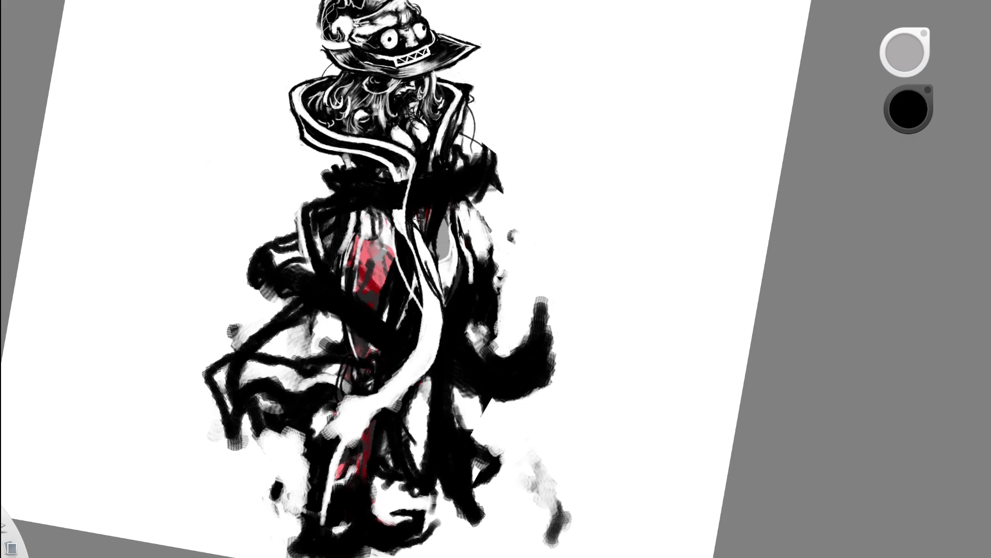
{"action": "key", "text": "space"}
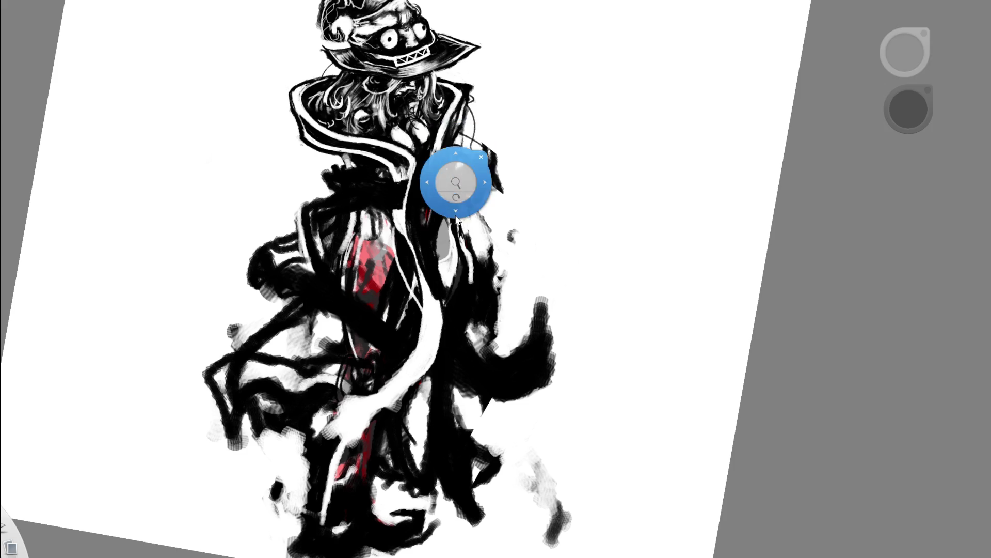
{"action": "scroll", "coordinate": [457, 218], "scroll_direction": "down", "scroll_amount": 4}
{"action": "scroll", "coordinate": [455, 219], "scroll_direction": "up", "scroll_amount": 5}
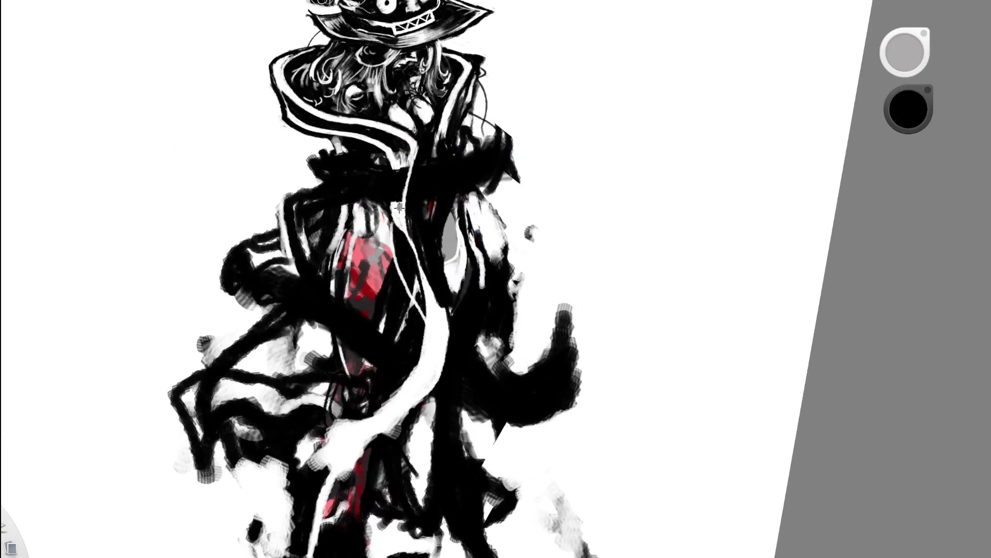
{"action": "scroll", "coordinate": [347, 227], "scroll_direction": "down", "scroll_amount": 5}
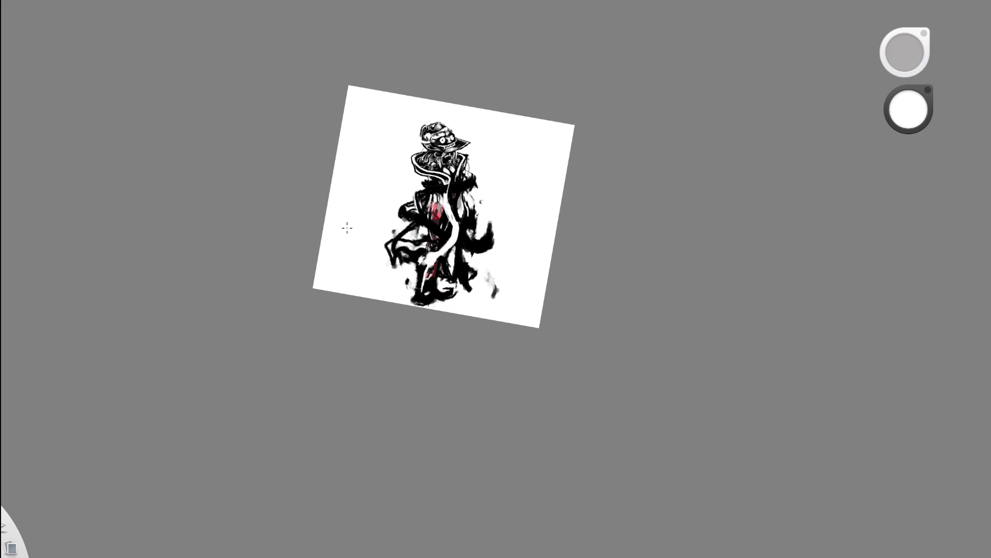
{"action": "scroll", "coordinate": [454, 210], "scroll_direction": "up", "scroll_amount": 5}
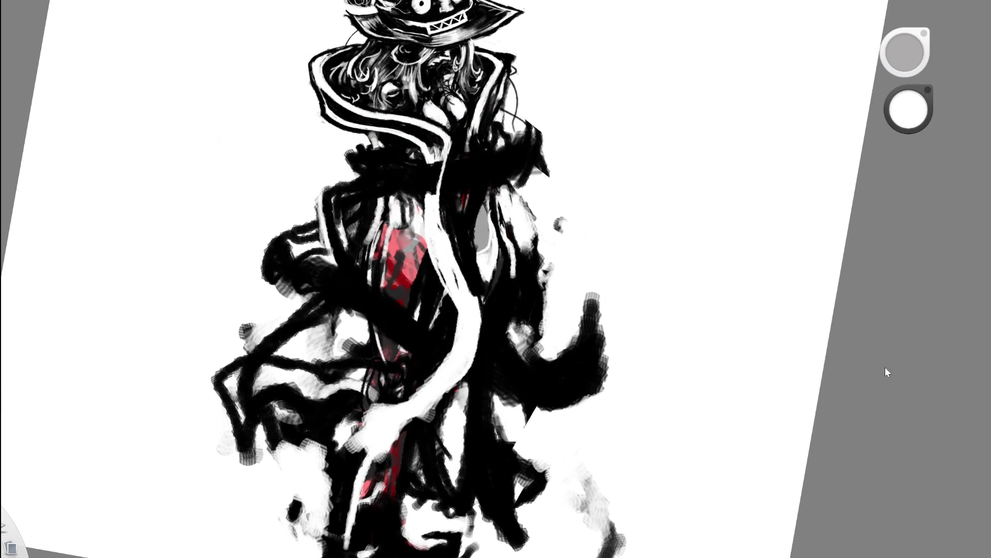
Pick the wider white sash version via undo/redo, then paint white down the coat centre
{"action": "key", "text": "ctrl+z"}
{"action": "key", "text": "ctrl+z"}
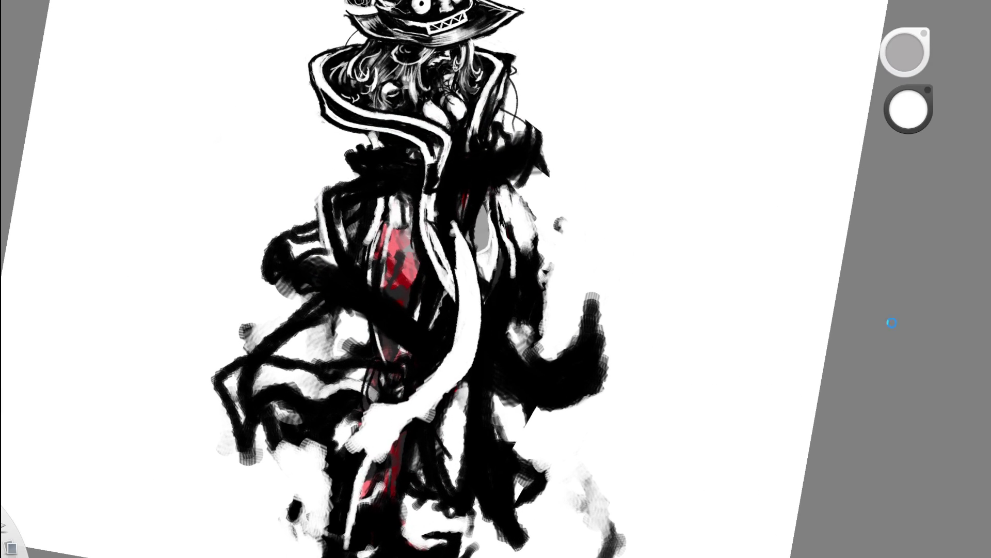
{"action": "key", "text": "ctrl+z"}
{"action": "scroll", "coordinate": [556, 294], "scroll_direction": "down", "scroll_amount": 5}
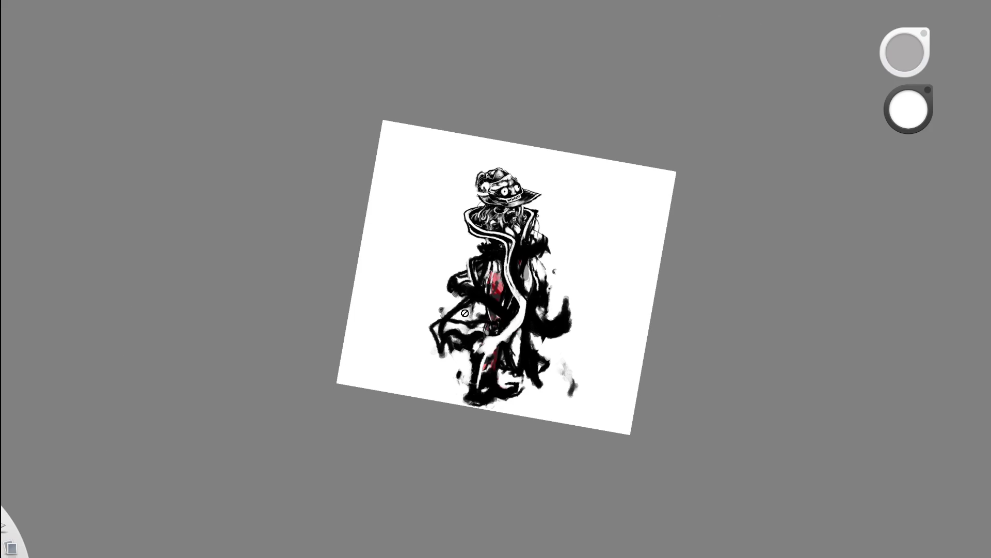
{"action": "key", "text": "ctrl+z"}
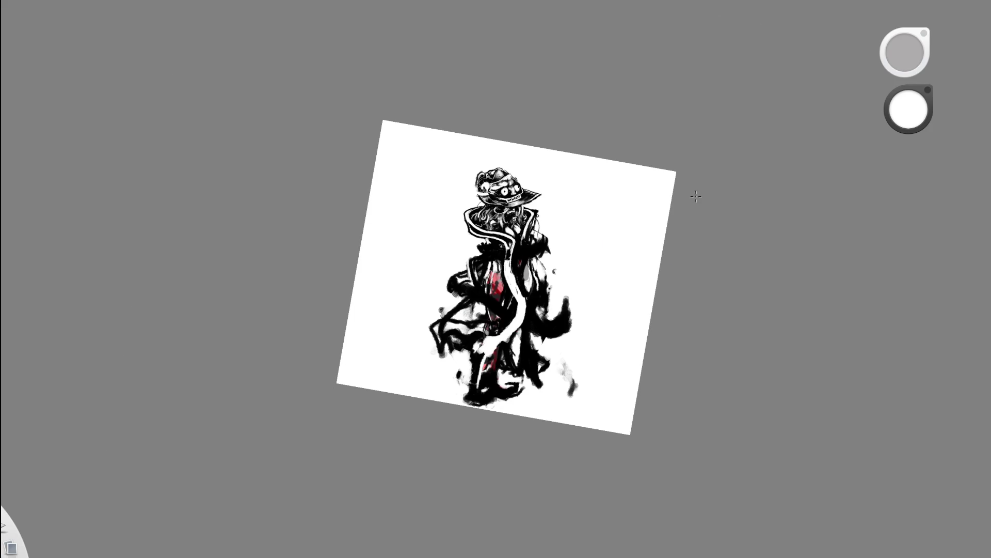
{"action": "scroll", "coordinate": [550, 283], "scroll_direction": "up", "scroll_amount": 5}
{"action": "scroll", "coordinate": [595, 308], "scroll_direction": "up", "scroll_amount": 2}
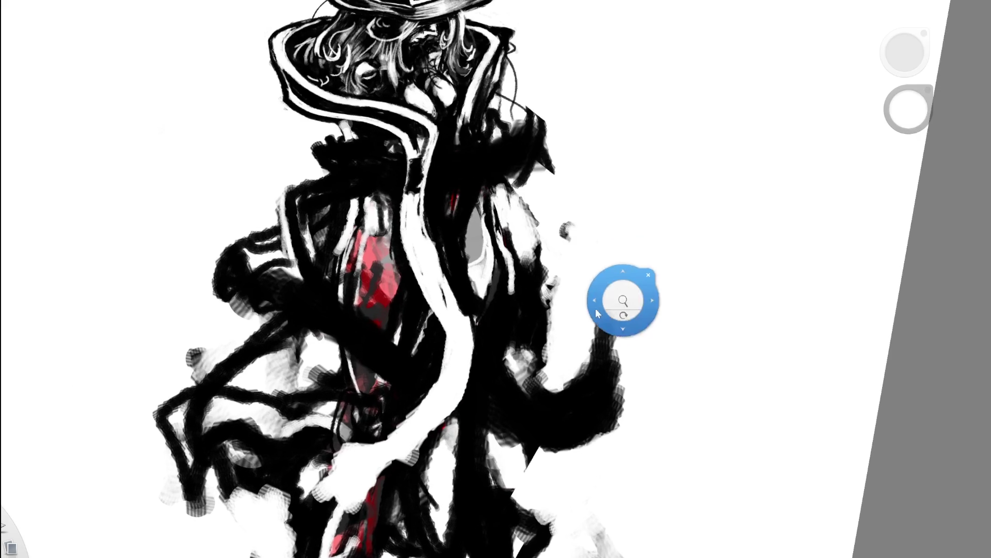
{"action": "scroll", "coordinate": [596, 309], "scroll_direction": "down", "scroll_amount": 1}
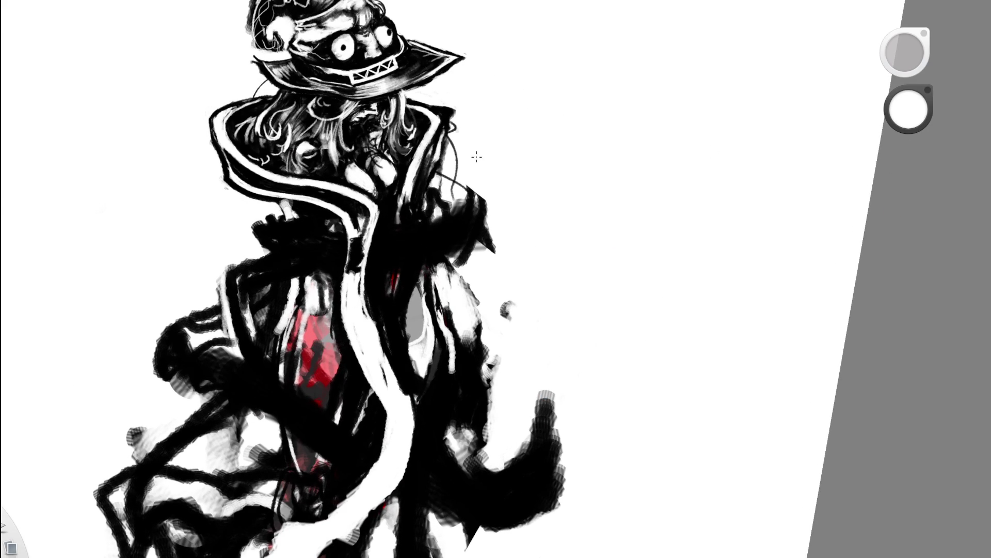
{"action": "mouse_move", "coordinate": [345, 218]}
{"action": "left_mouse_down"}
{"action": "mouse_move", "coordinate": [348, 273]}
{"action": "mouse_move", "coordinate": [350, 216]}
{"action": "left_mouse_up"}
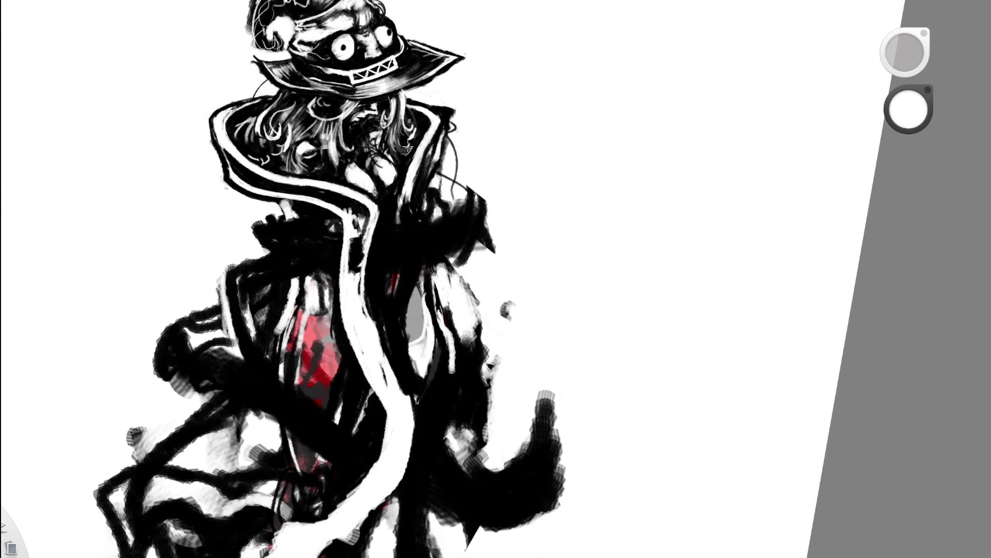
{"action": "scroll", "coordinate": [271, 289], "scroll_direction": "down", "scroll_amount": 3}
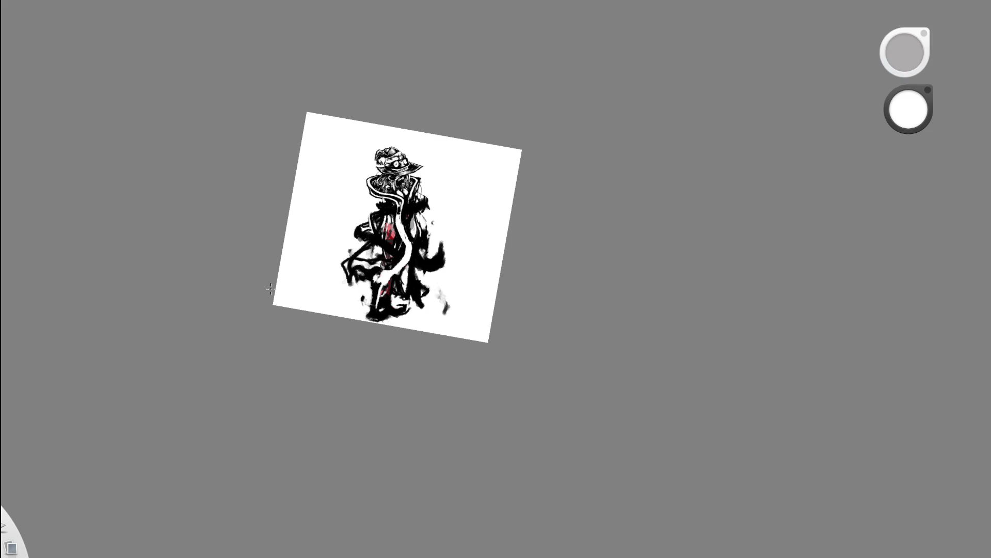
{"action": "scroll", "coordinate": [498, 77], "scroll_direction": "up", "scroll_amount": 5}
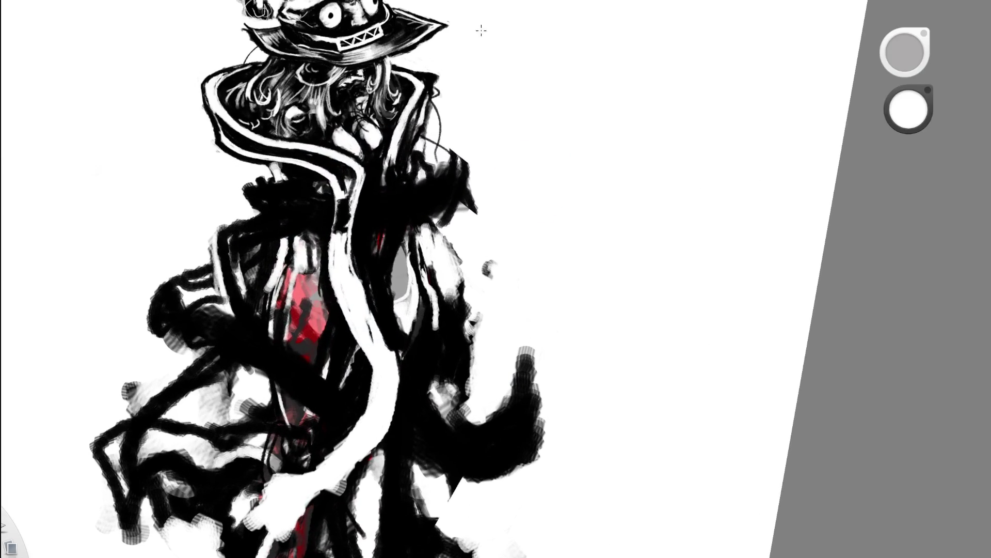
Add thin white streaks to the dark coat, then switch to black and stroke below the collar
{"action": "left_click_drag", "start_coordinate": [327, 197], "coordinate": [331, 250]}
{"action": "scroll", "coordinate": [253, 262], "scroll_direction": "down", "scroll_amount": 5}
{"action": "scroll", "coordinate": [440, 100], "scroll_direction": "up", "scroll_amount": 5}
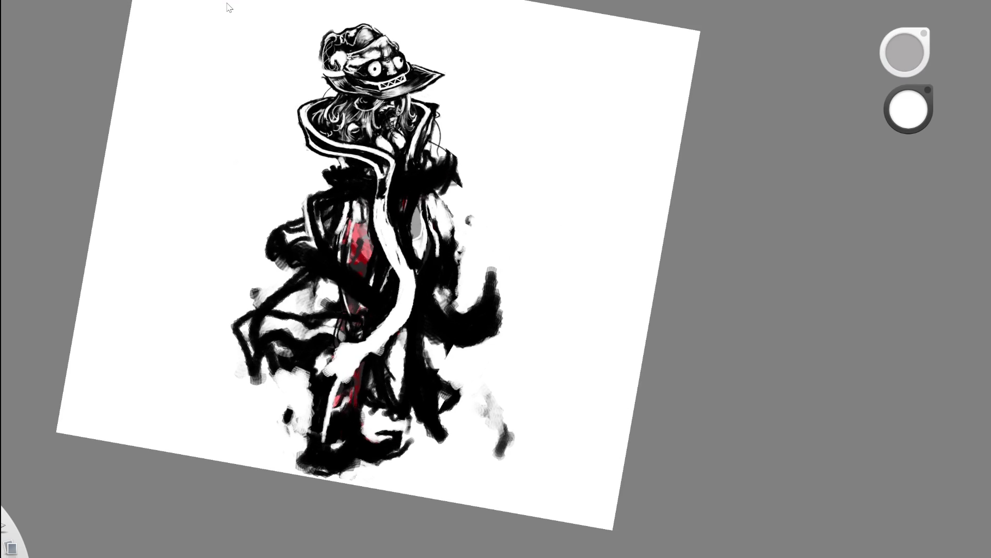
{"action": "left_click_drag", "start_coordinate": [413, 194], "coordinate": [412, 184]}
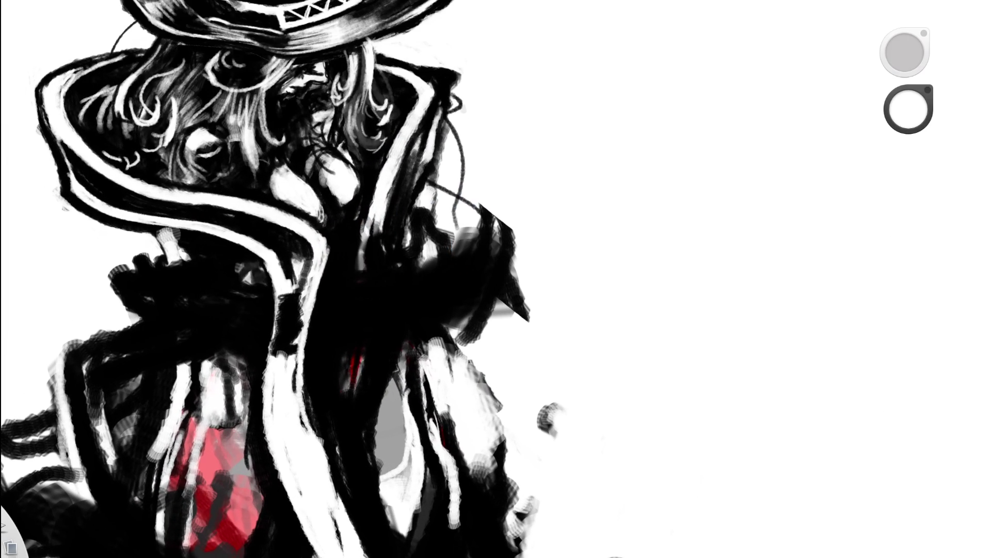
{"action": "left_click_drag", "start_coordinate": [909, 108], "coordinate": [909, 148]}
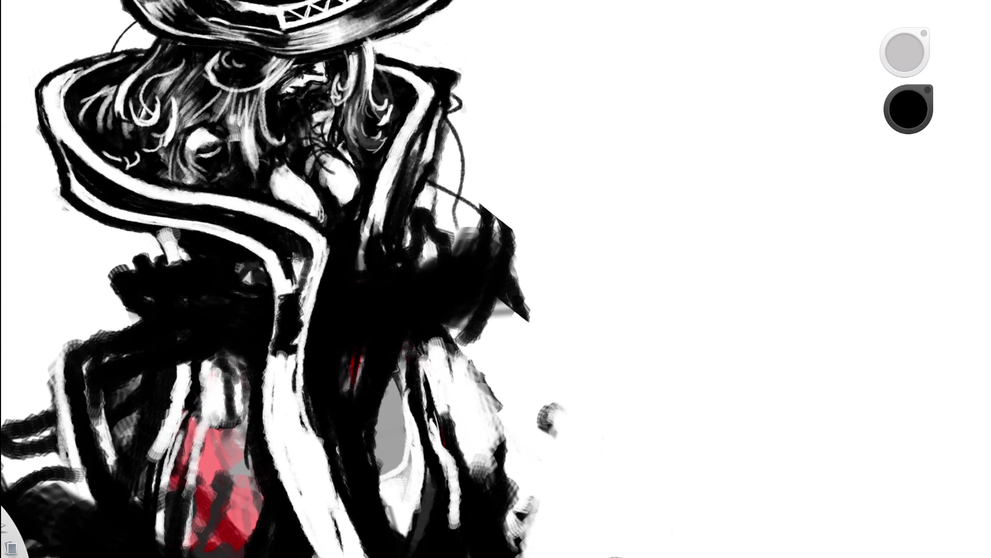
{"action": "left_click_drag", "start_coordinate": [292, 242], "coordinate": [298, 364]}
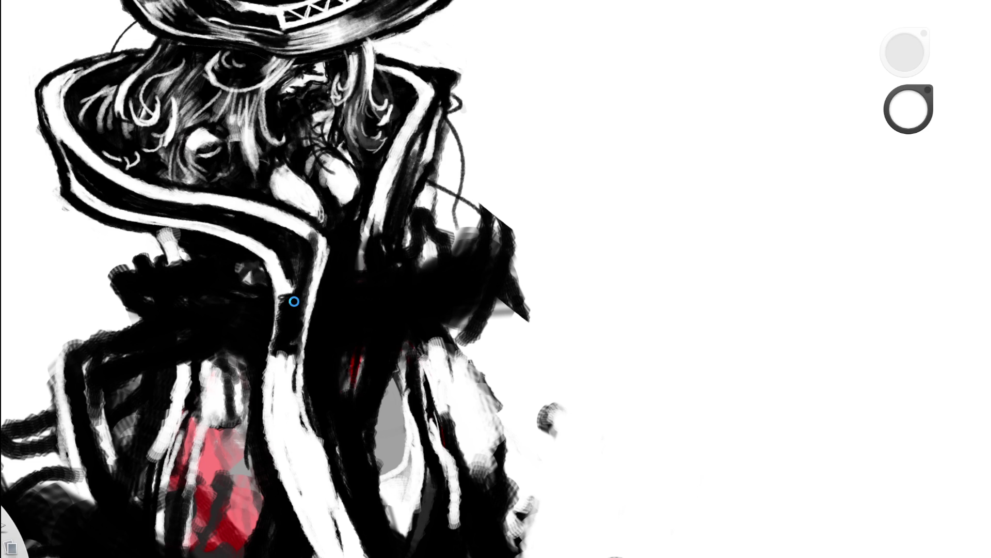
{"action": "mouse_move", "coordinate": [353, 257]}
{"action": "left_mouse_down"}
{"action": "mouse_move", "coordinate": [260, 333]}
{"action": "mouse_move", "coordinate": [297, 335]}
{"action": "left_mouse_up"}
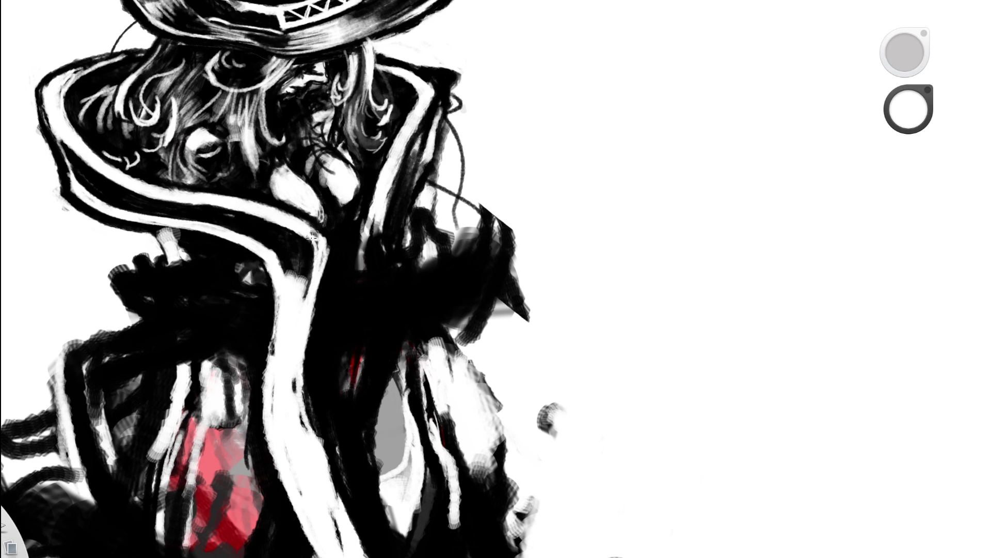
{"action": "scroll", "coordinate": [409, 212], "scroll_direction": "down", "scroll_amount": 5}
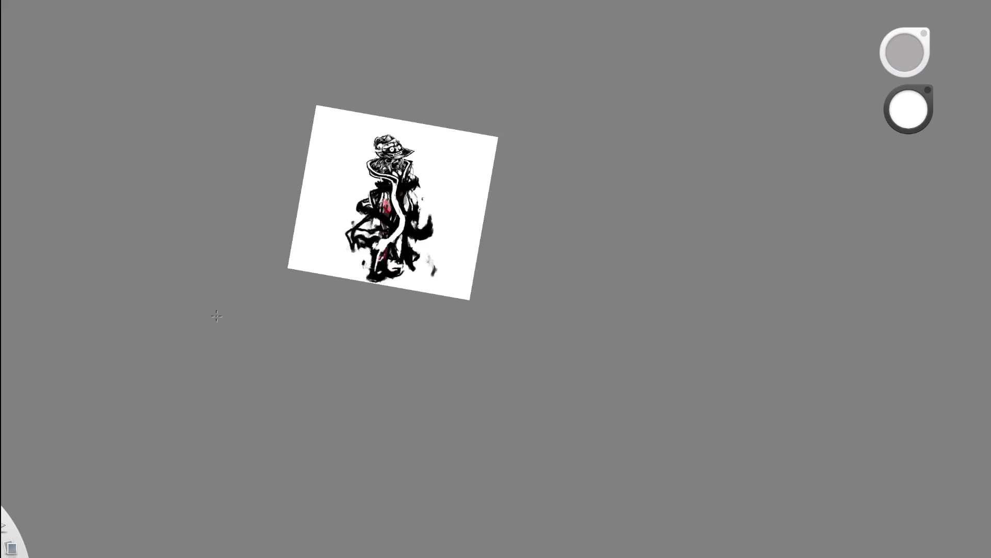
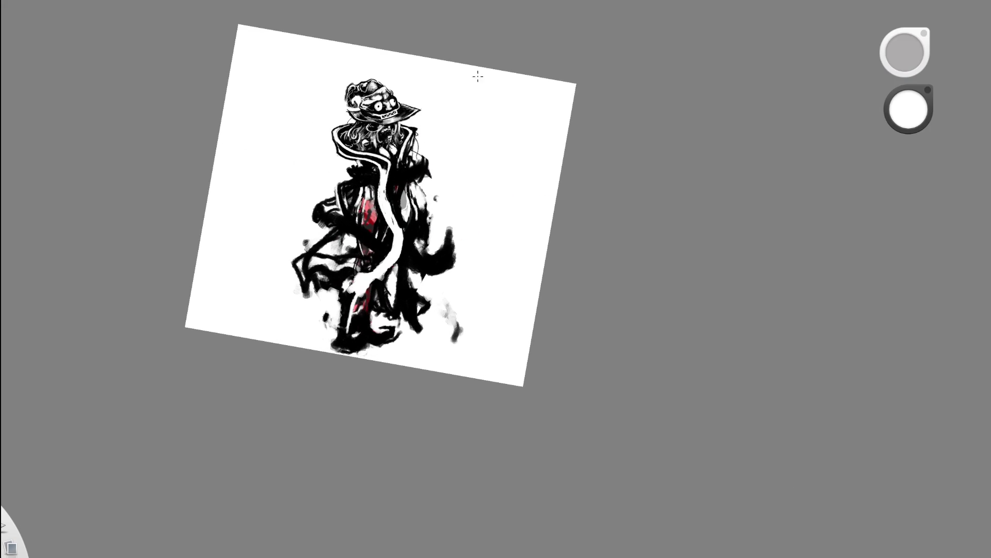
{"action": "scroll", "coordinate": [415, 149], "scroll_direction": "up", "scroll_amount": 5}
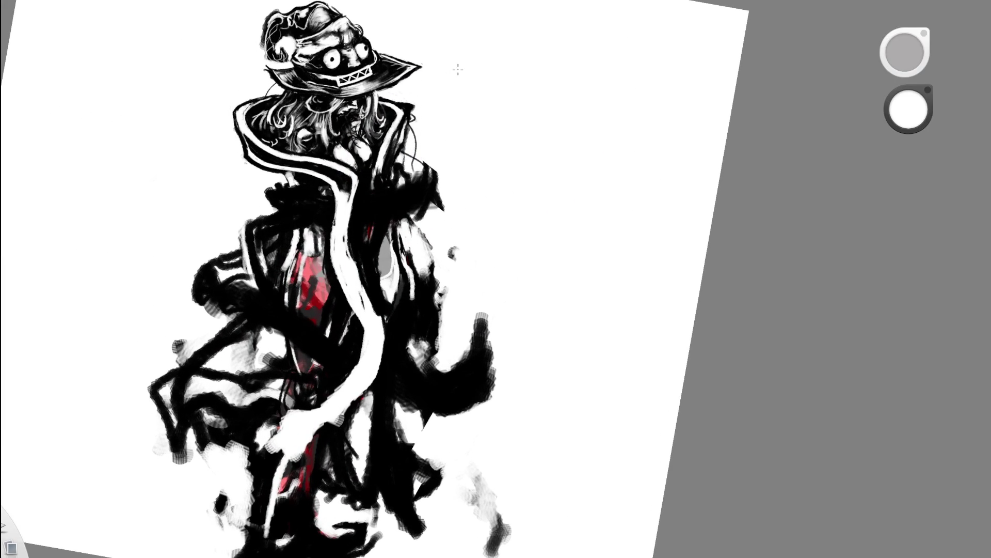
{"action": "scroll", "coordinate": [476, 178], "scroll_direction": "up", "scroll_amount": 3}
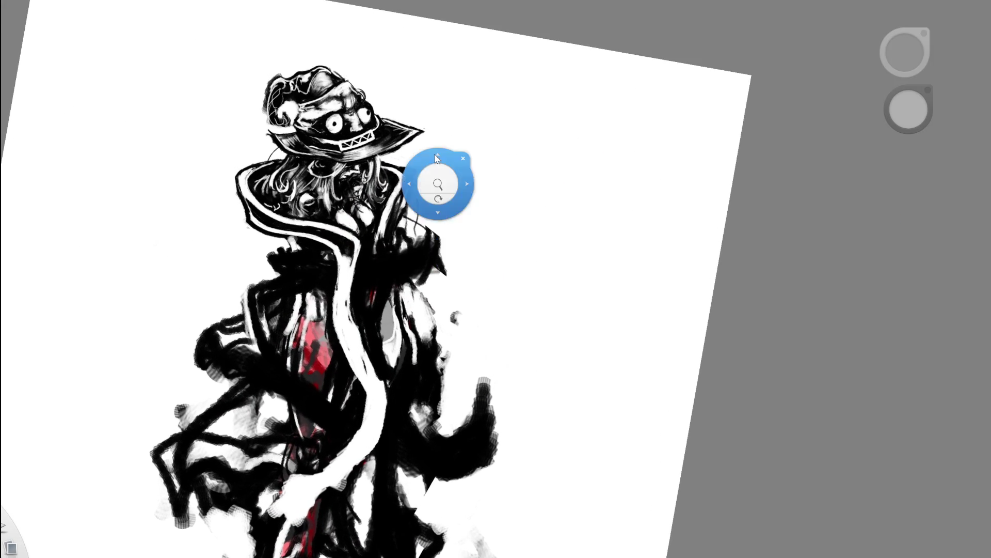
Darken the collar's left outer edge in black, then undo the stroke
{"action": "key", "text": "e"}
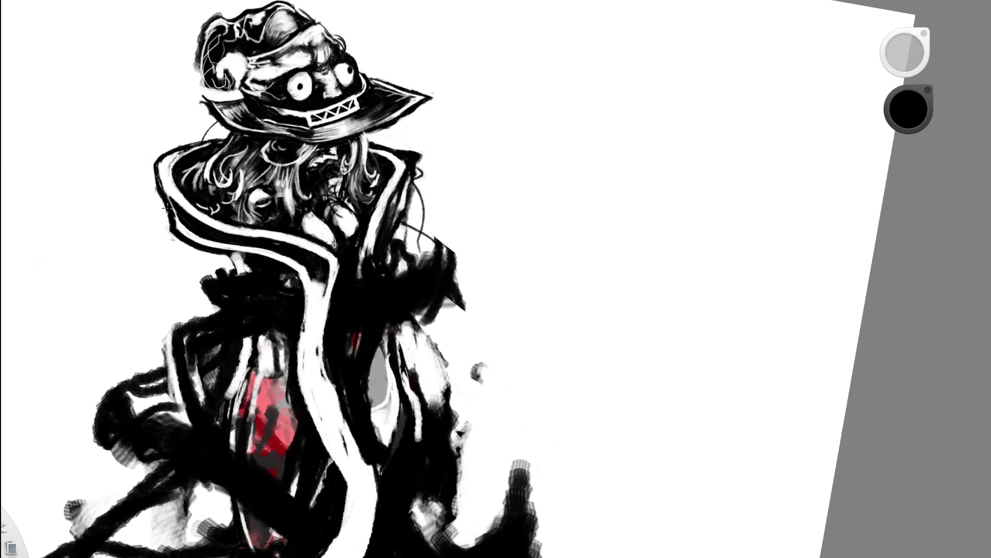
{"action": "left_click_drag", "start_coordinate": [167, 209], "coordinate": [142, 176]}
{"action": "scroll", "coordinate": [165, 236], "scroll_direction": "down", "scroll_amount": 5}
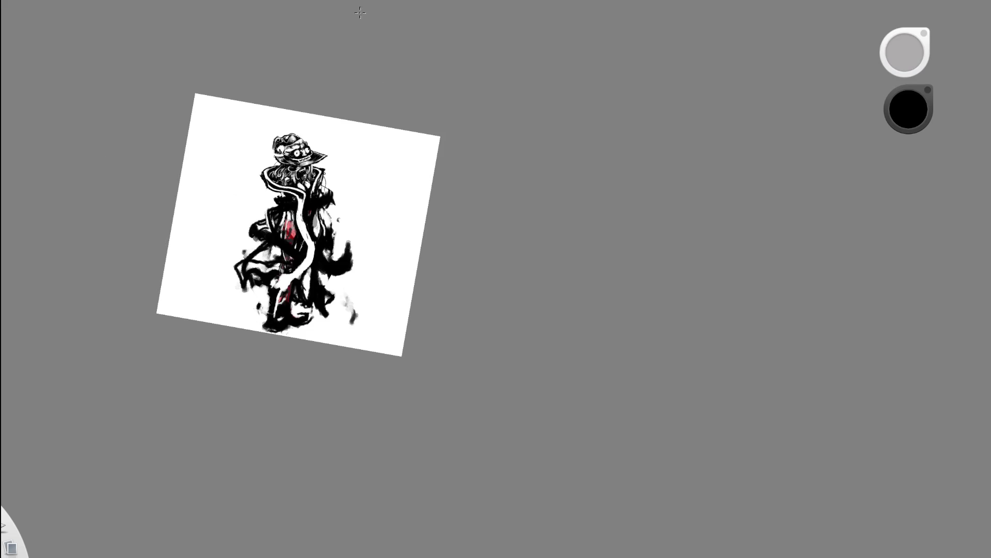
{"action": "scroll", "coordinate": [285, 172], "scroll_direction": "up", "scroll_amount": 3}
{"action": "key", "text": "ctrl+z"}
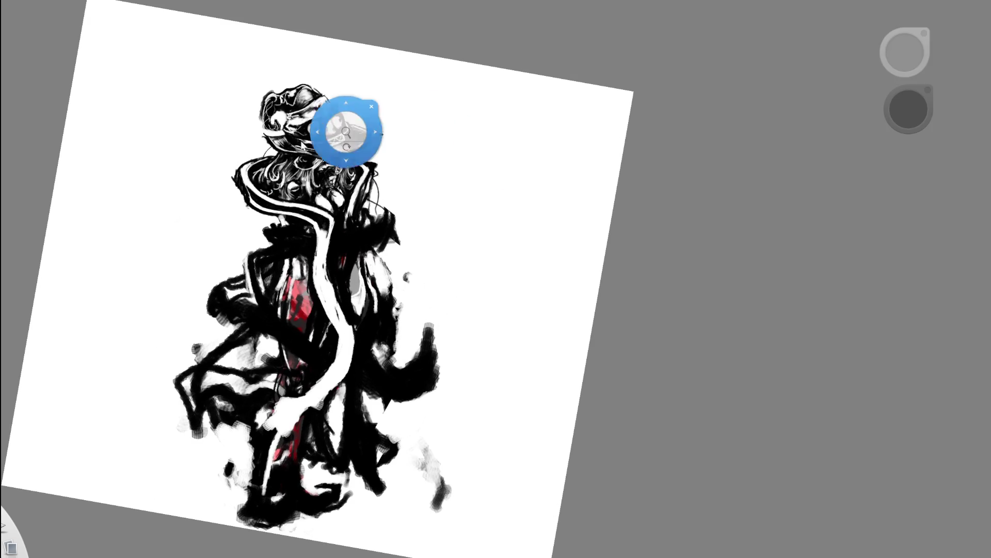
{"action": "scroll", "coordinate": [275, 108], "scroll_direction": "up", "scroll_amount": 5}
Reshape and brighten the white border lines along the collar's left edge, extending them downward
{"action": "key", "text": "e"}
{"action": "left_click_drag", "start_coordinate": [245, 174], "coordinate": [232, 211]}
{"action": "mouse_move", "coordinate": [246, 177]}
{"action": "left_mouse_down"}
{"action": "mouse_move", "coordinate": [231, 196]}
{"action": "mouse_move", "coordinate": [278, 141]}
{"action": "left_mouse_up"}
{"action": "left_click_drag", "start_coordinate": [236, 185], "coordinate": [270, 224]}
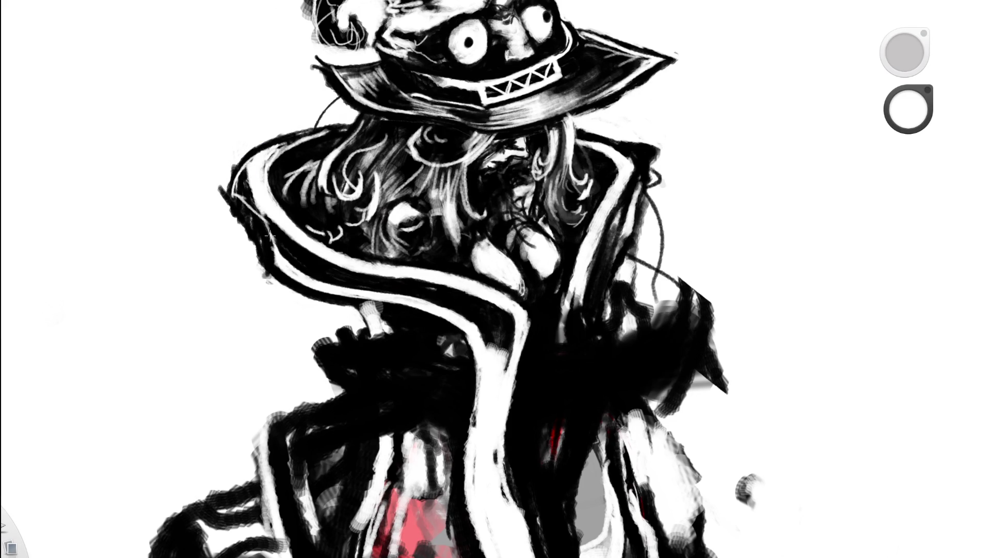
{"action": "mouse_move", "coordinate": [236, 183]}
{"action": "left_mouse_down"}
{"action": "mouse_move", "coordinate": [278, 227]}
{"action": "mouse_move", "coordinate": [234, 192]}
{"action": "left_mouse_up"}
{"action": "mouse_move", "coordinate": [253, 155]}
{"action": "left_mouse_down"}
{"action": "mouse_move", "coordinate": [235, 194]}
{"action": "mouse_move", "coordinate": [253, 197]}
{"action": "left_mouse_up"}
{"action": "left_click_drag", "start_coordinate": [369, 151], "coordinate": [206, 252]}
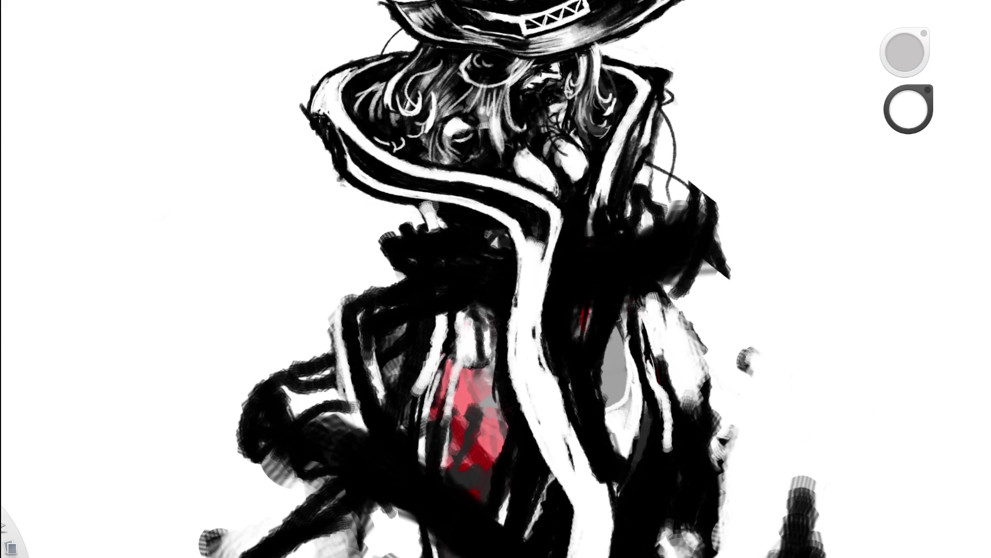
{"action": "left_click_drag", "start_coordinate": [319, 118], "coordinate": [336, 164]}
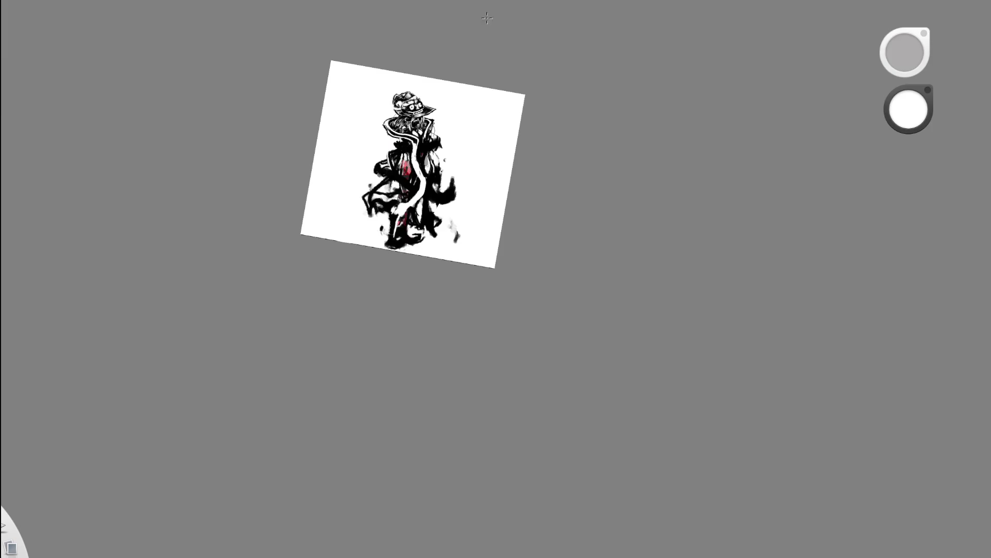
{"action": "scroll", "coordinate": [439, 129], "scroll_direction": "up", "scroll_amount": 3}
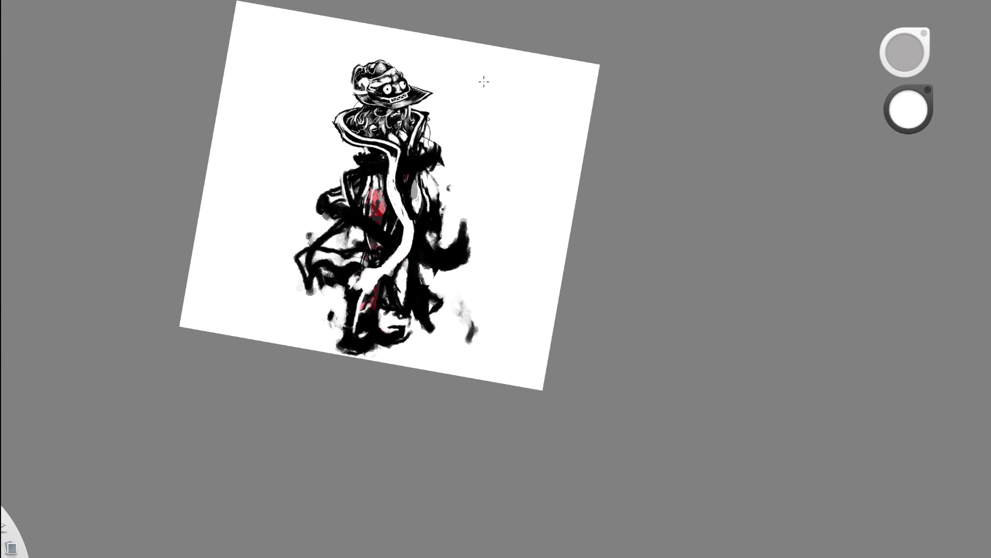
Alternate white and black touch-ups along the collar's left edge, undoing a stray dark stroke
{"action": "double_click", "coordinate": [354, 122]}
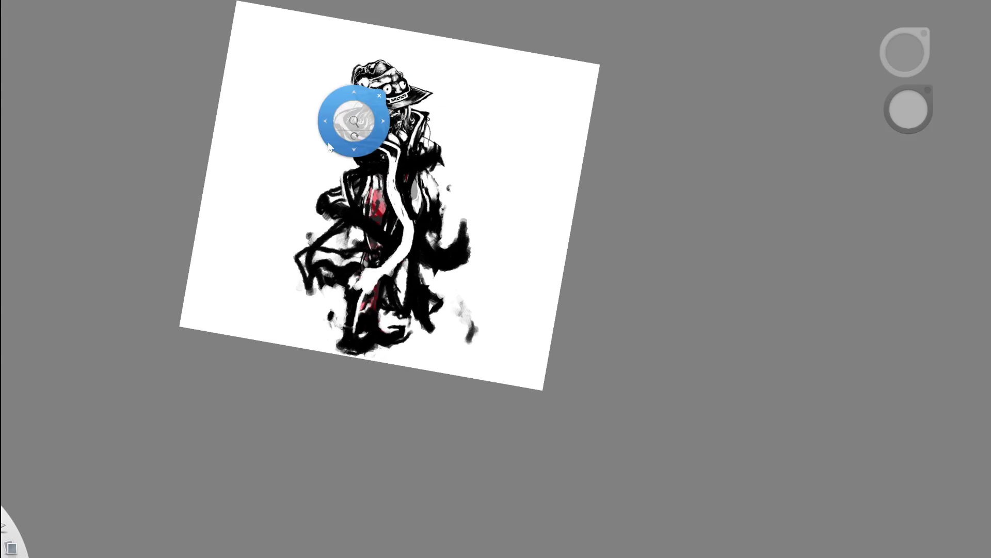
{"action": "left_click_drag", "start_coordinate": [289, 166], "coordinate": [320, 229]}
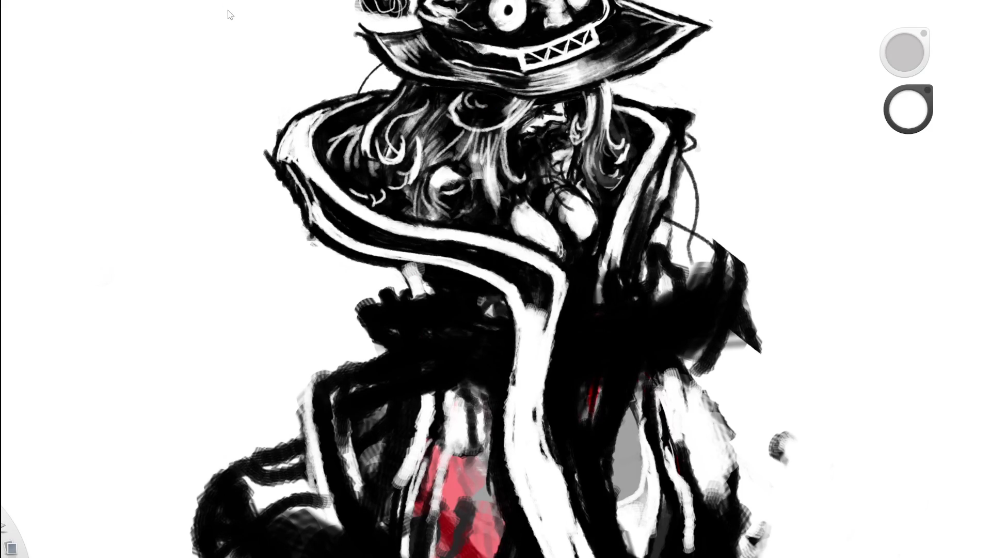
{"action": "left_click_drag", "start_coordinate": [272, 159], "coordinate": [271, 172]}
{"action": "left_click_drag", "start_coordinate": [273, 167], "coordinate": [279, 131]}
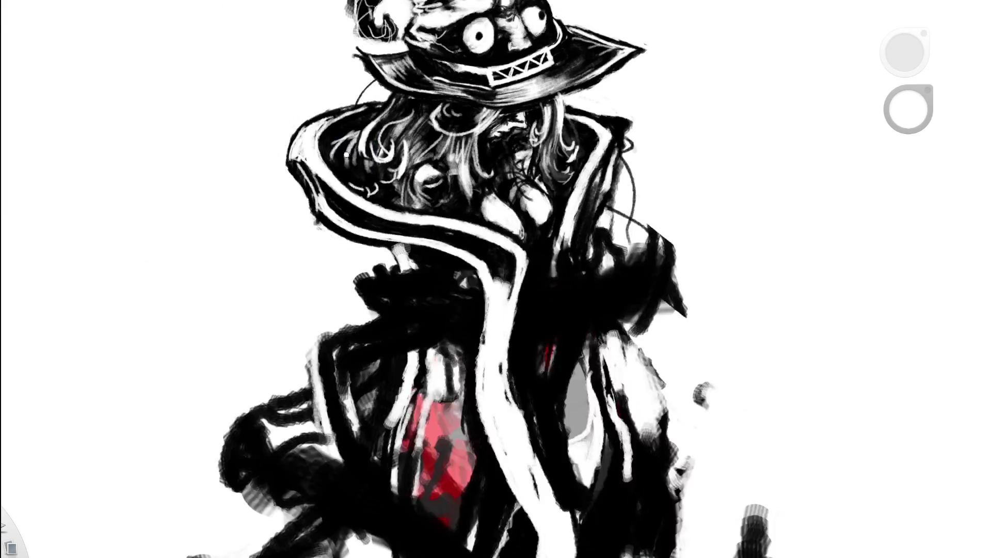
{"action": "left_click_drag", "start_coordinate": [265, 88], "coordinate": [457, 33]}
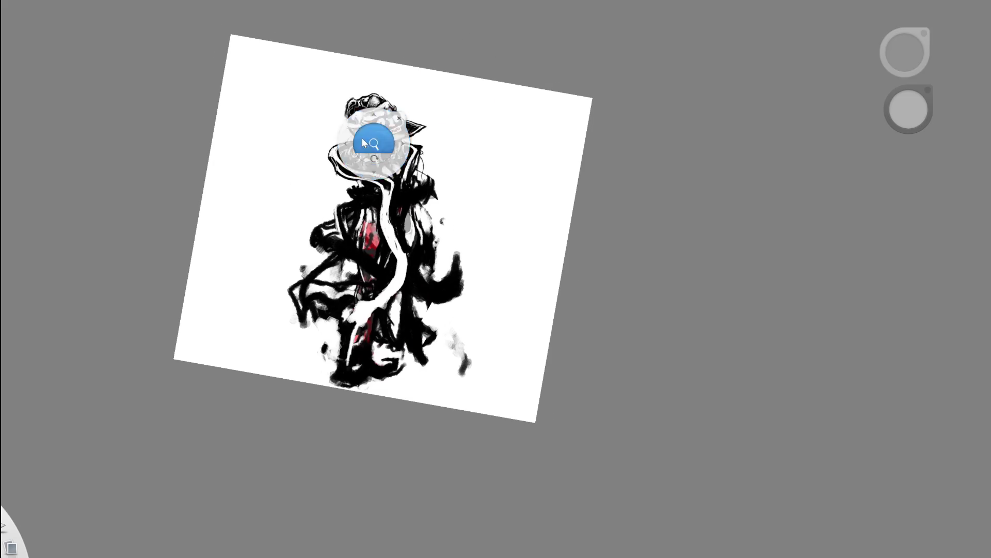
{"action": "left_click_drag", "start_coordinate": [373, 144], "coordinate": [433, 93]}
{"action": "left_click", "coordinate": [909, 109]}
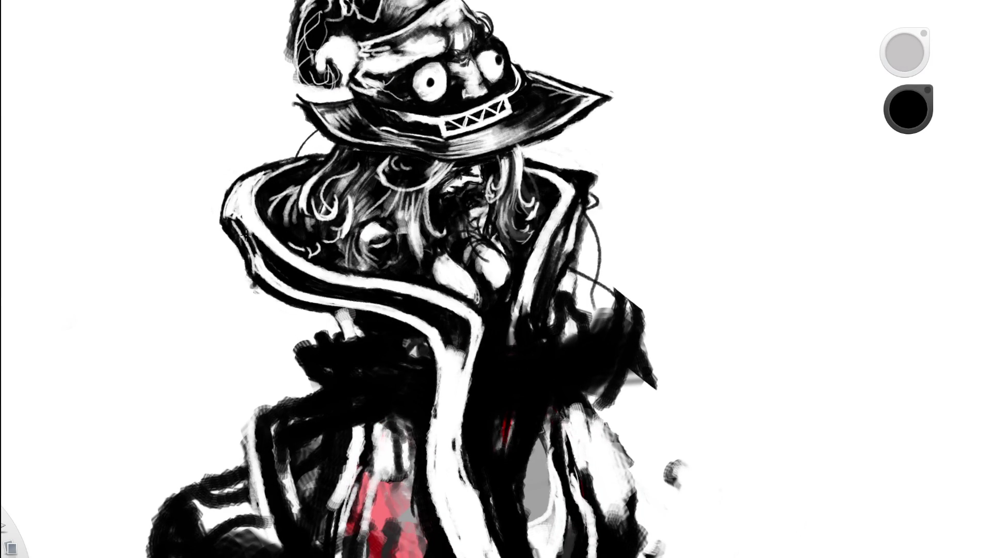
{"action": "mouse_move", "coordinate": [232, 219]}
{"action": "left_mouse_down"}
{"action": "mouse_move", "coordinate": [258, 263]}
{"action": "mouse_move", "coordinate": [247, 227]}
{"action": "mouse_move", "coordinate": [260, 226]}
{"action": "left_mouse_up"}
{"action": "key", "text": "ctrl+z"}
{"action": "key", "text": "ctrl+z"}
{"action": "scroll", "coordinate": [235, 220], "scroll_direction": "down", "scroll_amount": 10}
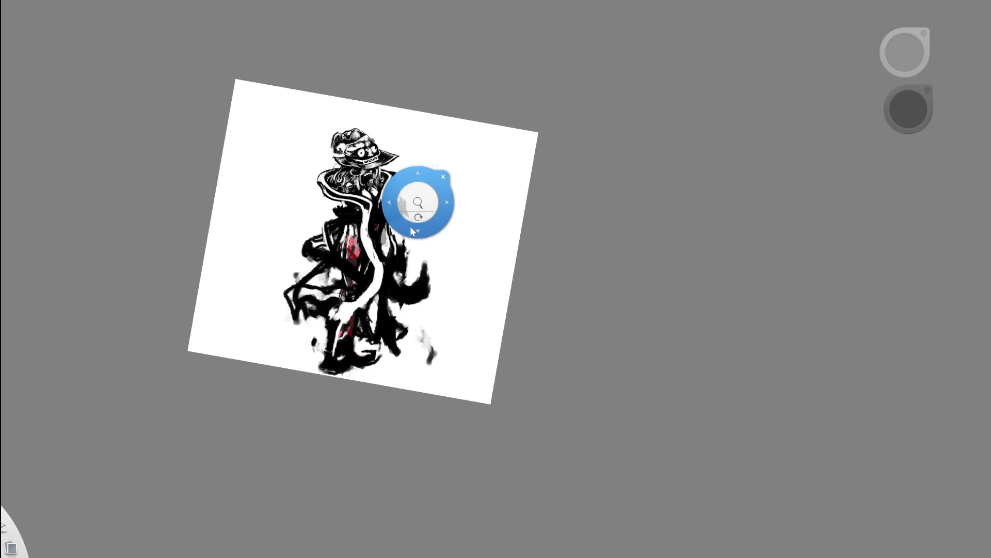
Thicken the collar's dark left outline and lighten one spot on it with white
{"action": "left_click_drag", "start_coordinate": [419, 217], "coordinate": [355, 167]}
{"action": "scroll", "coordinate": [365, 169], "scroll_direction": "up", "scroll_amount": 10}
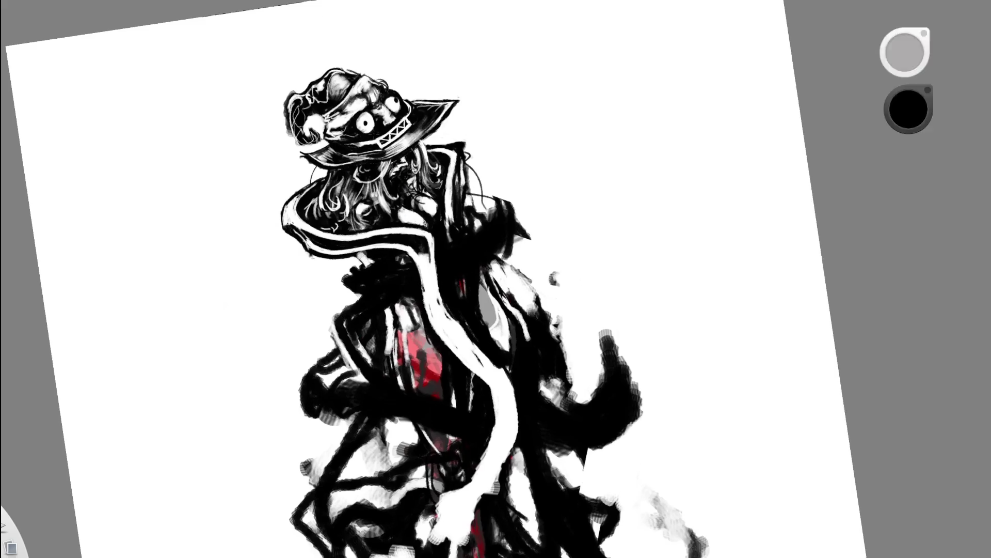
{"action": "scroll", "coordinate": [325, 192], "scroll_direction": "up", "scroll_amount": 5}
{"action": "mouse_move", "coordinate": [211, 237]}
{"action": "left_mouse_down"}
{"action": "mouse_move", "coordinate": [211, 287]}
{"action": "mouse_move", "coordinate": [213, 244]}
{"action": "left_mouse_up"}
{"action": "left_click", "coordinate": [227, 263], "text": "alt"}
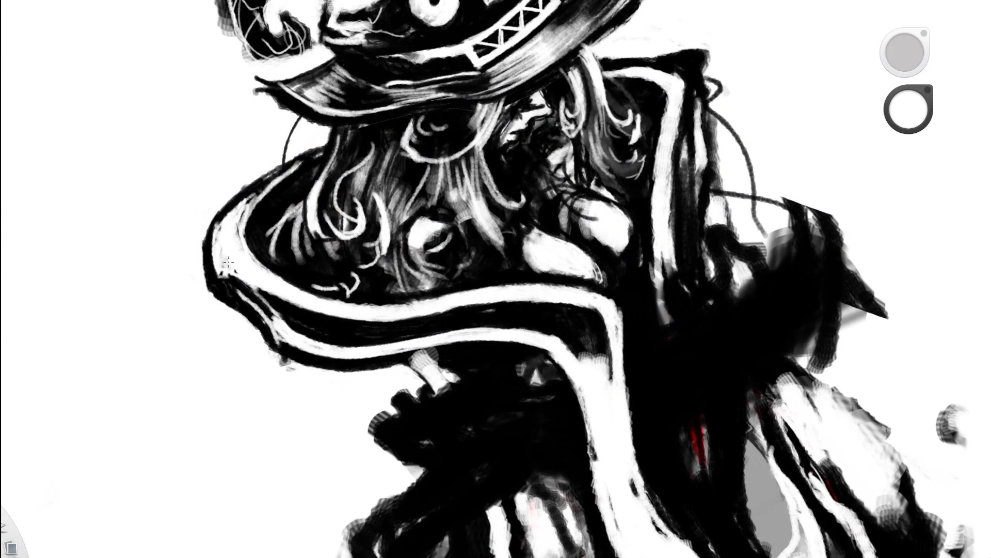
{"action": "left_click_drag", "start_coordinate": [222, 243], "coordinate": [220, 216]}
{"action": "scroll", "coordinate": [199, 292], "scroll_direction": "down", "scroll_amount": 5}
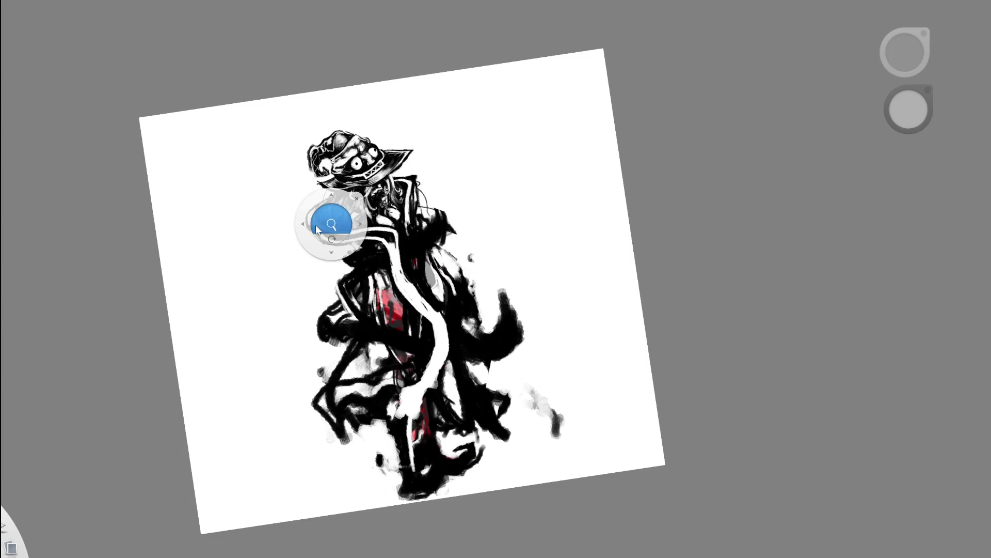
Thicken the collar's left edge in black and extend it further down
{"action": "left_click_drag", "start_coordinate": [332, 222], "coordinate": [392, 308]}
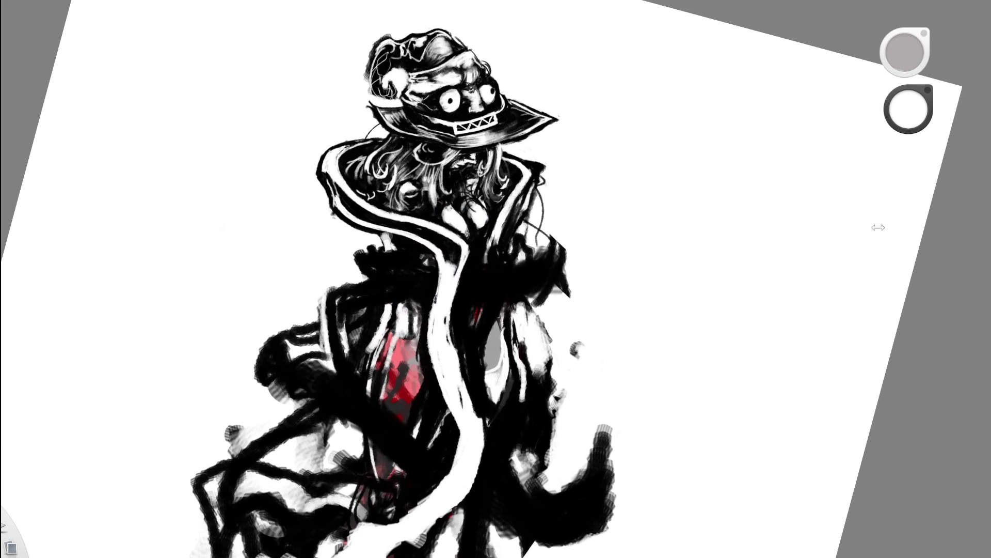
{"action": "left_click_drag", "start_coordinate": [438, 210], "coordinate": [374, 229]}
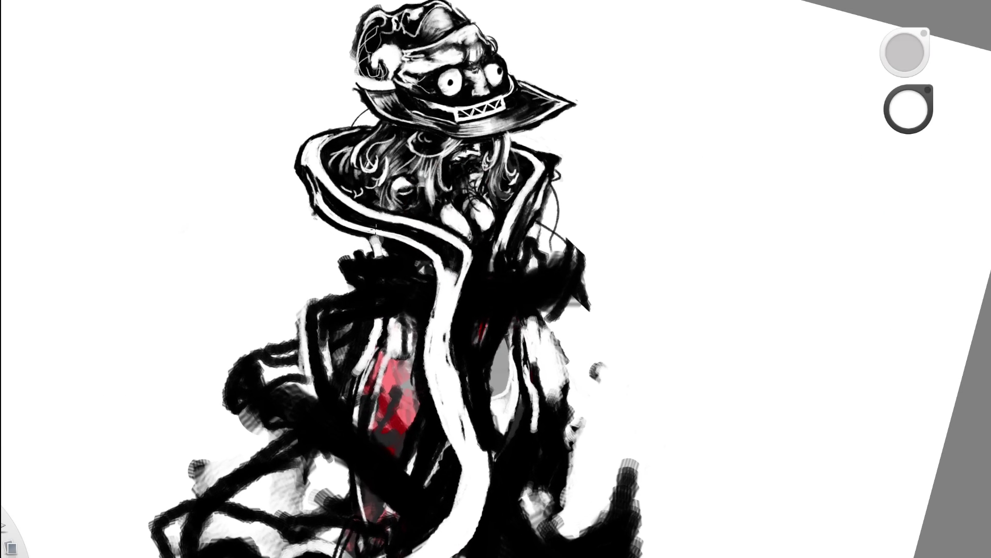
{"action": "left_click", "coordinate": [908, 110]}
{"action": "left_click_drag", "start_coordinate": [309, 180], "coordinate": [330, 243]}
{"action": "left_click_drag", "start_coordinate": [326, 206], "coordinate": [344, 236]}
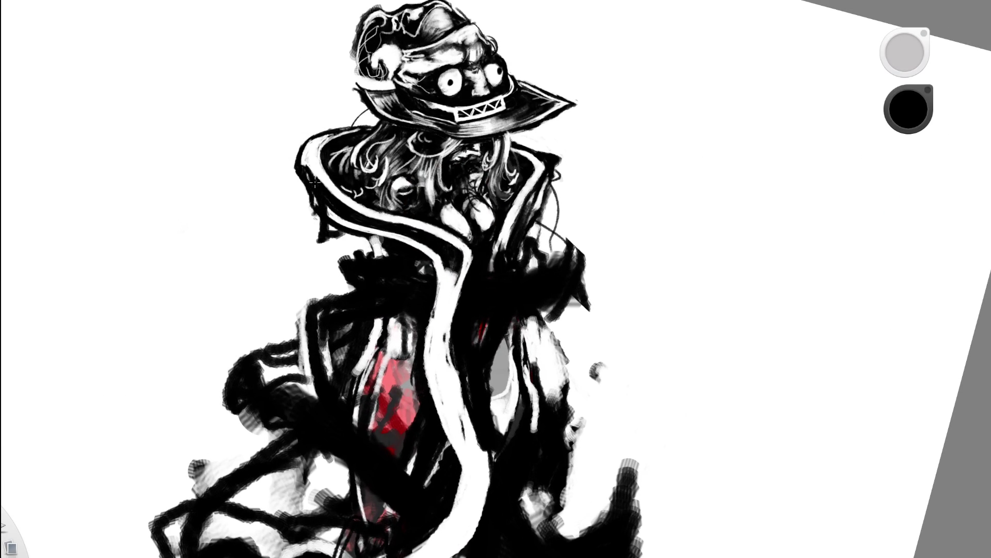
{"action": "left_click_drag", "start_coordinate": [439, 165], "coordinate": [295, 234]}
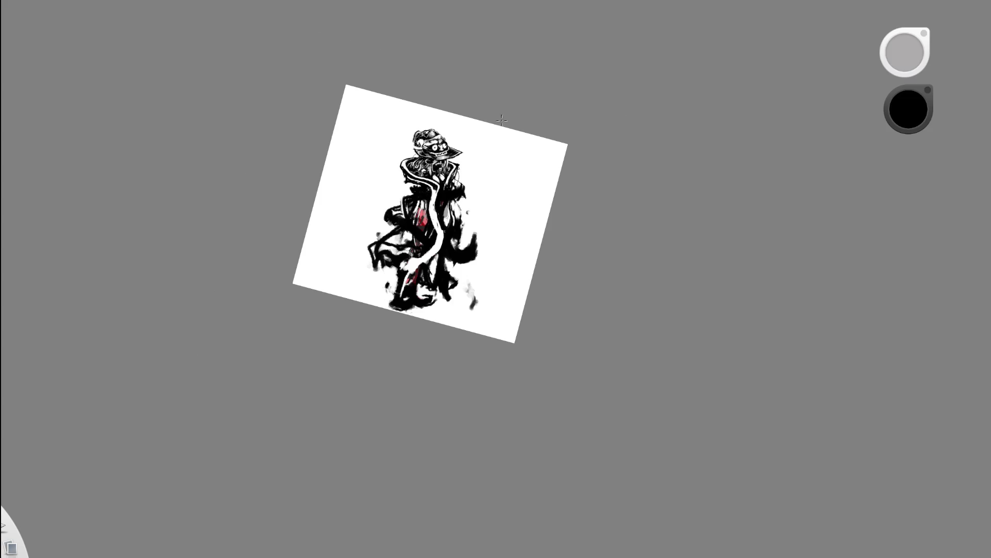
{"action": "left_click_drag", "start_coordinate": [455, 264], "coordinate": [465, 283]}
{"action": "mouse_move", "coordinate": [414, 213]}
{"action": "left_mouse_down"}
{"action": "mouse_move", "coordinate": [414, 195]}
{"action": "mouse_move", "coordinate": [337, 272]}
{"action": "left_mouse_up"}
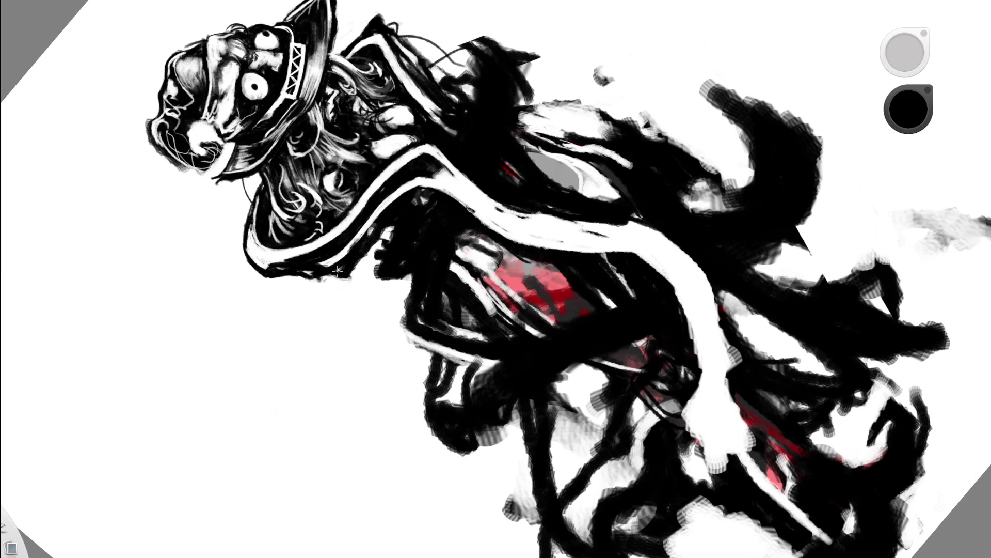
Sample white from the canvas, switch to black and thicken the collar's left edge with dark strokes
{"action": "left_click_drag", "start_coordinate": [342, 271], "coordinate": [317, 295]}
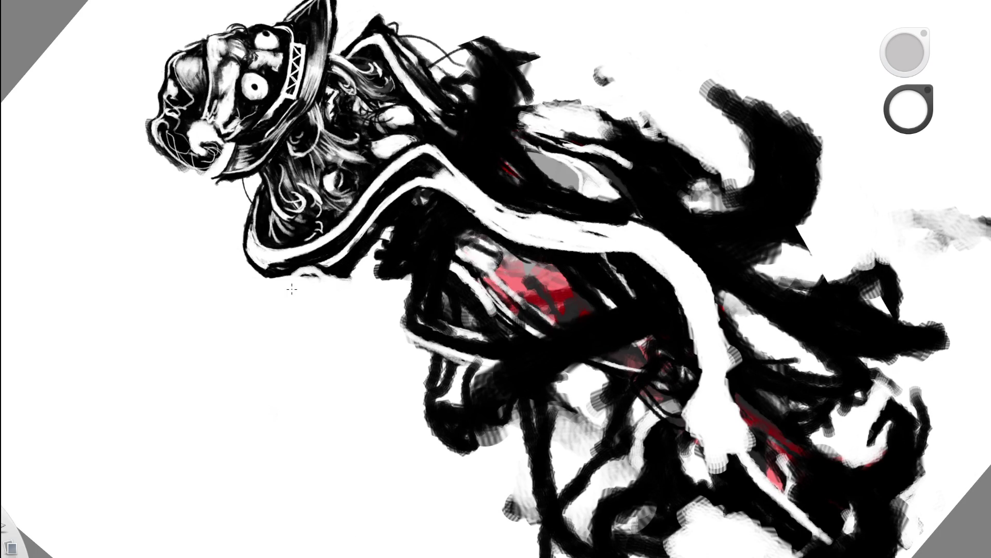
{"action": "scroll", "coordinate": [291, 289], "scroll_direction": "down", "scroll_amount": 5}
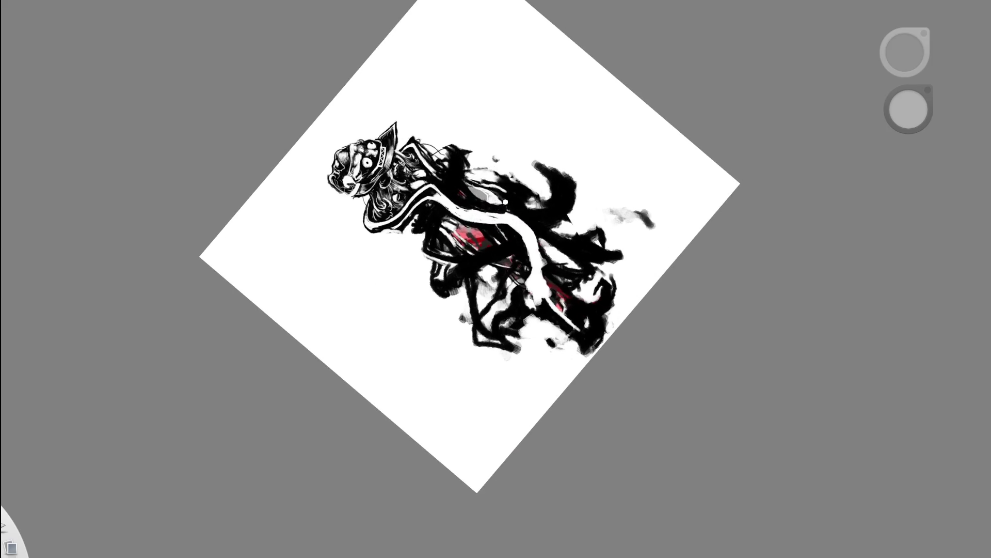
{"action": "left_click_drag", "start_coordinate": [505, 202], "coordinate": [542, 255]}
{"action": "scroll", "coordinate": [520, 206], "scroll_direction": "up", "scroll_amount": 5}
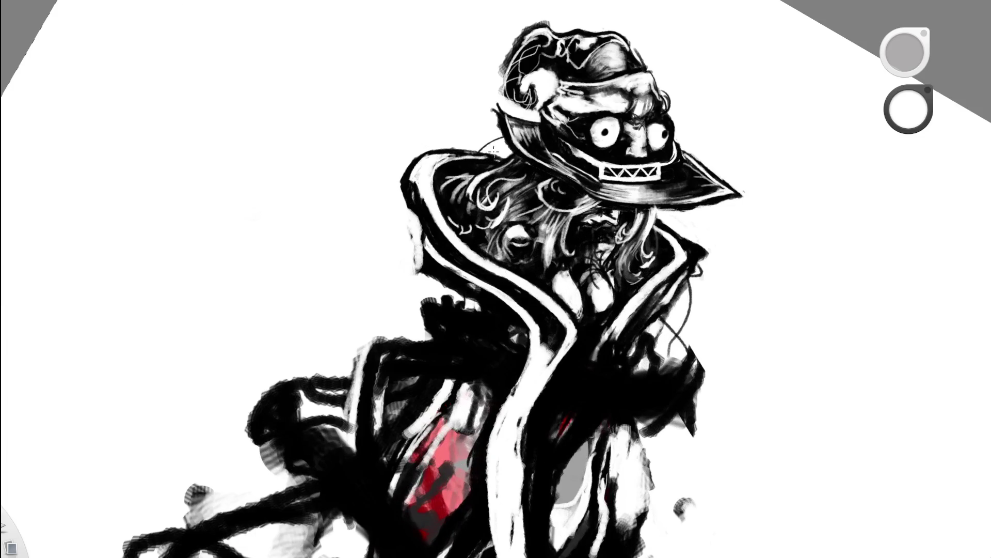
{"action": "key", "text": "d"}
{"action": "left_click_drag", "start_coordinate": [425, 269], "coordinate": [410, 196]}
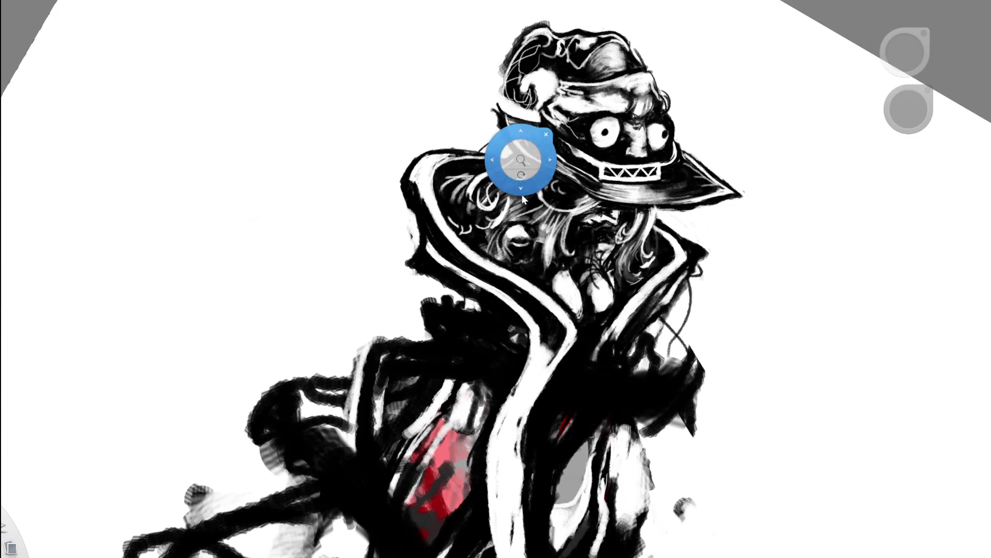
{"action": "left_click_drag", "start_coordinate": [516, 137], "coordinate": [386, 224]}
{"action": "mouse_move", "coordinate": [593, 158]}
{"action": "left_mouse_down"}
{"action": "mouse_move", "coordinate": [464, 155]}
{"action": "mouse_move", "coordinate": [575, 117]}
{"action": "left_mouse_up"}
{"action": "left_click_drag", "start_coordinate": [411, 204], "coordinate": [355, 228]}
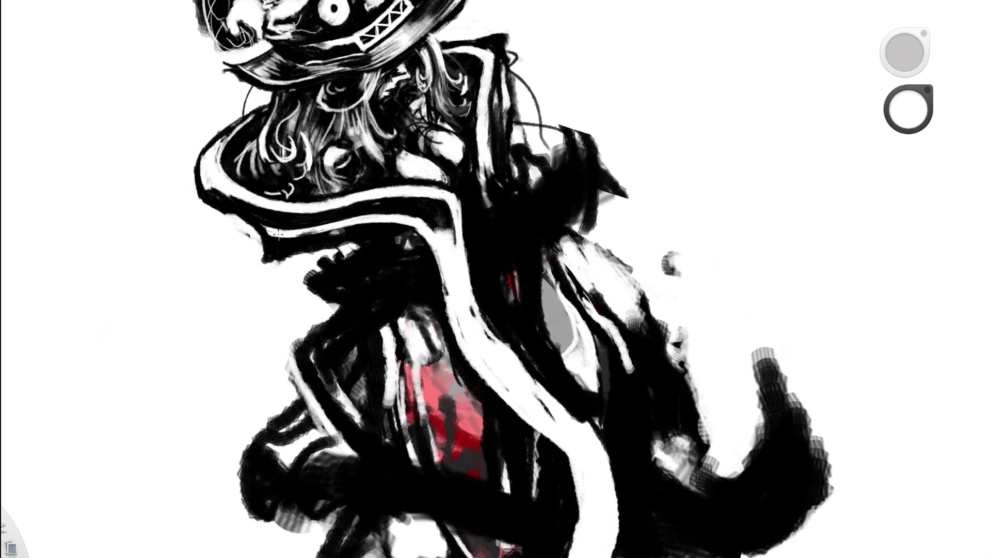
Try a thin white line under the collar, undo it, and reframe the figure sideways
{"action": "mouse_move", "coordinate": [276, 246]}
{"action": "left_mouse_down"}
{"action": "mouse_move", "coordinate": [328, 247]}
{"action": "mouse_move", "coordinate": [275, 253]}
{"action": "left_mouse_up"}
{"action": "key", "text": "ctrl+z"}
{"action": "mouse_move", "coordinate": [377, 177]}
{"action": "left_mouse_down"}
{"action": "mouse_move", "coordinate": [434, 194]}
{"action": "mouse_move", "coordinate": [479, 225]}
{"action": "left_mouse_up"}
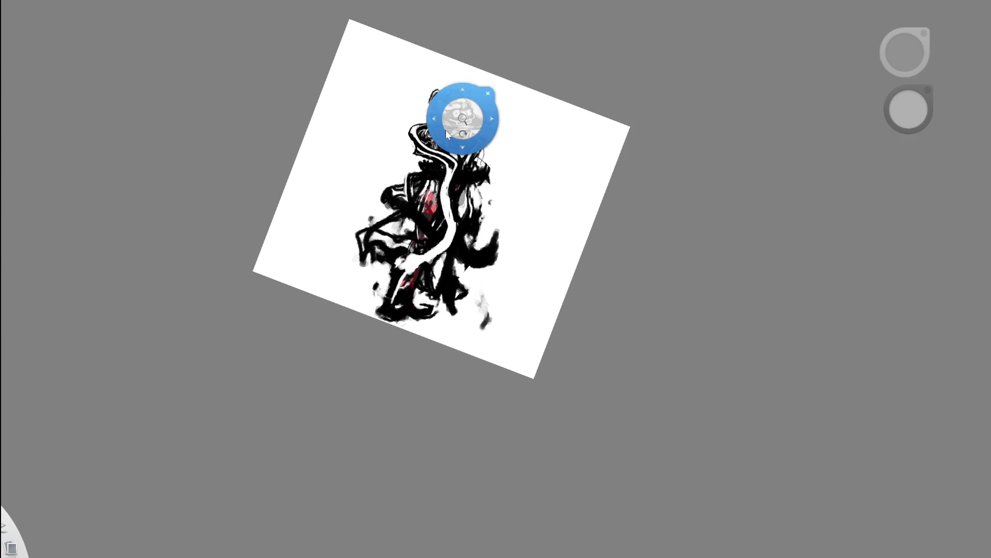
{"action": "left_click_drag", "start_coordinate": [458, 116], "coordinate": [549, 93]}
{"action": "left_click_drag", "start_coordinate": [400, 202], "coordinate": [329, 123]}
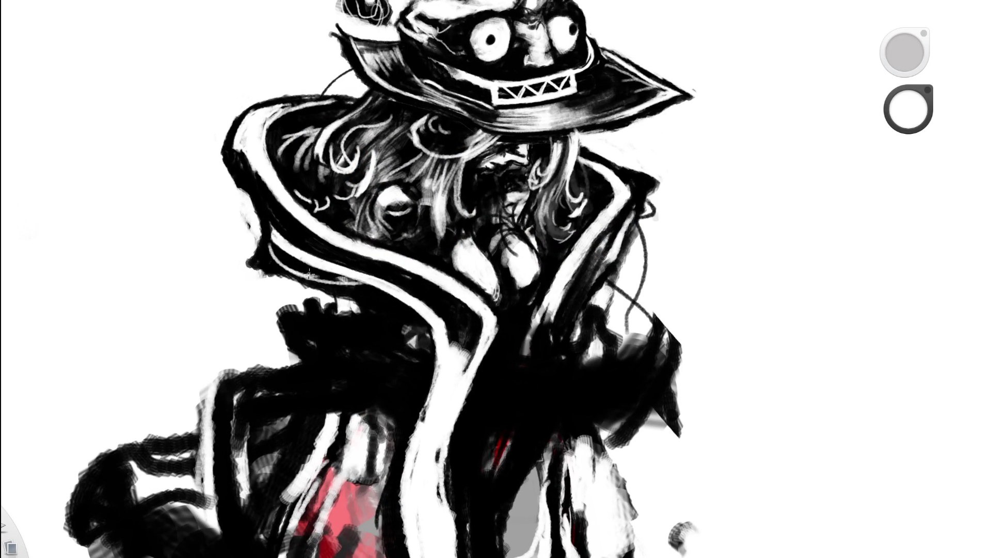
{"action": "left_click_drag", "start_coordinate": [424, 223], "coordinate": [253, 324]}
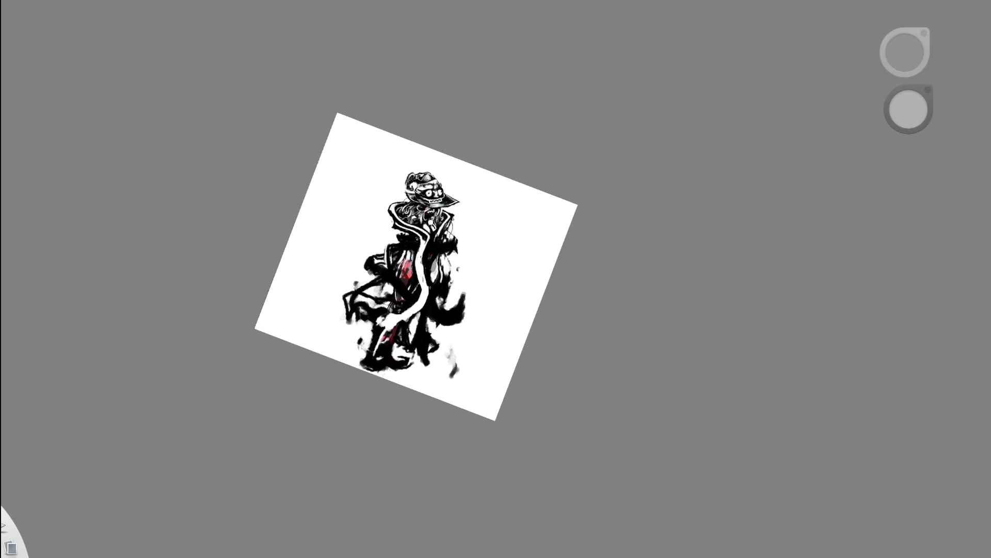
{"action": "left_click_drag", "start_coordinate": [459, 190], "coordinate": [394, 324]}
{"action": "mouse_move", "coordinate": [450, 277]}
{"action": "left_mouse_down"}
{"action": "mouse_move", "coordinate": [462, 445]}
{"action": "mouse_move", "coordinate": [414, 421]}
{"action": "left_mouse_up"}
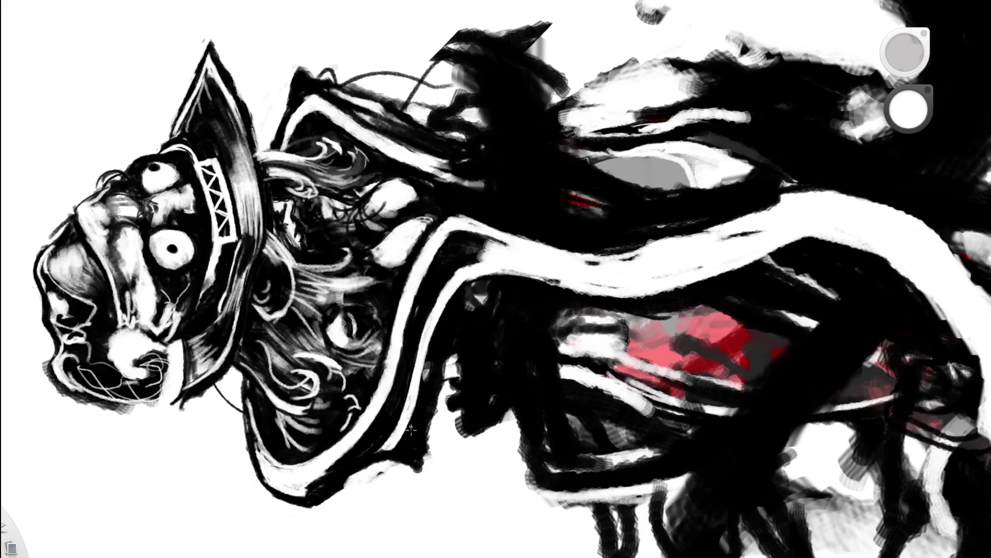
Repaint the white hook at the cloak border at a new angle and add a short white curve
{"action": "key", "text": "ctrl+z"}
{"action": "left_click_drag", "start_coordinate": [404, 446], "coordinate": [422, 435]}
{"action": "left_click_drag", "start_coordinate": [407, 451], "coordinate": [426, 439]}
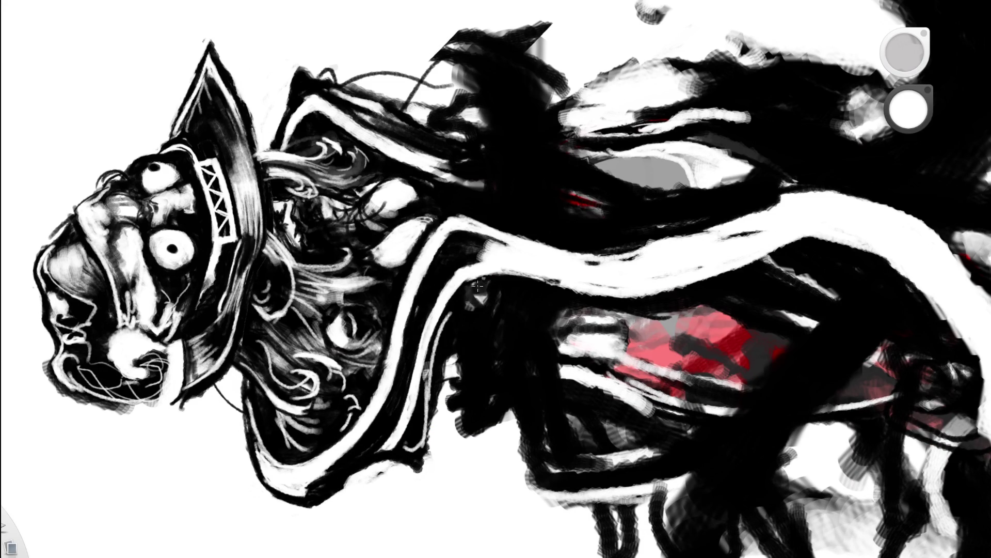
{"action": "key", "text": "space"}
{"action": "left_click_drag", "start_coordinate": [568, 238], "coordinate": [402, 371]}
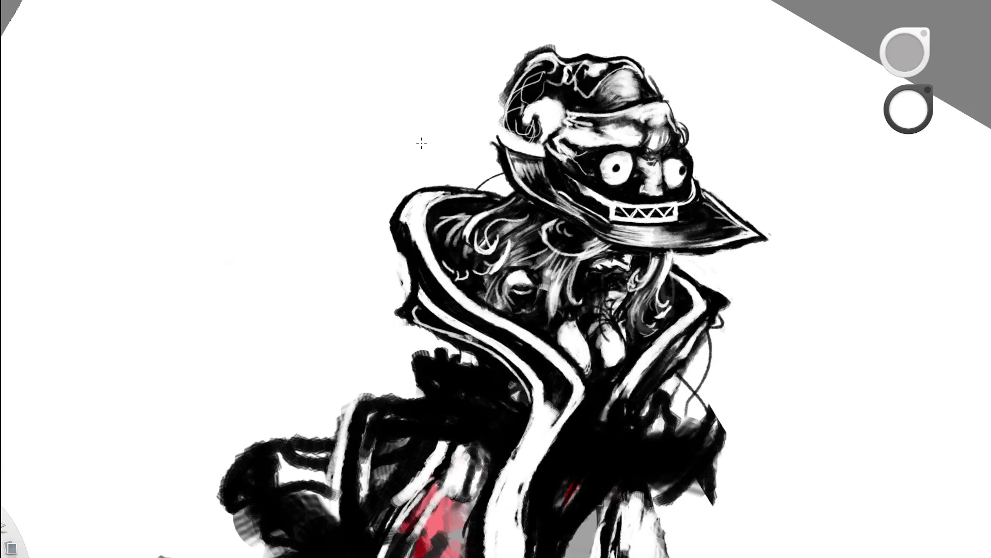
{"action": "key", "text": "space"}
{"action": "left_click_drag", "start_coordinate": [410, 340], "coordinate": [416, 283]}
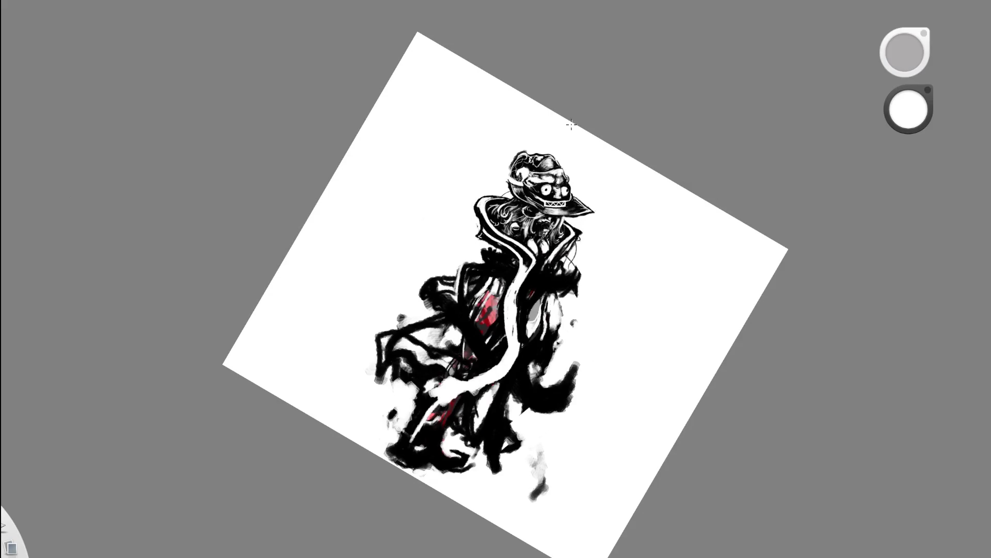
{"action": "left_click_drag", "start_coordinate": [571, 124], "coordinate": [507, 115]}
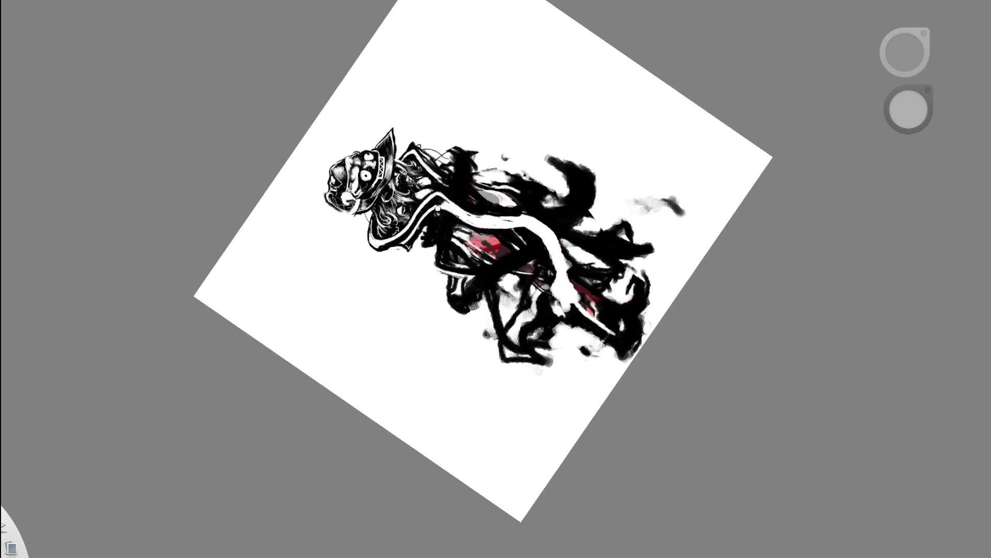
{"action": "scroll", "coordinate": [371, 295], "scroll_direction": "up", "scroll_amount": 5}
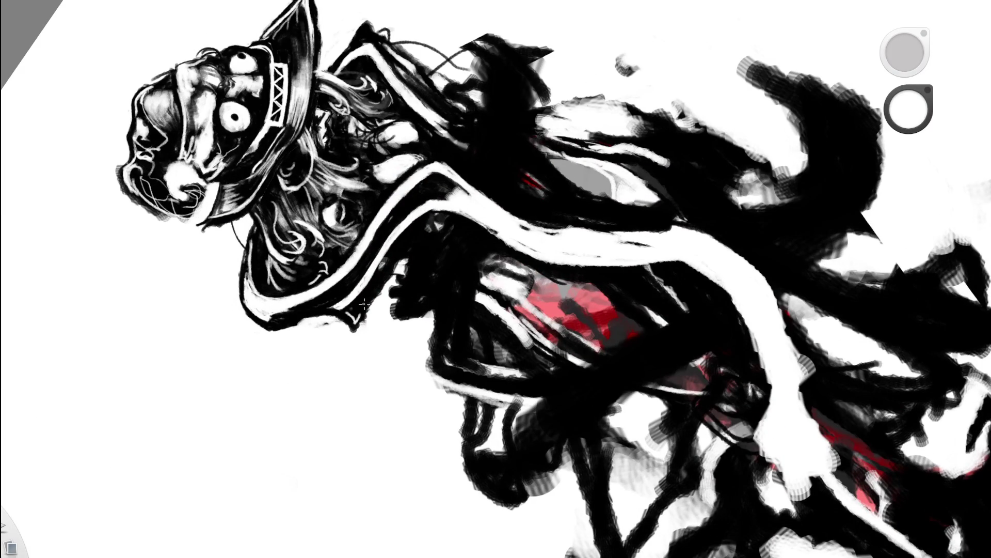
Paint thin white highlights along the black band and up the hood's inner outline
{"action": "left_click_drag", "start_coordinate": [357, 322], "coordinate": [402, 245]}
{"action": "left_click_drag", "start_coordinate": [412, 247], "coordinate": [450, 211]}
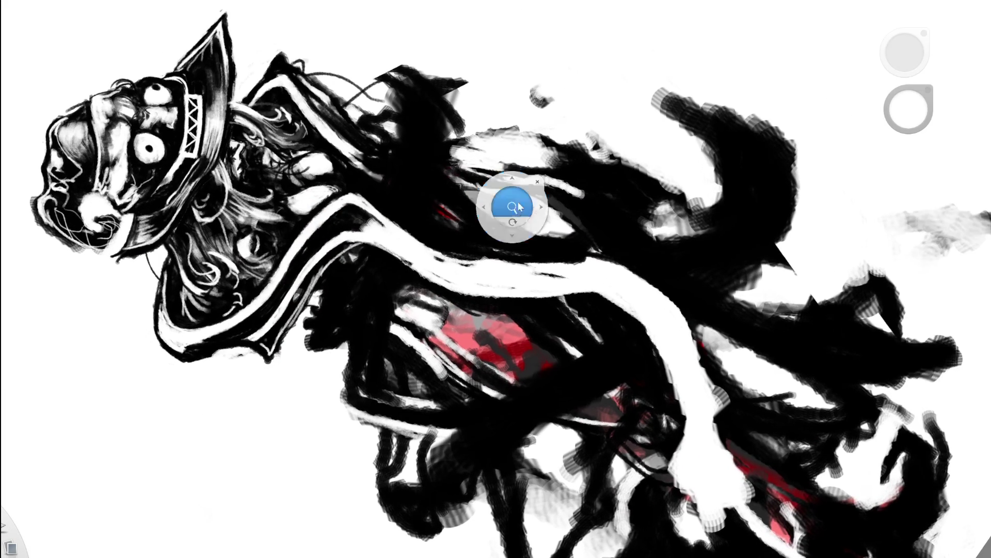
{"action": "mouse_move", "coordinate": [487, 112]}
{"action": "left_mouse_down"}
{"action": "mouse_move", "coordinate": [451, 278]}
{"action": "mouse_move", "coordinate": [434, 294]}
{"action": "left_mouse_up"}
{"action": "scroll", "coordinate": [434, 294], "scroll_direction": "up", "scroll_amount": 5}
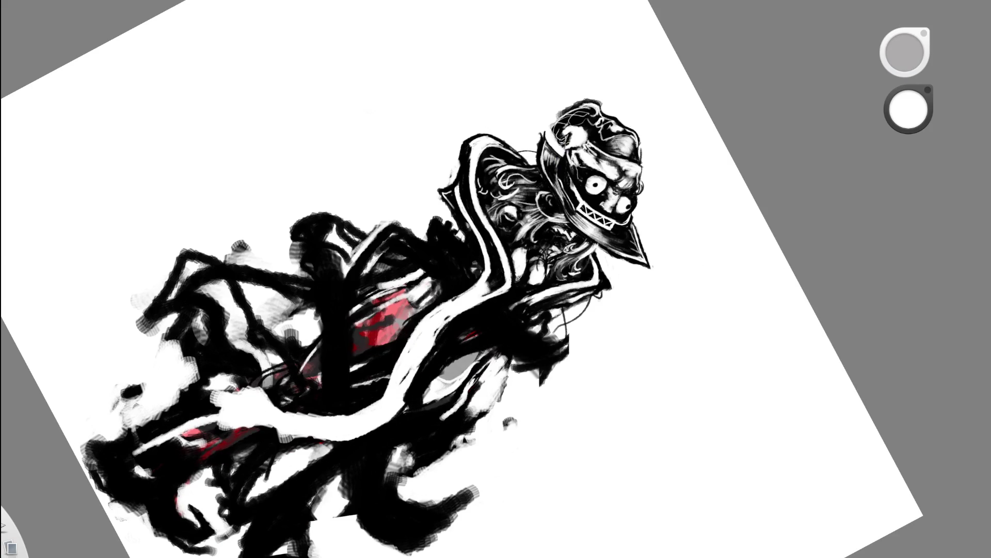
{"action": "scroll", "coordinate": [542, 166], "scroll_direction": "up", "scroll_amount": 5}
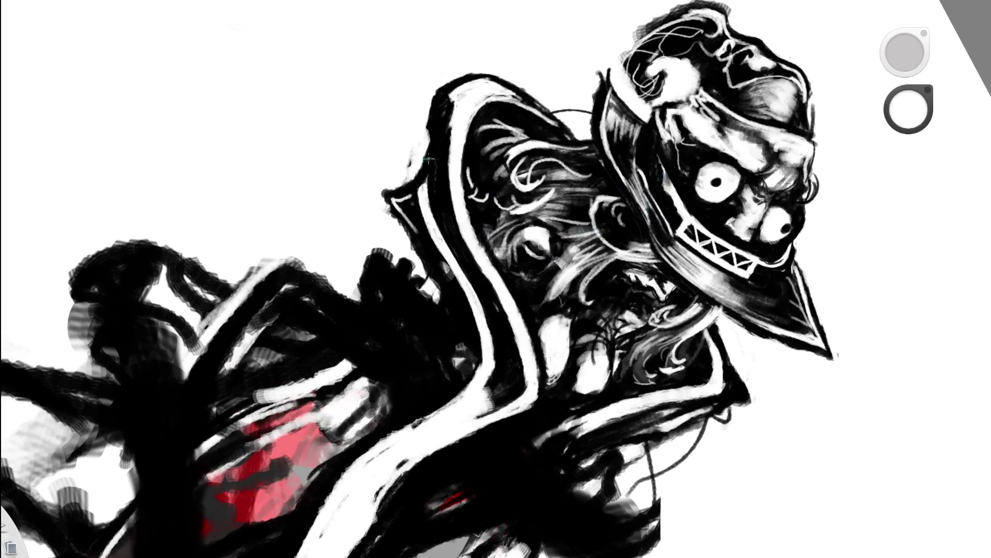
{"action": "left_click_drag", "start_coordinate": [410, 192], "coordinate": [399, 216]}
{"action": "left_click_drag", "start_coordinate": [424, 183], "coordinate": [397, 218]}
{"action": "left_click_drag", "start_coordinate": [431, 180], "coordinate": [438, 93]}
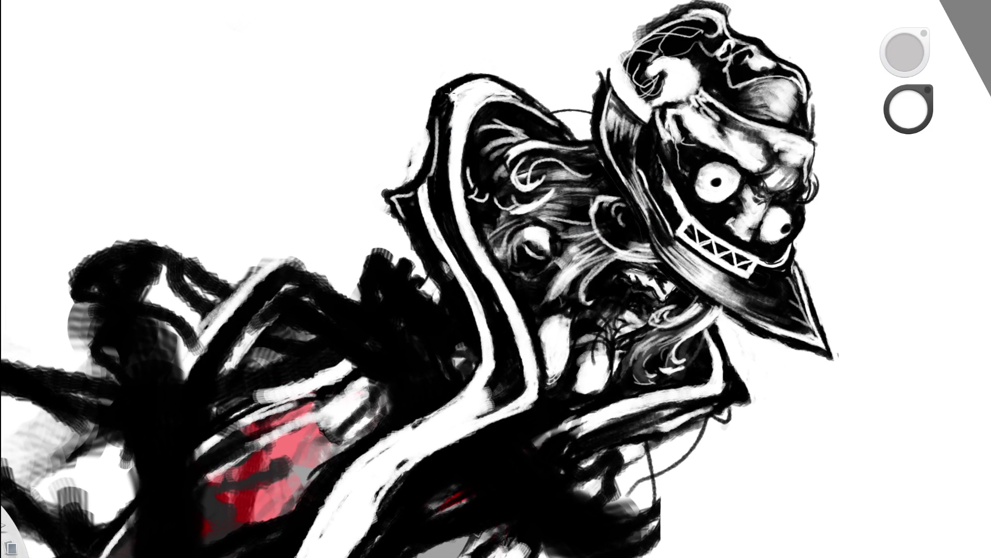
{"action": "left_click_drag", "start_coordinate": [482, 62], "coordinate": [343, 191]}
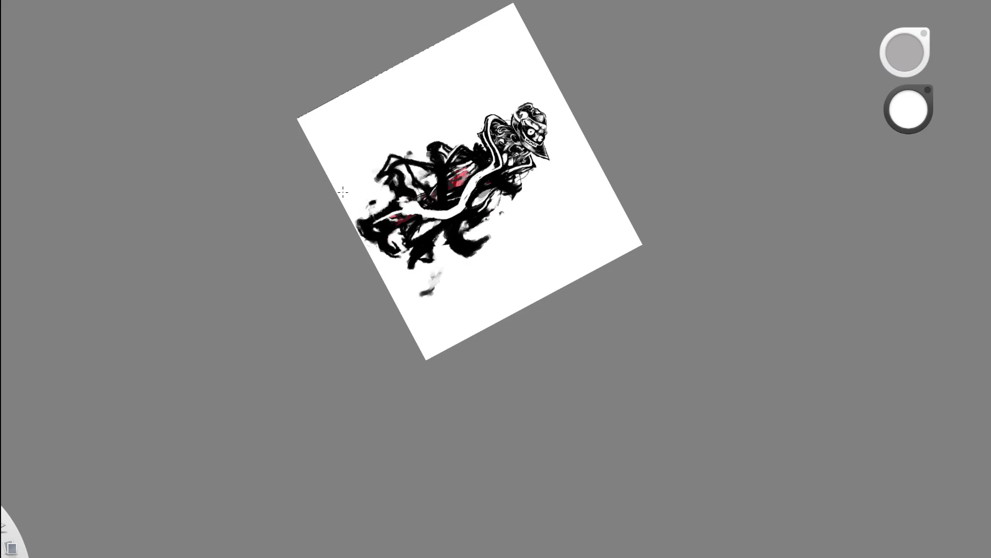
{"action": "mouse_move", "coordinate": [558, 134]}
{"action": "left_mouse_down"}
{"action": "mouse_move", "coordinate": [475, 61]}
{"action": "mouse_move", "coordinate": [222, 157]}
{"action": "left_mouse_up"}
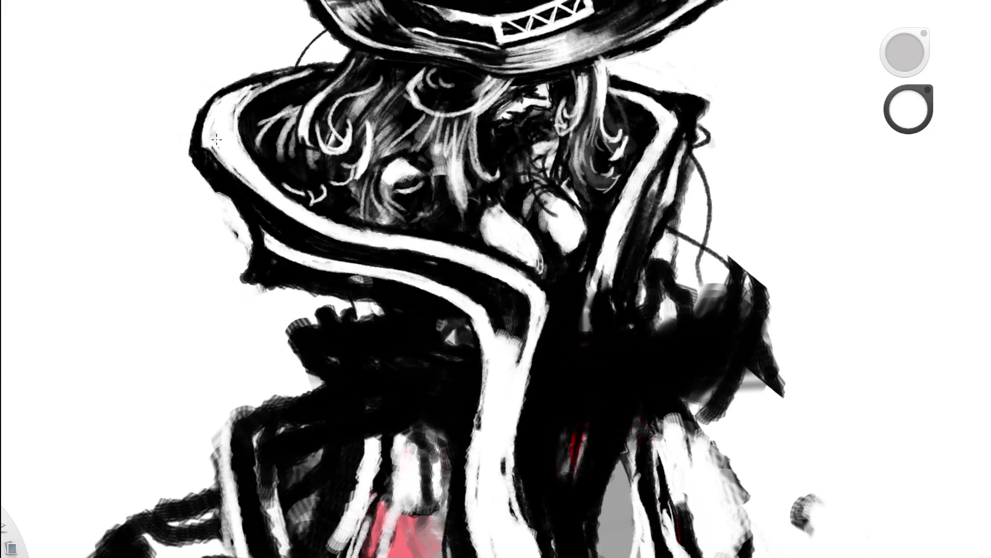
Paint a white curve along the hat brim's edge, undoing it as too long
{"action": "mouse_move", "coordinate": [196, 166]}
{"action": "left_mouse_down"}
{"action": "mouse_move", "coordinate": [240, 216]}
{"action": "mouse_move", "coordinate": [186, 166]}
{"action": "left_mouse_up"}
{"action": "key", "text": "ctrl+z"}
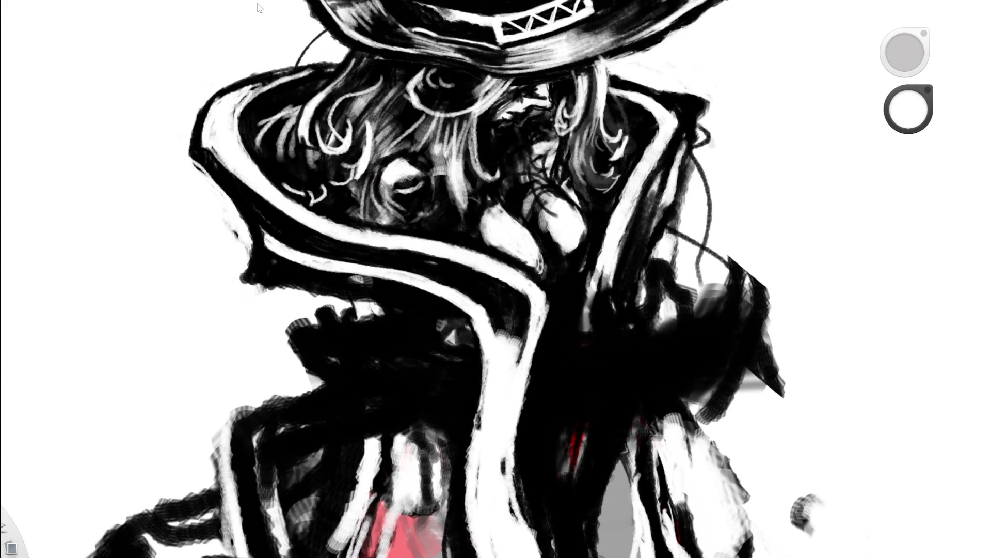
{"action": "scroll", "coordinate": [162, 103], "scroll_direction": "down", "scroll_amount": 5}
{"action": "scroll", "coordinate": [213, 254], "scroll_direction": "down", "scroll_amount": 3}
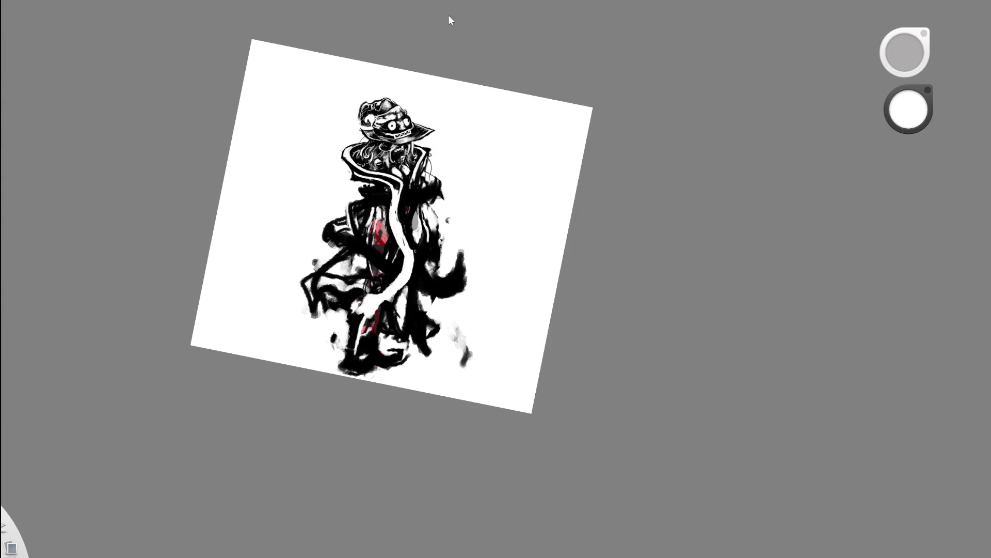
{"action": "left_click", "coordinate": [431, 82]}
{"action": "left_click", "coordinate": [377, 161]}
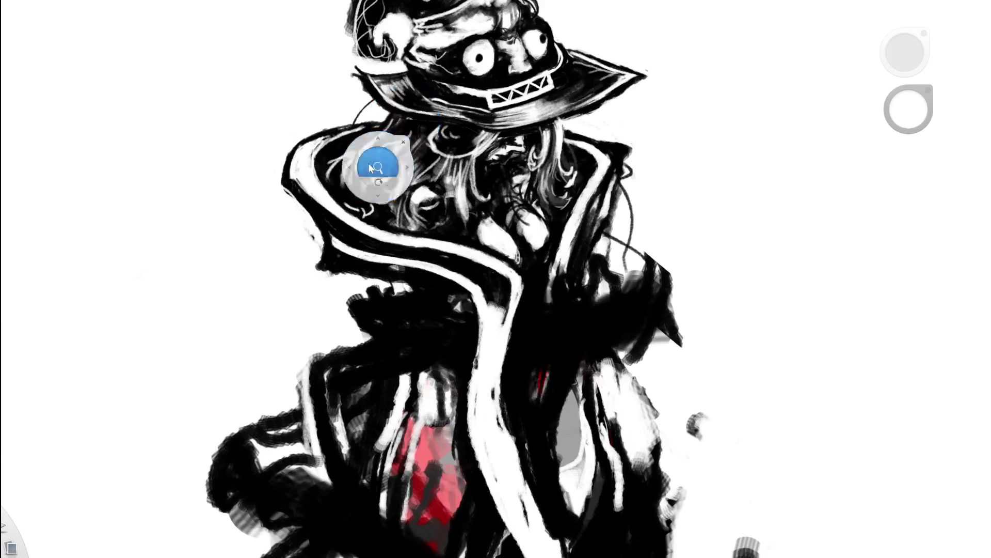
Darken and extend the collar's left edge in black
{"action": "left_click", "coordinate": [276, 226], "text": "alt"}
{"action": "mouse_move", "coordinate": [284, 225]}
{"action": "left_mouse_down"}
{"action": "mouse_move", "coordinate": [256, 219]}
{"action": "mouse_move", "coordinate": [253, 191]}
{"action": "left_mouse_up"}
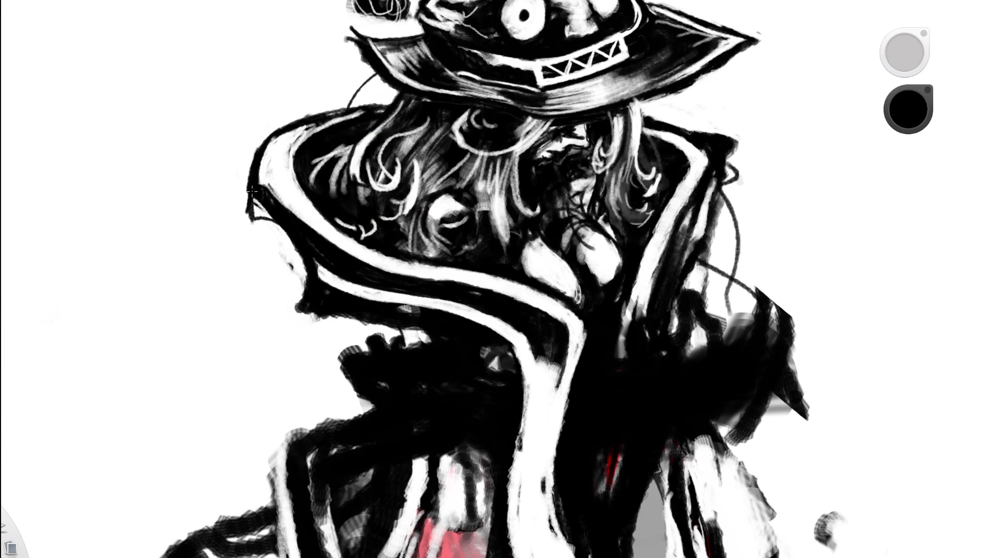
{"action": "left_click", "coordinate": [389, 148]}
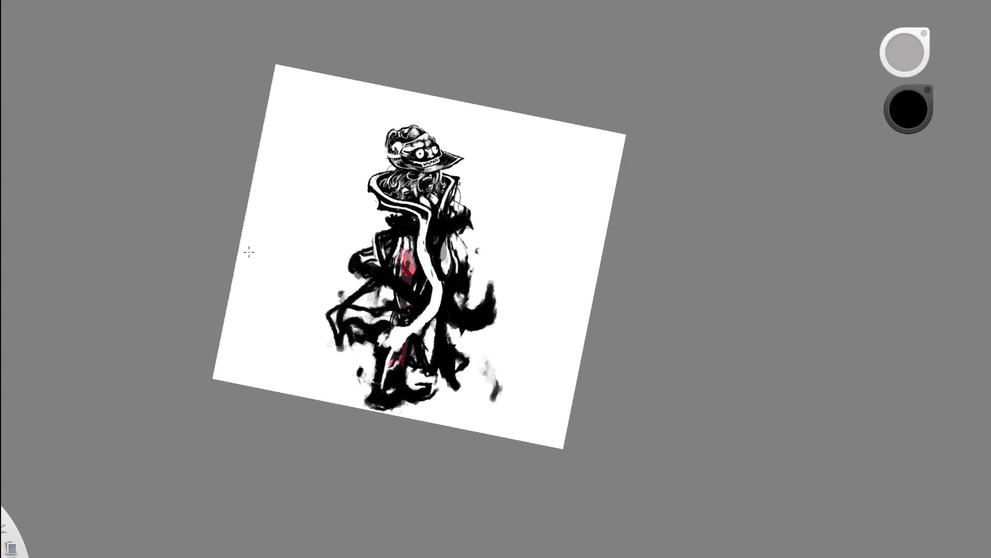
{"action": "left_click_drag", "start_coordinate": [487, 155], "coordinate": [526, 116]}
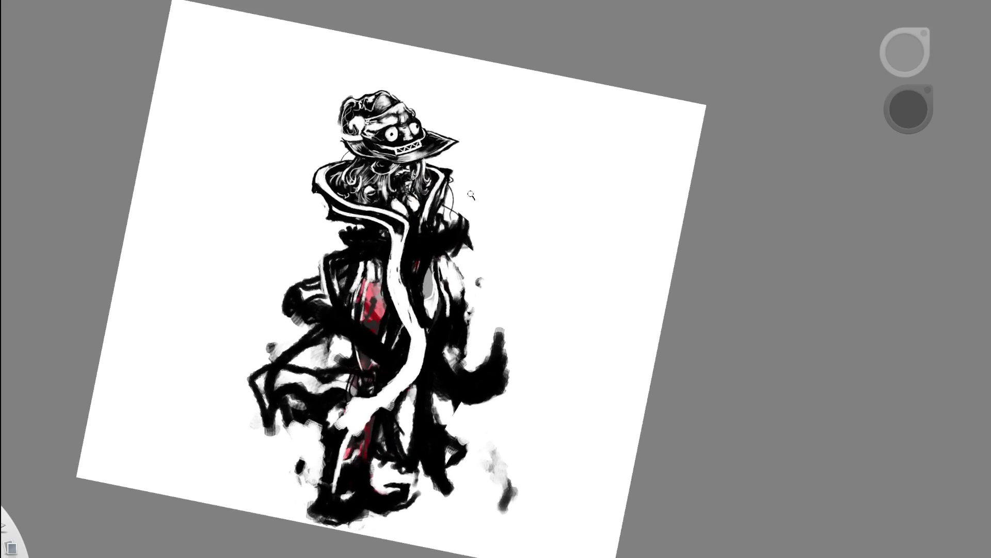
{"action": "left_click_drag", "start_coordinate": [310, 184], "coordinate": [353, 93]}
Trim the collar's lower-left black edge with small white dabs
{"action": "left_click", "coordinate": [243, 219], "text": "alt"}
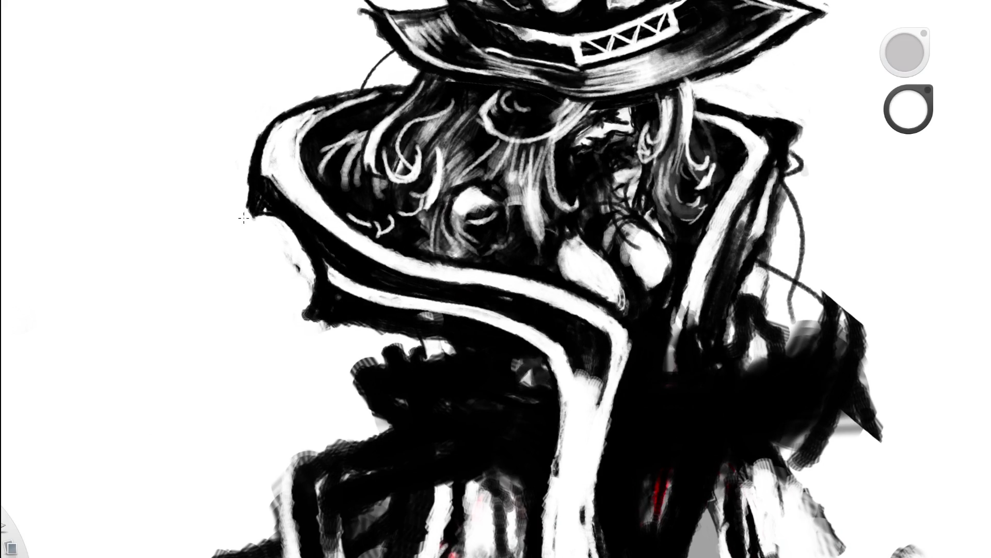
{"action": "mouse_move", "coordinate": [248, 209]}
{"action": "left_mouse_down"}
{"action": "mouse_move", "coordinate": [257, 222]}
{"action": "mouse_move", "coordinate": [288, 225]}
{"action": "mouse_move", "coordinate": [255, 215]}
{"action": "left_mouse_up"}
{"action": "left_click_drag", "start_coordinate": [403, 203], "coordinate": [236, 225]}
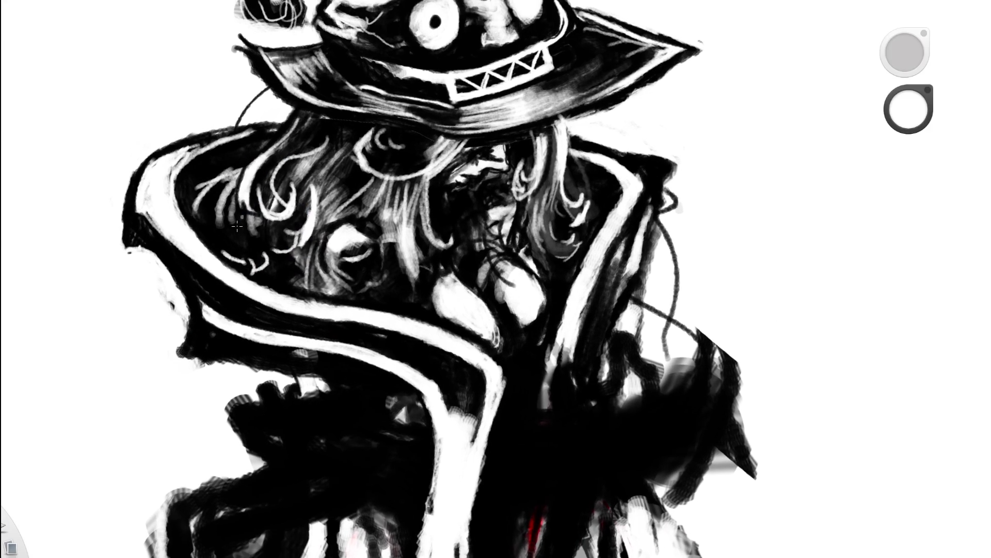
{"action": "left_click", "coordinate": [181, 361]}
{"action": "left_click_drag", "start_coordinate": [364, 237], "coordinate": [183, 335]}
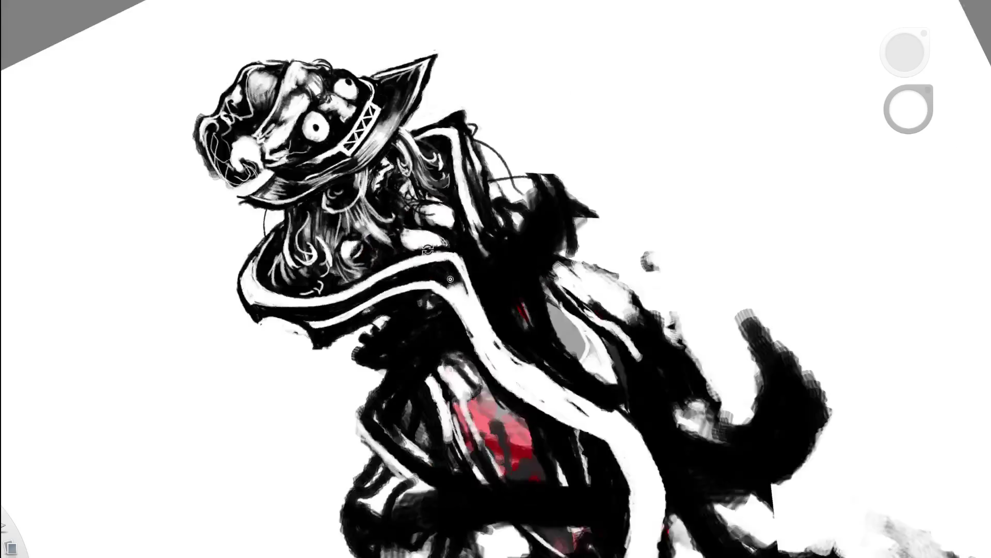
{"action": "left_click_drag", "start_coordinate": [342, 258], "coordinate": [450, 279]}
{"action": "mouse_move", "coordinate": [454, 107]}
{"action": "left_mouse_down"}
{"action": "mouse_move", "coordinate": [381, 126]}
{"action": "mouse_move", "coordinate": [375, 191]}
{"action": "left_mouse_up"}
Lighten the collar's dark left border with white into a thinner line, undoing one stroke
{"action": "left_click_drag", "start_coordinate": [379, 155], "coordinate": [377, 191]}
{"action": "left_click_drag", "start_coordinate": [379, 151], "coordinate": [378, 194]}
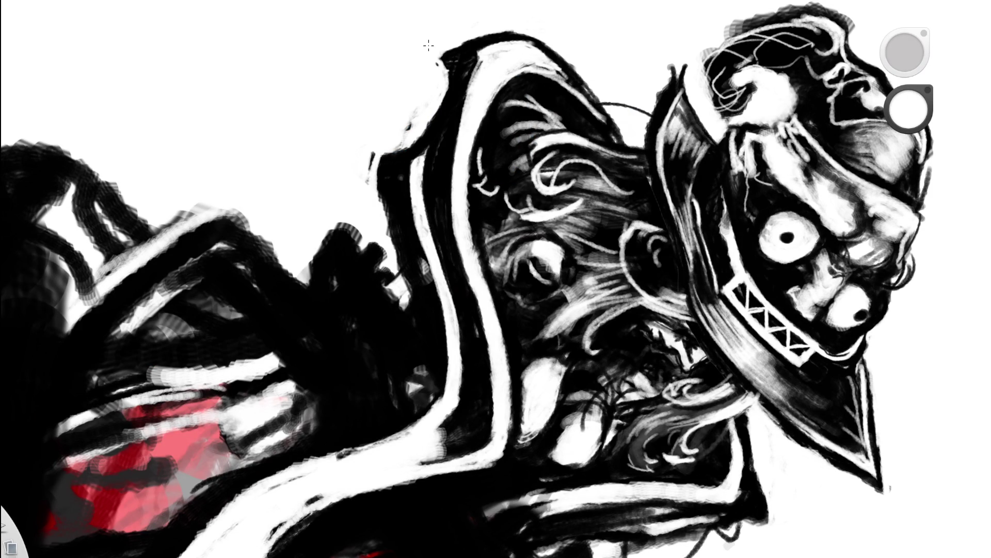
{"action": "left_click_drag", "start_coordinate": [377, 153], "coordinate": [377, 192]}
{"action": "key", "text": "ctrl+z"}
{"action": "left_click_drag", "start_coordinate": [379, 155], "coordinate": [377, 192]}
{"action": "mouse_move", "coordinate": [377, 154]}
{"action": "left_mouse_down"}
{"action": "mouse_move", "coordinate": [374, 185]}
{"action": "mouse_move", "coordinate": [435, 292]}
{"action": "mouse_move", "coordinate": [476, 179]}
{"action": "mouse_move", "coordinate": [374, 377]}
{"action": "left_mouse_up"}
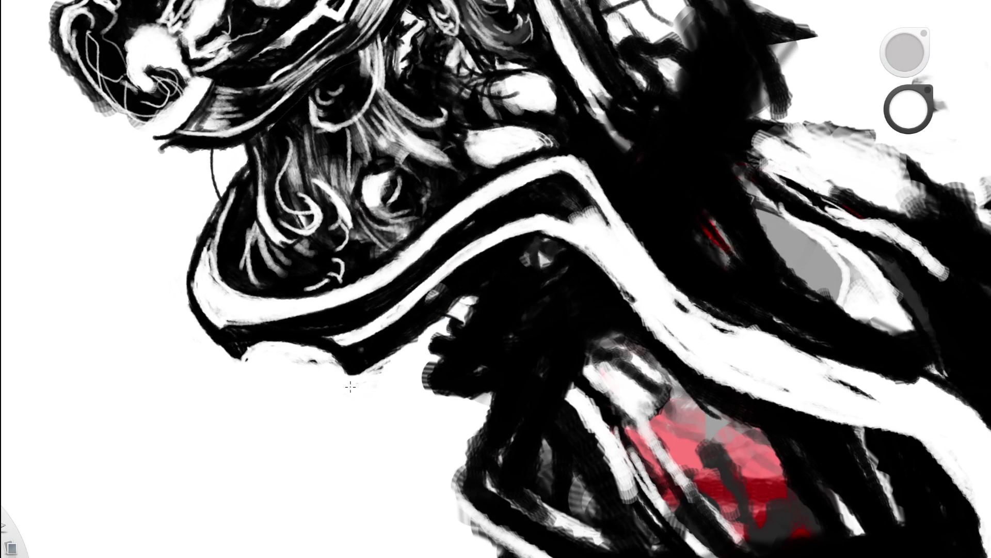
Darken the collar's lower edge slightly
{"action": "left_click_drag", "start_coordinate": [363, 372], "coordinate": [428, 328]}
{"action": "left_click_drag", "start_coordinate": [485, 310], "coordinate": [555, 335]}
{"action": "mouse_move", "coordinate": [532, 294]}
{"action": "left_mouse_down"}
{"action": "mouse_move", "coordinate": [474, 420]}
{"action": "mouse_move", "coordinate": [496, 433]}
{"action": "left_mouse_up"}
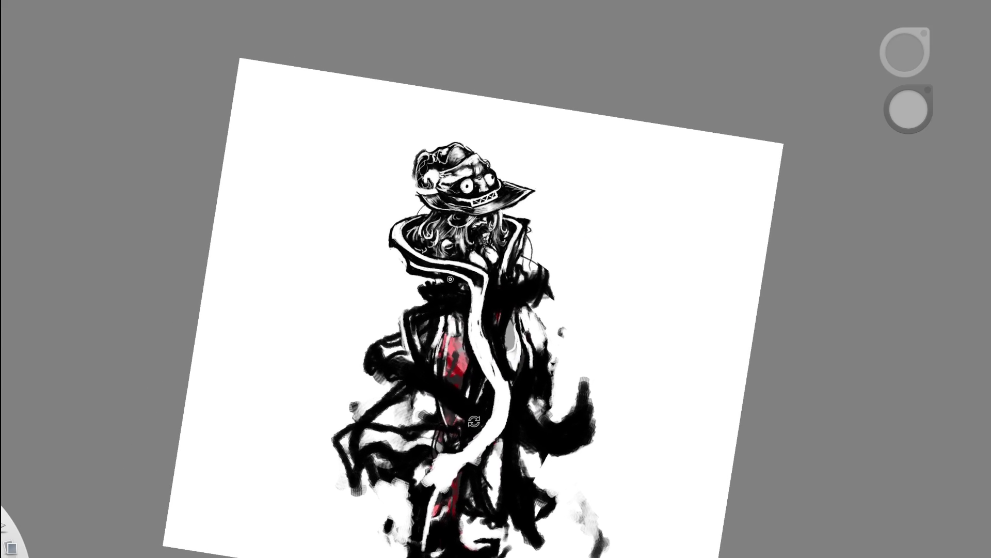
{"action": "scroll", "coordinate": [342, 129], "scroll_direction": "down", "scroll_amount": 1}
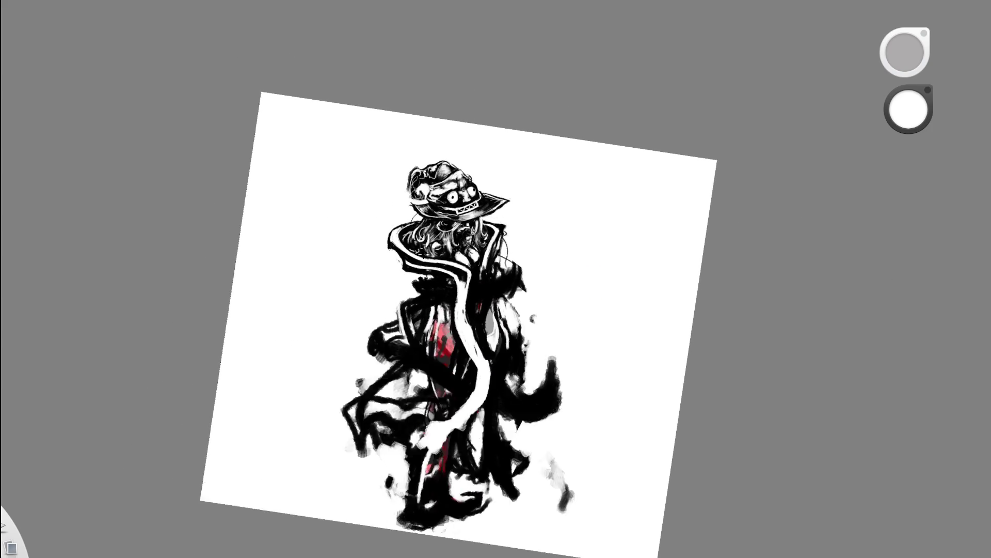
{"action": "scroll", "coordinate": [439, 255], "scroll_direction": "down", "scroll_amount": 3}
{"action": "scroll", "coordinate": [481, 288], "scroll_direction": "up", "scroll_amount": 4}
{"action": "scroll", "coordinate": [425, 256], "scroll_direction": "up", "scroll_amount": 2}
{"action": "scroll", "coordinate": [432, 253], "scroll_direction": "up", "scroll_amount": 1}
{"action": "scroll", "coordinate": [441, 245], "scroll_direction": "down", "scroll_amount": 3}
{"action": "scroll", "coordinate": [441, 247], "scroll_direction": "down", "scroll_amount": 2}
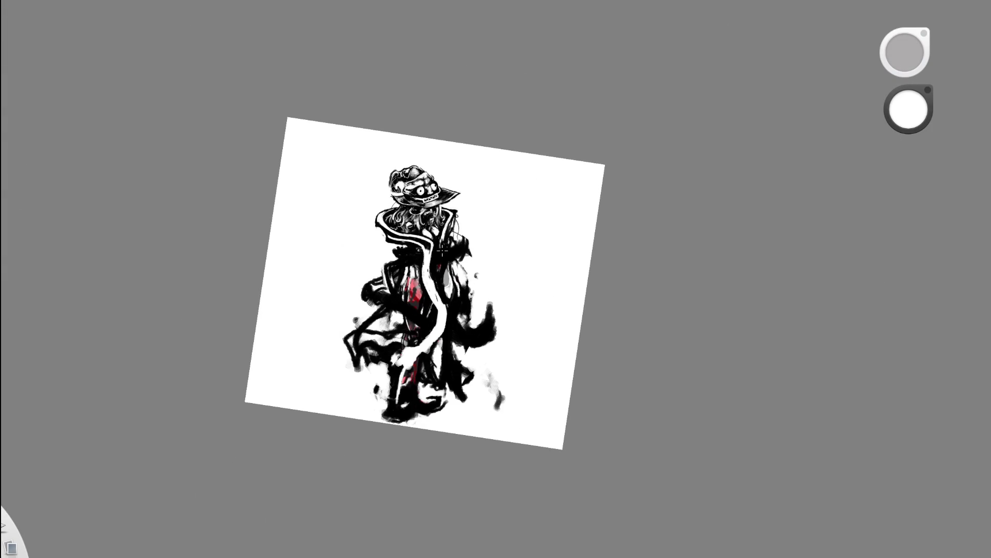
{"action": "scroll", "coordinate": [461, 268], "scroll_direction": "up", "scroll_amount": 2}
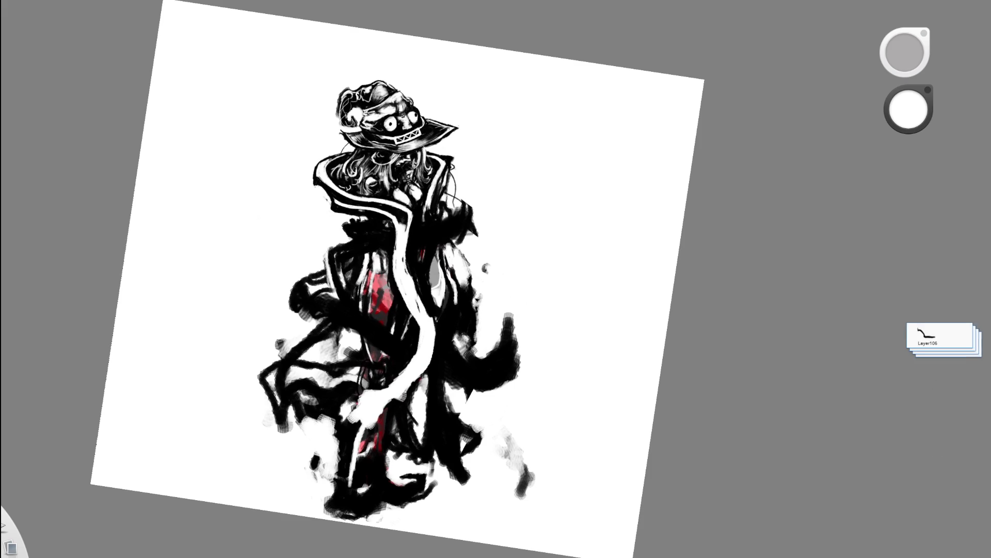
Toggle undo and redo to compare the new S-shaped white robe stripe against the earlier vertical stripes
{"action": "key", "text": "ctrl+z"}
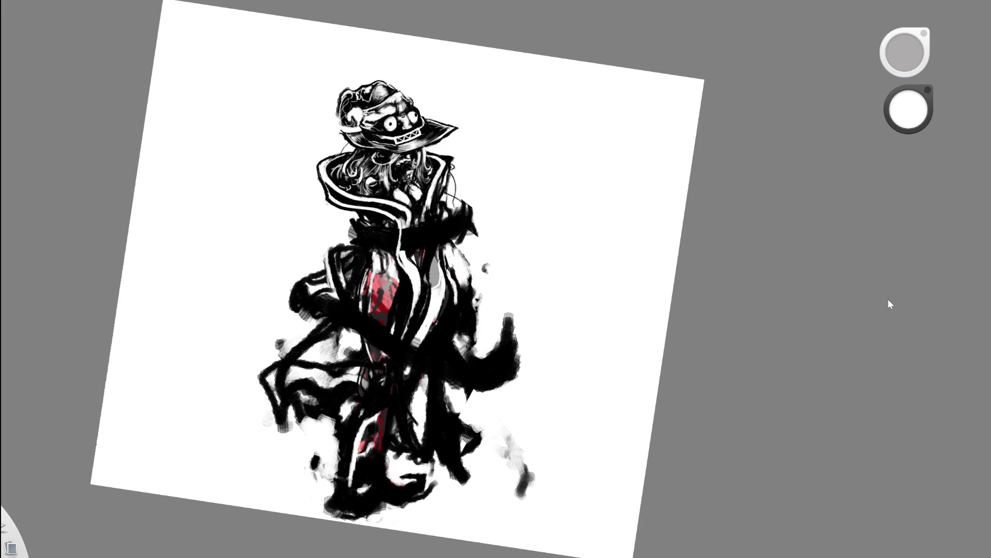
{"action": "key", "text": "ctrl+y"}
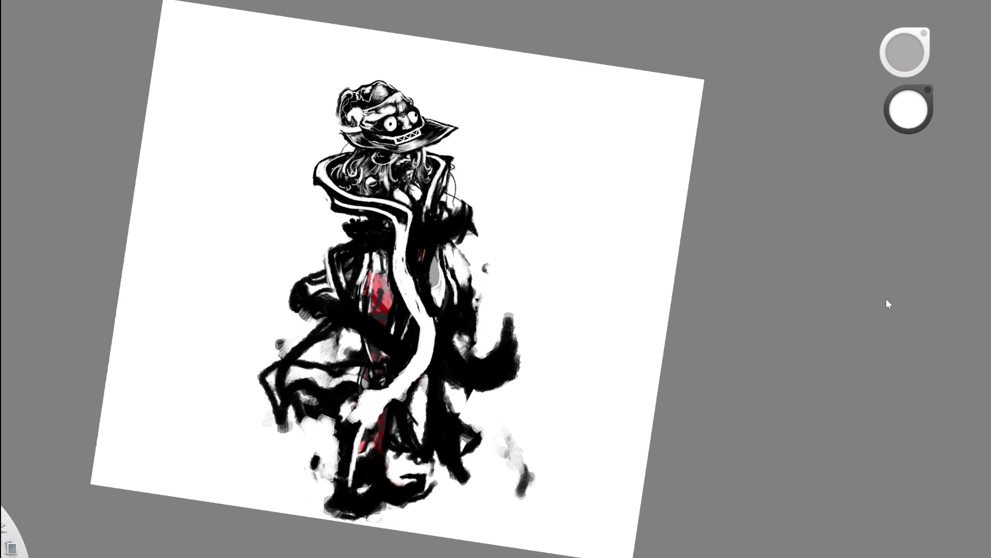
{"action": "scroll", "coordinate": [387, 263], "scroll_direction": "down", "scroll_amount": 3}
{"action": "scroll", "coordinate": [380, 259], "scroll_direction": "down", "scroll_amount": 3}
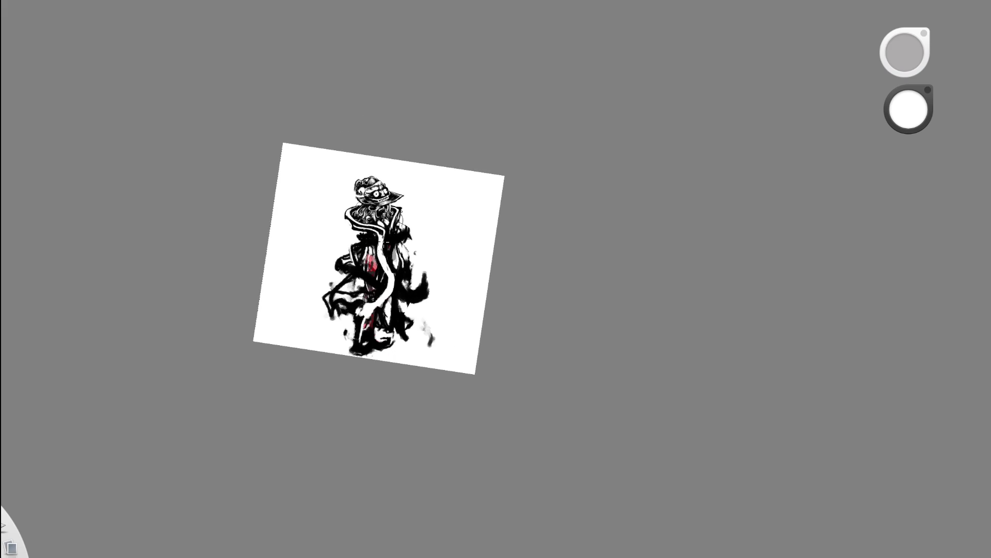
{"action": "scroll", "coordinate": [388, 249], "scroll_direction": "up", "scroll_amount": 3}
{"action": "scroll", "coordinate": [387, 248], "scroll_direction": "up", "scroll_amount": 2}
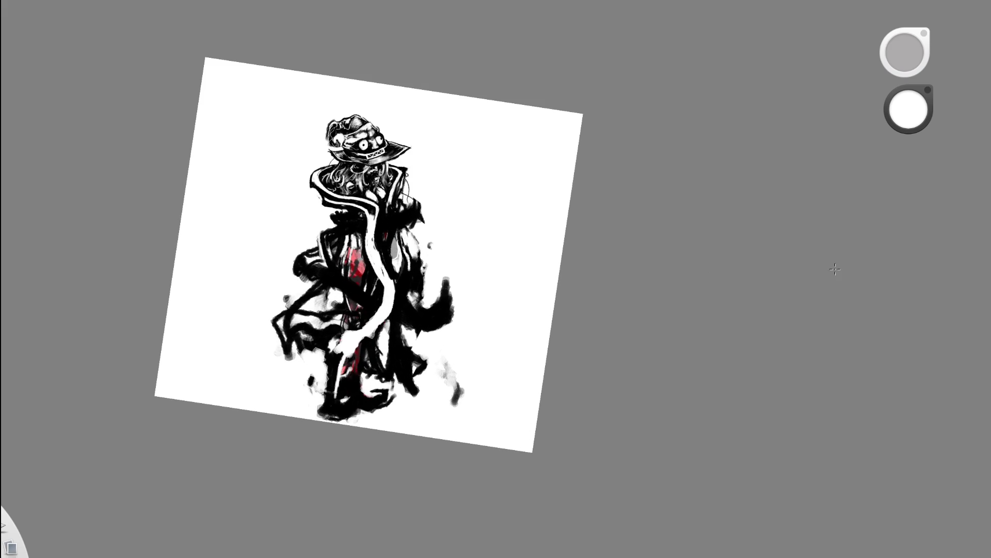
{"action": "key", "text": "ctrl+z"}
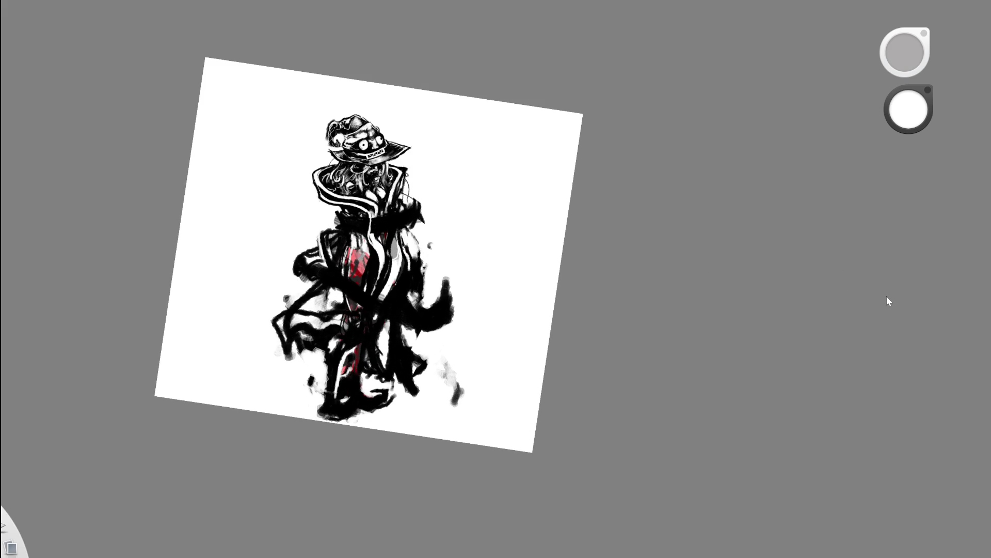
{"action": "key", "text": "ctrl+shift+z"}
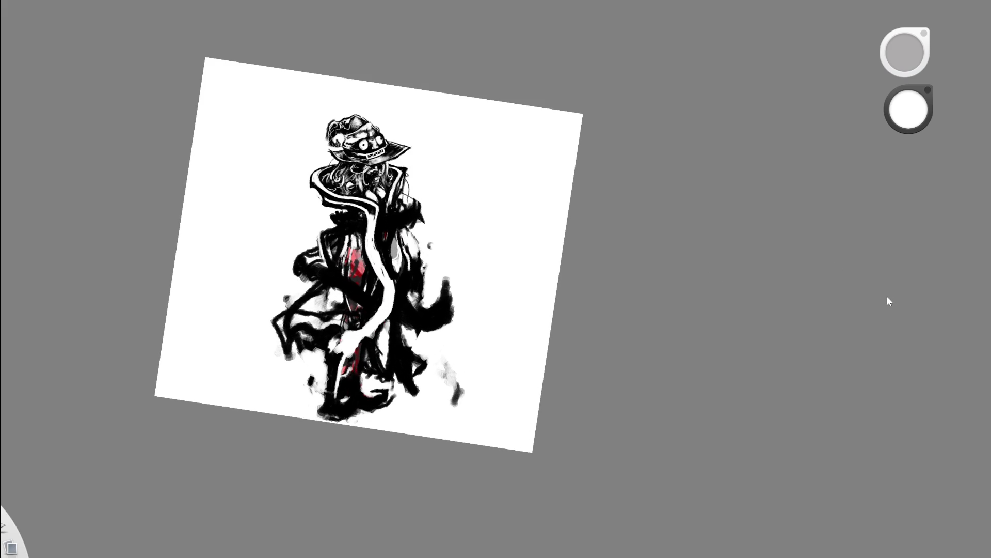
{"action": "key", "text": "ctrl+z"}
{"action": "key", "text": "ctrl+shift+z"}
{"action": "key", "text": "ctrl+shift+z"}
{"action": "key", "text": "ctrl+z"}
{"action": "key", "text": "ctrl+shift+z"}
{"action": "key", "text": "ctrl+z"}
{"action": "scroll", "coordinate": [437, 272], "scroll_direction": "up", "scroll_amount": 5}
{"action": "scroll", "coordinate": [489, 286], "scroll_direction": "down", "scroll_amount": 2}
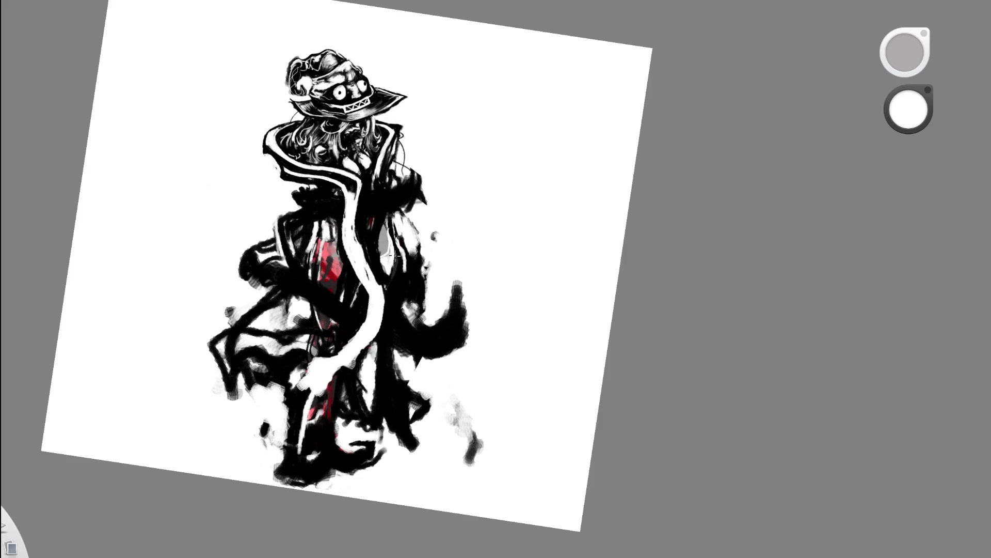
Erase parts of the long white robe stripe
{"action": "key", "text": "e"}
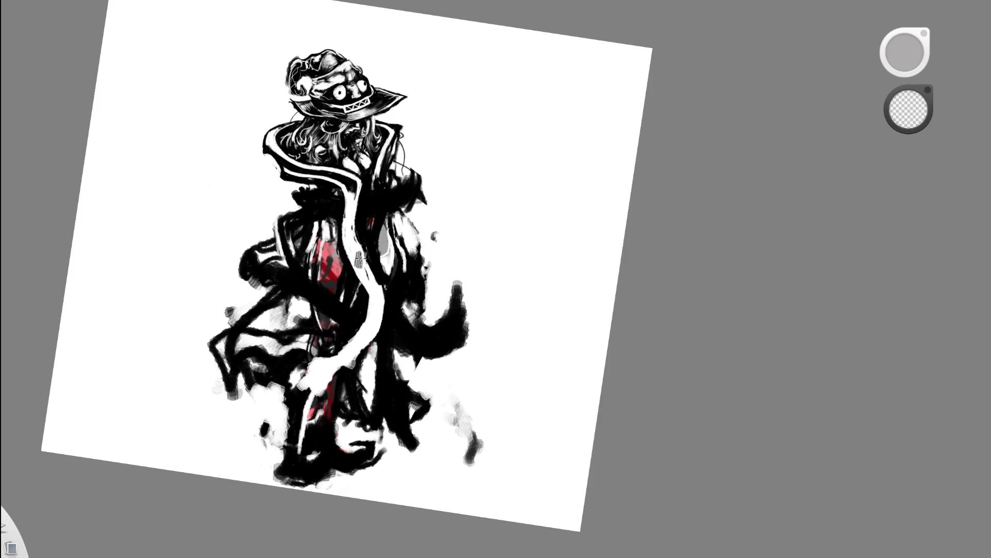
{"action": "left_click_drag", "start_coordinate": [358, 233], "coordinate": [365, 341]}
{"action": "left_click_drag", "start_coordinate": [371, 264], "coordinate": [387, 303]}
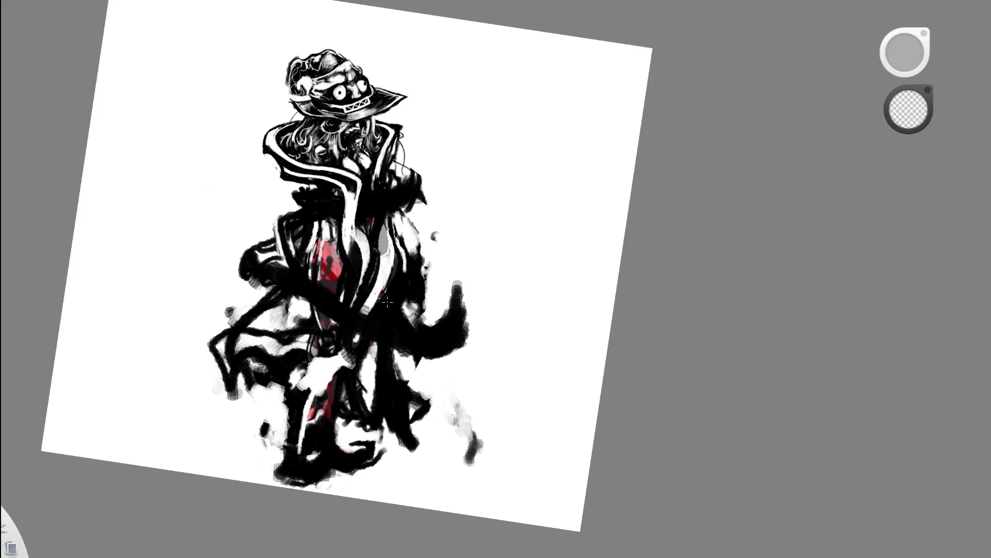
Paint new long white strokes down the robe centre, undoing and redoing them to compare
{"action": "key", "text": "b"}
{"action": "left_click_drag", "start_coordinate": [380, 164], "coordinate": [362, 346]}
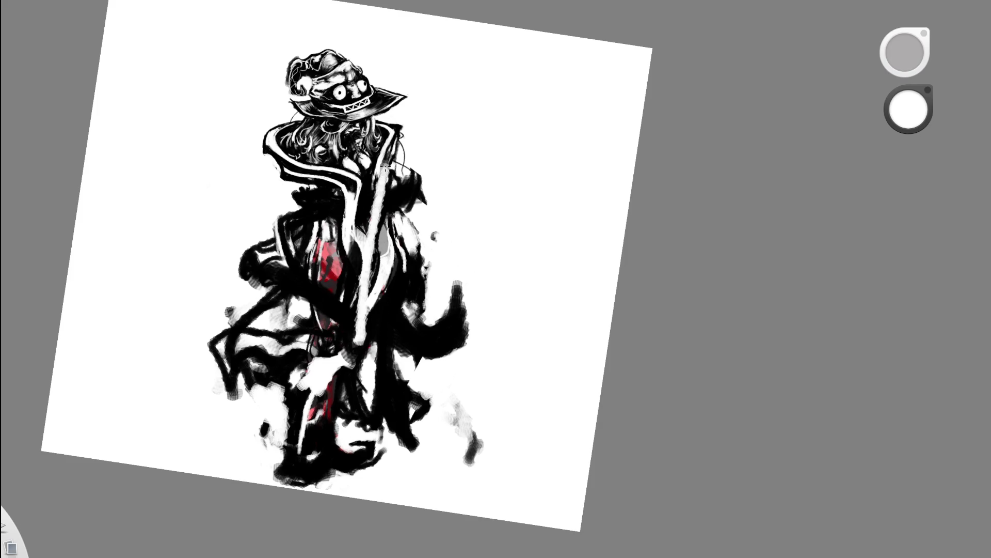
{"action": "key", "text": "ctrl+z"}
{"action": "left_click_drag", "start_coordinate": [383, 177], "coordinate": [404, 406]}
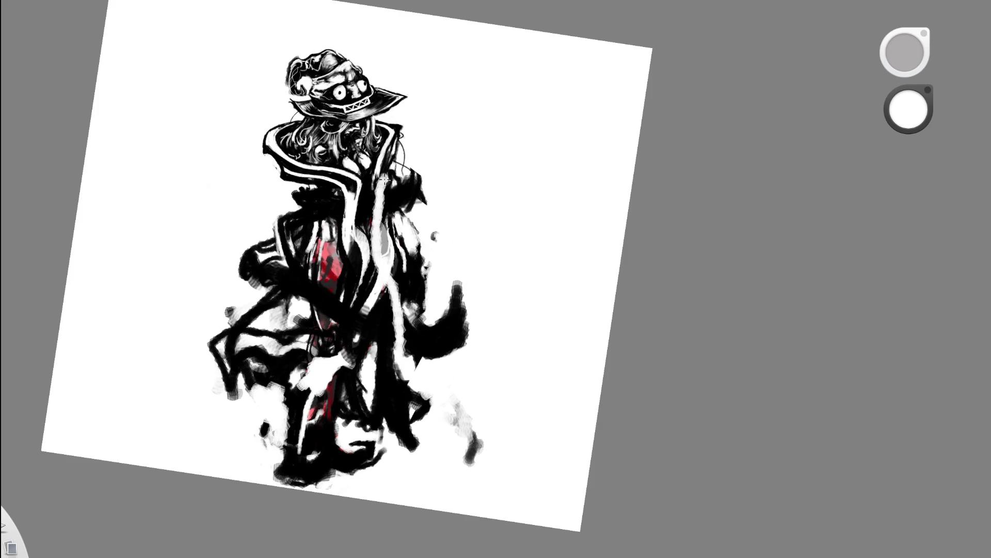
{"action": "key", "text": "ctrl+z"}
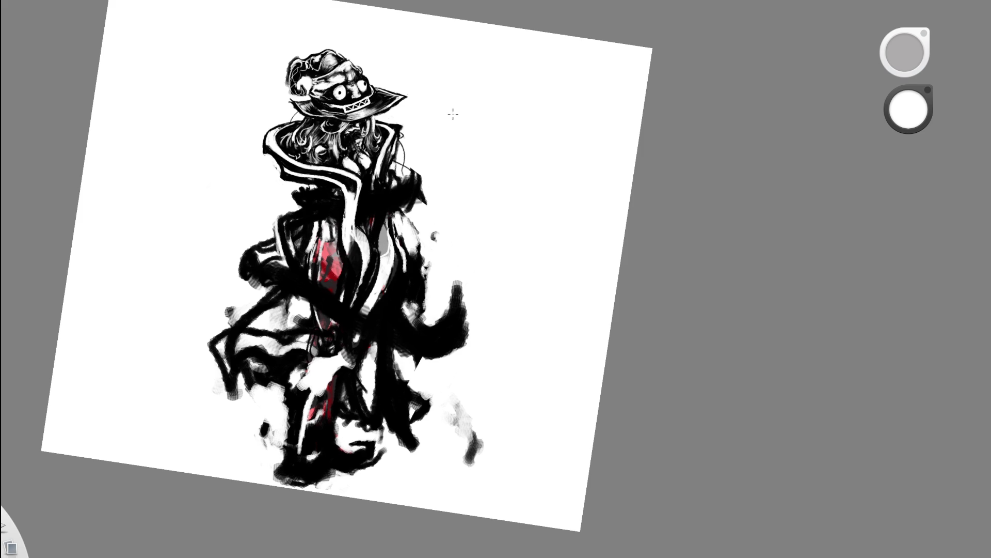
{"action": "key", "text": "ctrl+z"}
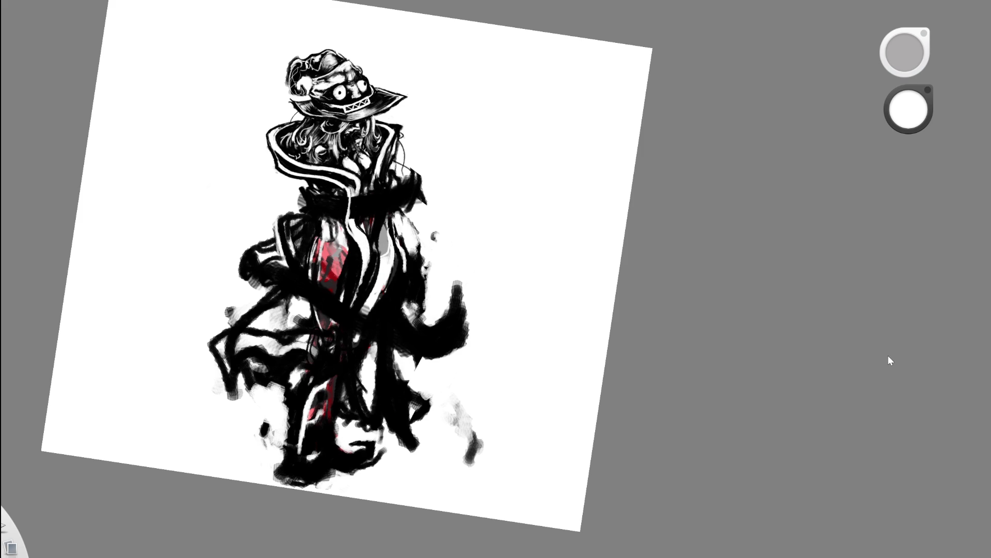
{"action": "key", "text": "ctrl+y"}
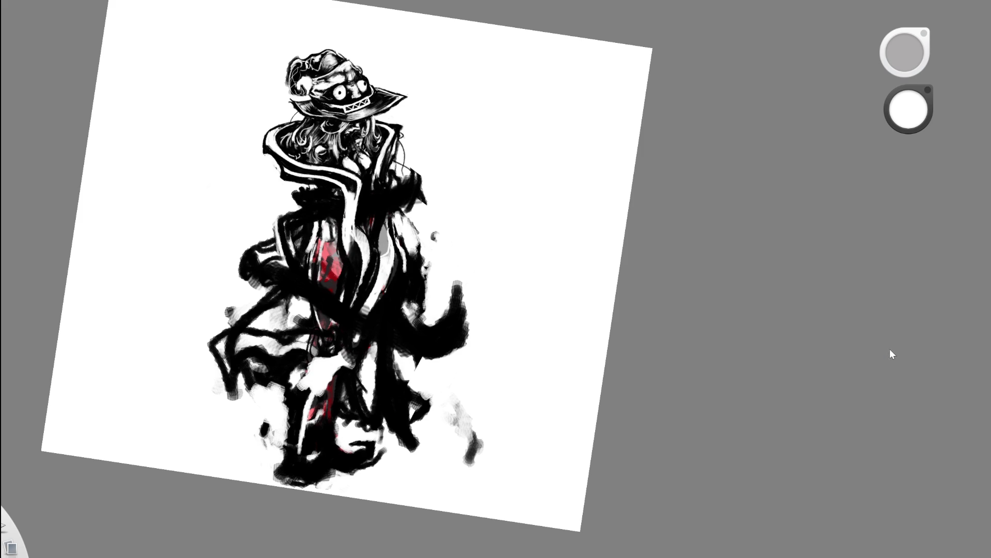
Restore the curving white stroke, erase parts of it, and undo recent white marks
{"action": "key", "text": "c"}
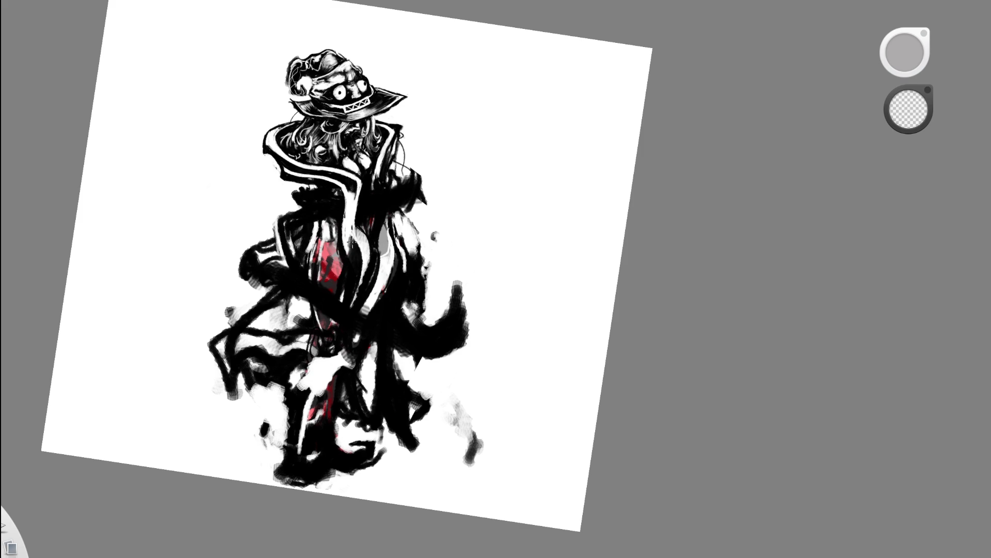
{"action": "key", "text": "c"}
{"action": "key", "text": "ctrl+z"}
{"action": "key", "text": "ctrl+y"}
{"action": "key", "text": "ctrl+y"}
{"action": "key", "text": "c"}
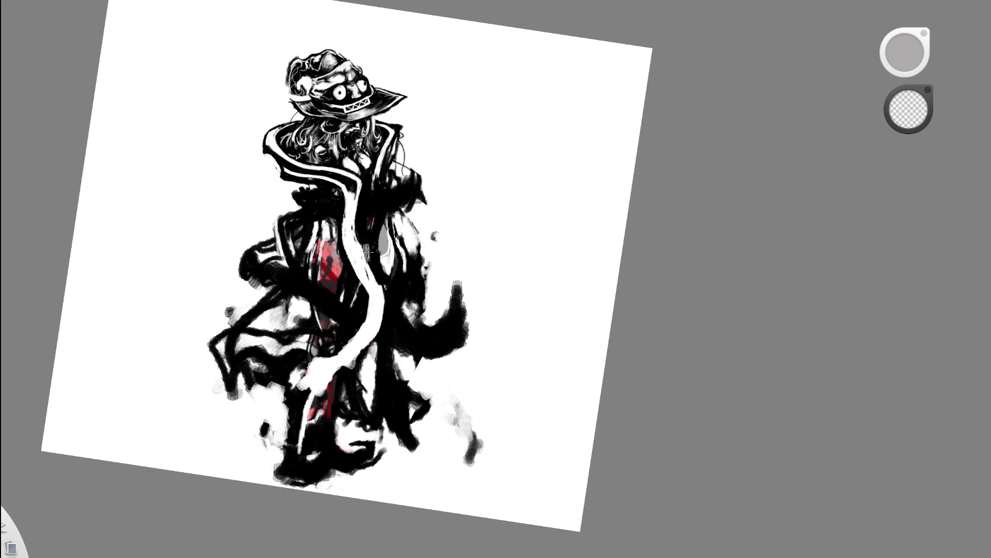
{"action": "left_click_drag", "start_coordinate": [357, 341], "coordinate": [369, 232]}
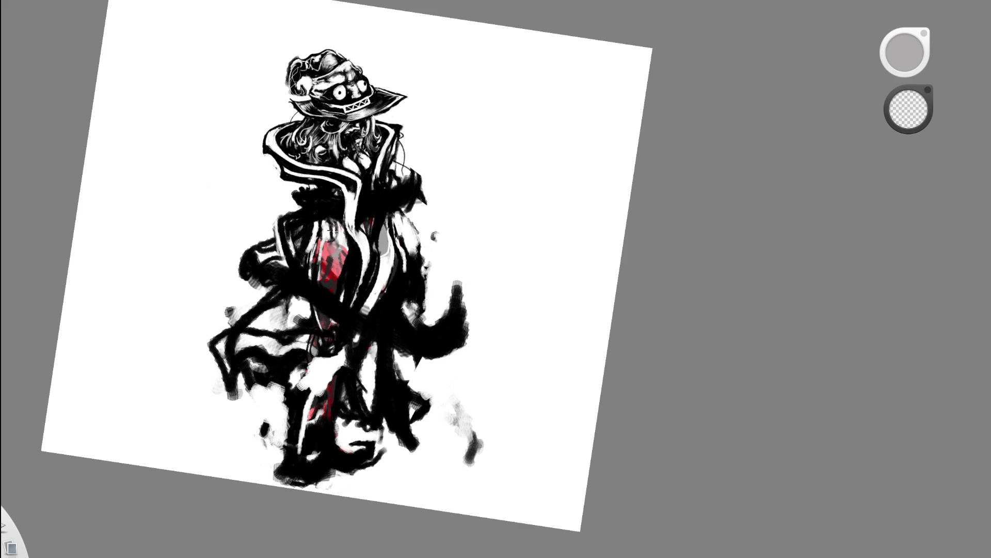
{"action": "scroll", "coordinate": [425, 224], "scroll_direction": "down", "scroll_amount": 3}
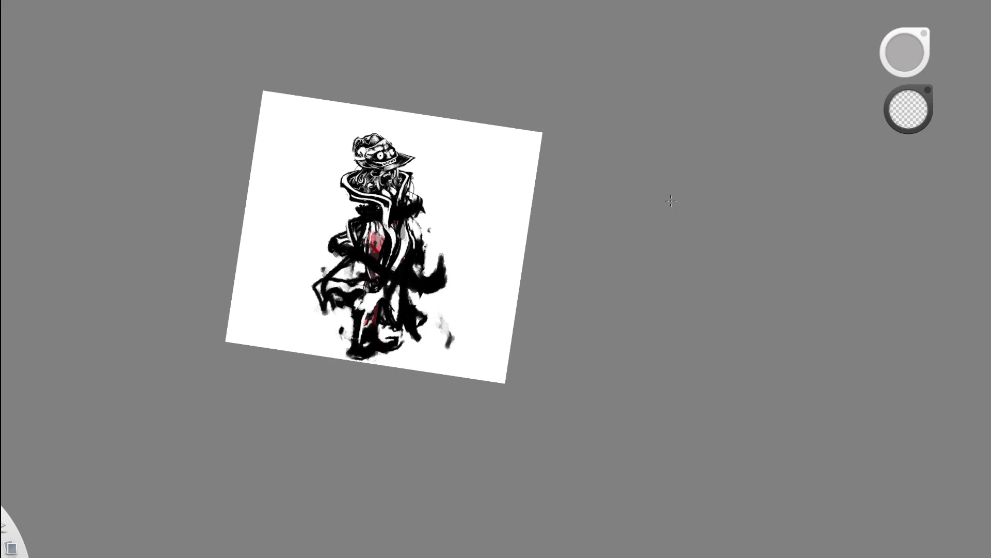
{"action": "key", "text": "ctrl+z"}
{"action": "key", "text": "ctrl+z"}
{"action": "scroll", "coordinate": [515, 192], "scroll_direction": "up", "scroll_amount": 3}
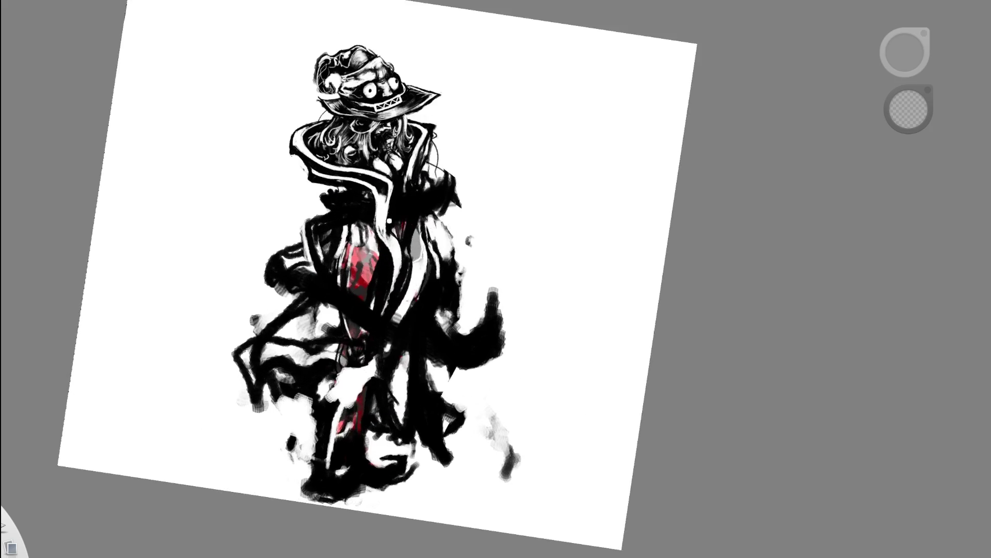
{"action": "mouse_move", "coordinate": [410, 321]}
{"action": "left_mouse_down"}
{"action": "mouse_move", "coordinate": [414, 335]}
{"action": "mouse_move", "coordinate": [409, 320]}
{"action": "left_mouse_up"}
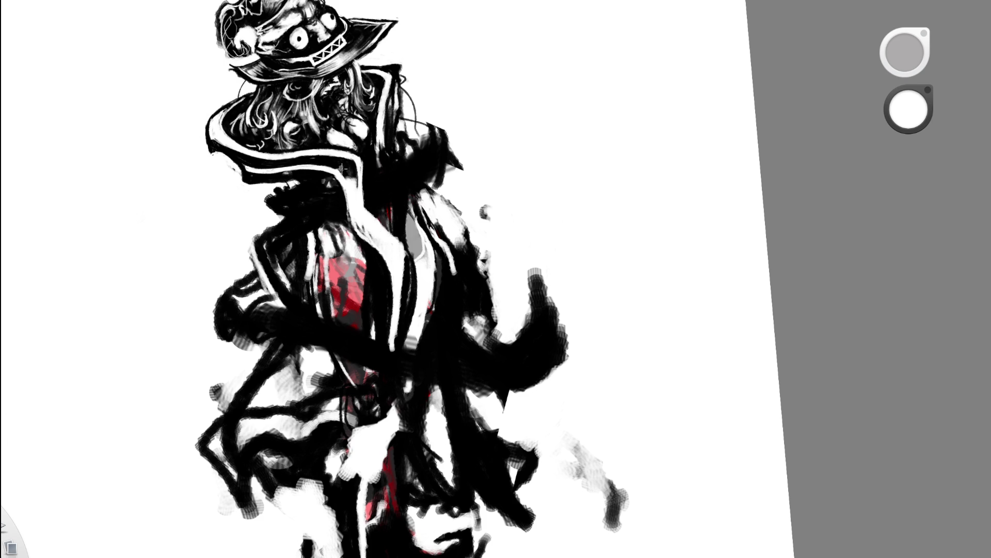
{"action": "scroll", "coordinate": [426, 184], "scroll_direction": "down", "scroll_amount": 5}
{"action": "scroll", "coordinate": [463, 177], "scroll_direction": "up", "scroll_amount": 5}
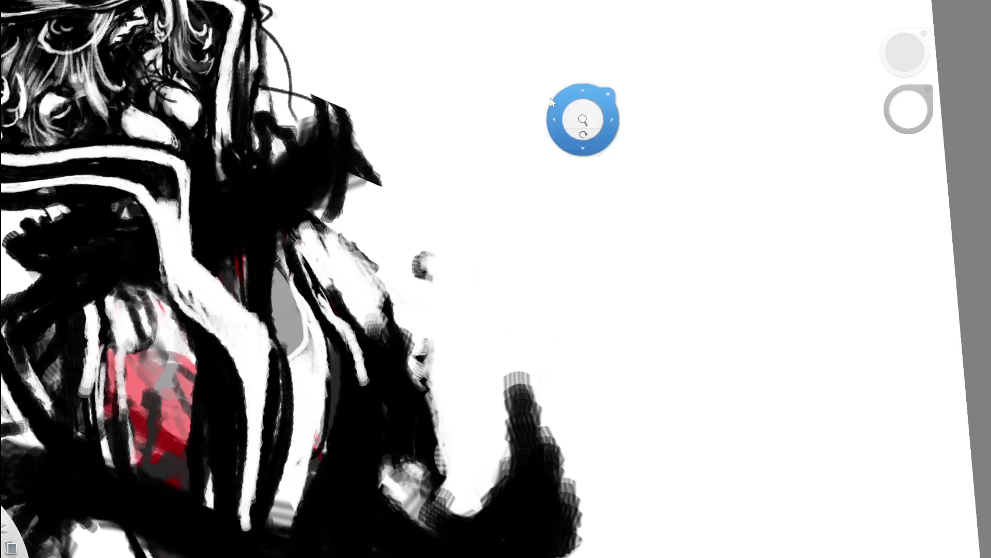
{"action": "scroll", "coordinate": [285, 243], "scroll_direction": "down", "scroll_amount": 1}
{"action": "left_click_drag", "start_coordinate": [278, 353], "coordinate": [288, 345]}
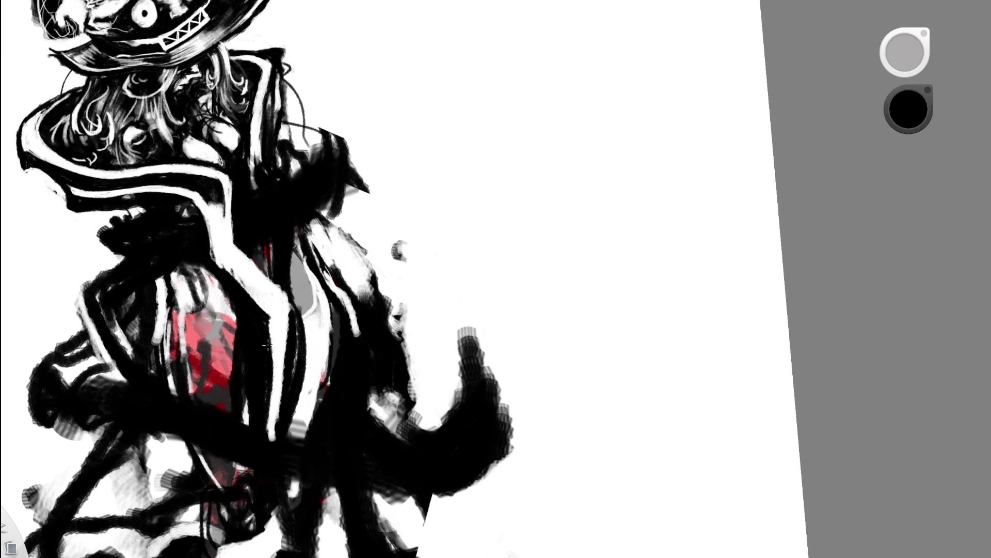
{"action": "scroll", "coordinate": [347, 204], "scroll_direction": "down", "scroll_amount": 2}
{"action": "left_click_drag", "start_coordinate": [346, 205], "coordinate": [367, 68]}
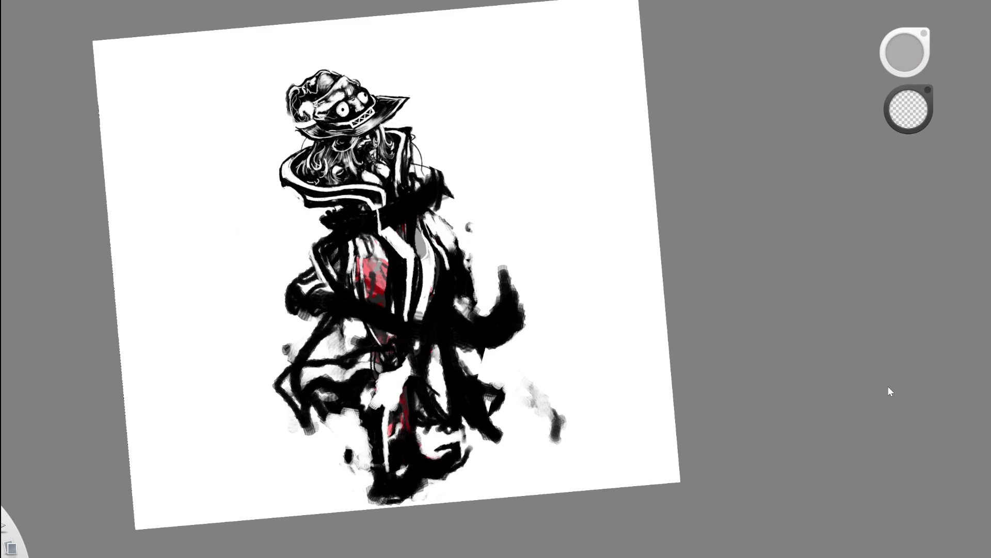
{"action": "scroll", "coordinate": [571, 250], "scroll_direction": "down", "scroll_amount": 5}
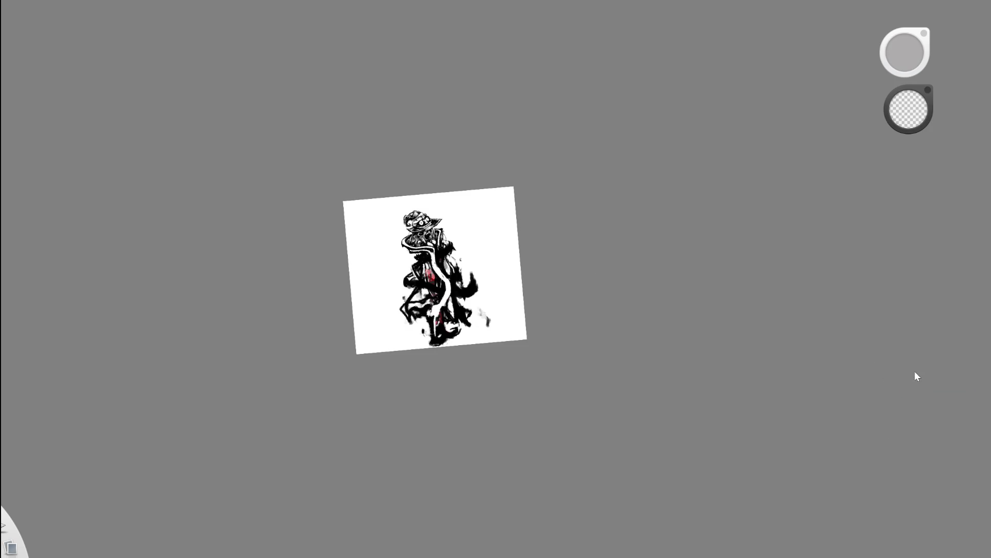
Paint thin dark ink strokes across the collar band, over its white stripe
{"action": "mouse_move", "coordinate": [483, 272]}
{"action": "left_mouse_down"}
{"action": "mouse_move", "coordinate": [481, 227]}
{"action": "mouse_move", "coordinate": [78, 439]}
{"action": "left_mouse_up"}
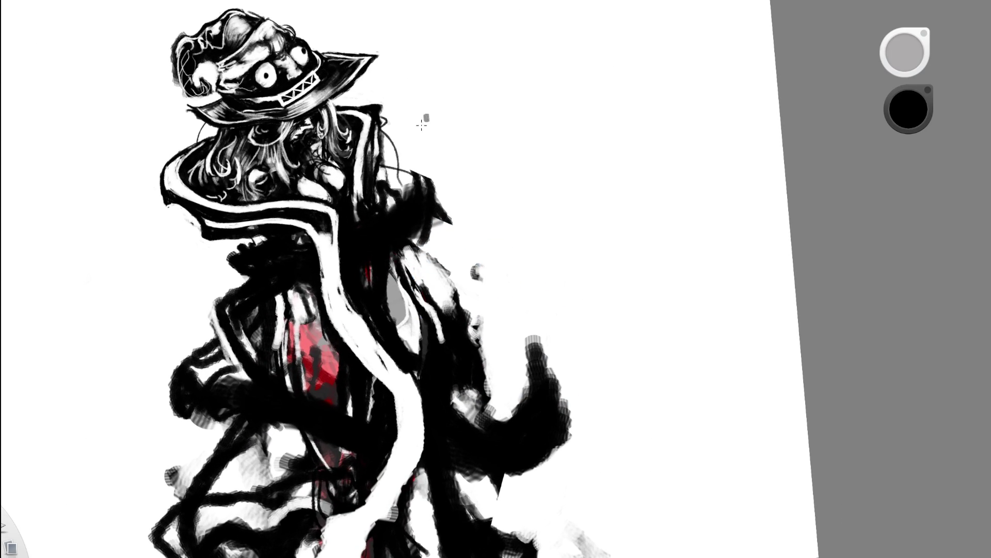
{"action": "left_click_drag", "start_coordinate": [313, 246], "coordinate": [340, 237]}
{"action": "left_click_drag", "start_coordinate": [320, 278], "coordinate": [341, 273]}
{"action": "left_click_drag", "start_coordinate": [319, 248], "coordinate": [341, 271]}
{"action": "key", "text": "space"}
{"action": "left_click_drag", "start_coordinate": [463, 277], "coordinate": [344, 254]}
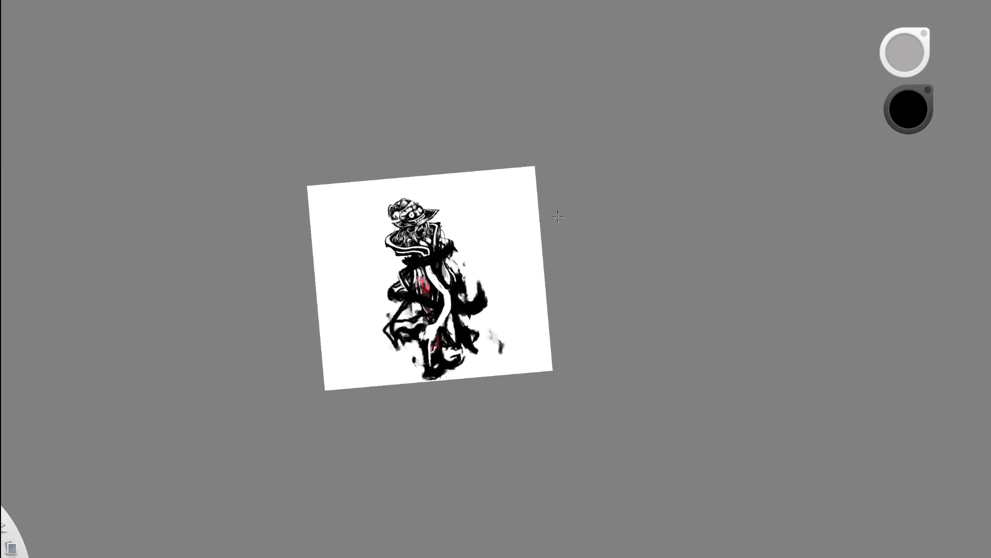
{"action": "key", "text": "ctrl+plus"}
{"action": "key", "text": "ctrl+plus"}
Carve white into the dark shape beside the shoulder, then fill it solidly black
{"action": "key", "text": "e"}
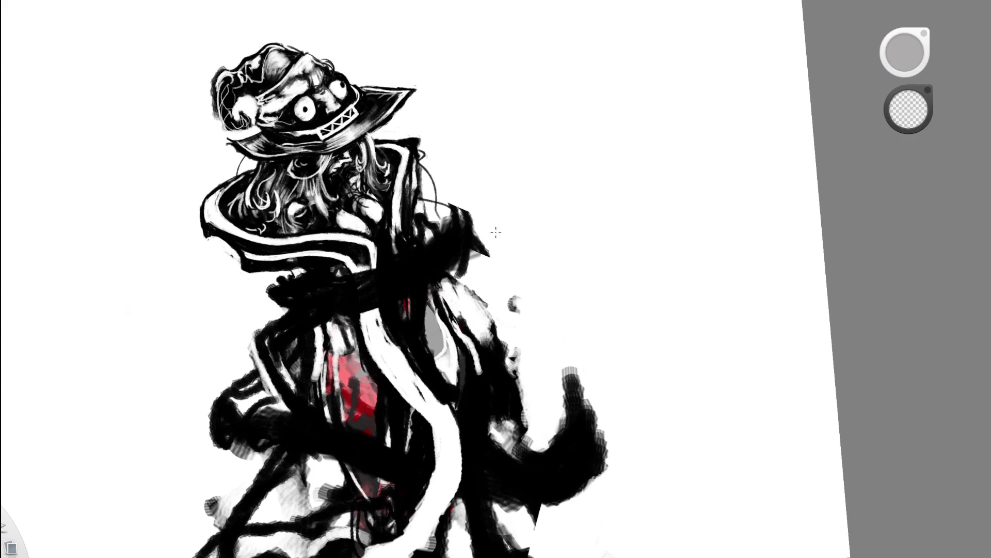
{"action": "key", "text": "x"}
{"action": "mouse_move", "coordinate": [486, 257]}
{"action": "left_mouse_down"}
{"action": "mouse_move", "coordinate": [483, 210]}
{"action": "mouse_move", "coordinate": [468, 214]}
{"action": "left_mouse_up"}
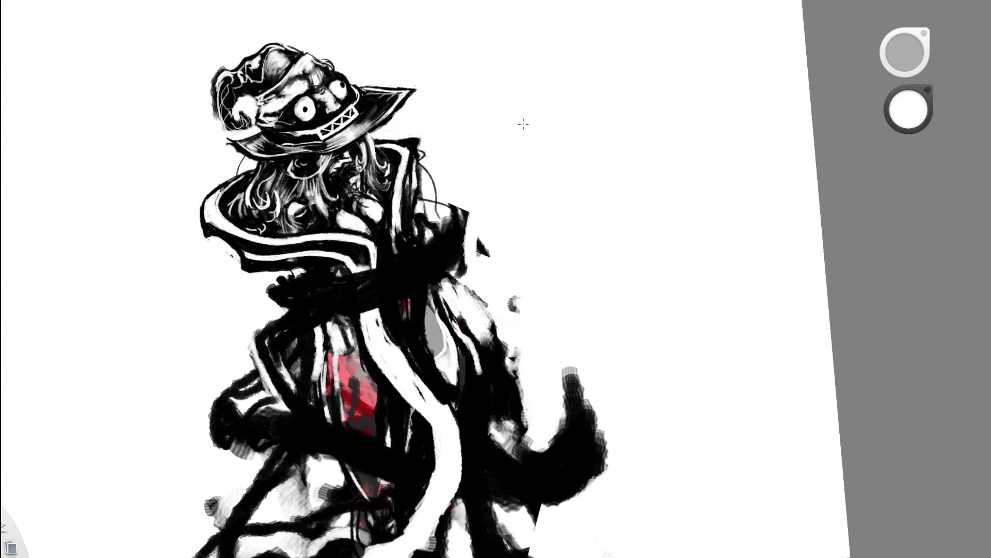
{"action": "key", "text": "x"}
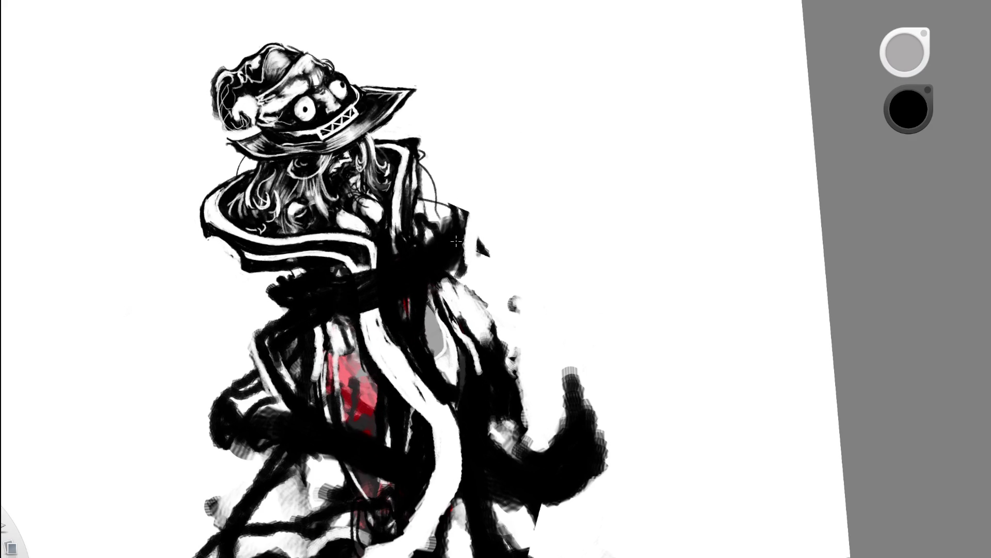
{"action": "left_click_drag", "start_coordinate": [473, 224], "coordinate": [459, 203]}
{"action": "mouse_move", "coordinate": [457, 204]}
{"action": "left_mouse_down"}
{"action": "mouse_move", "coordinate": [443, 208]}
{"action": "mouse_move", "coordinate": [472, 215]}
{"action": "left_mouse_up"}
Rotate the canvas a quarter turn and add a thin dark ink line to the figure
{"action": "key", "text": "Home"}
{"action": "left_click_drag", "start_coordinate": [381, 253], "coordinate": [407, 208]}
{"action": "scroll", "coordinate": [395, 223], "scroll_direction": "up", "scroll_amount": 5}
{"action": "left_click_drag", "start_coordinate": [378, 237], "coordinate": [407, 213]}
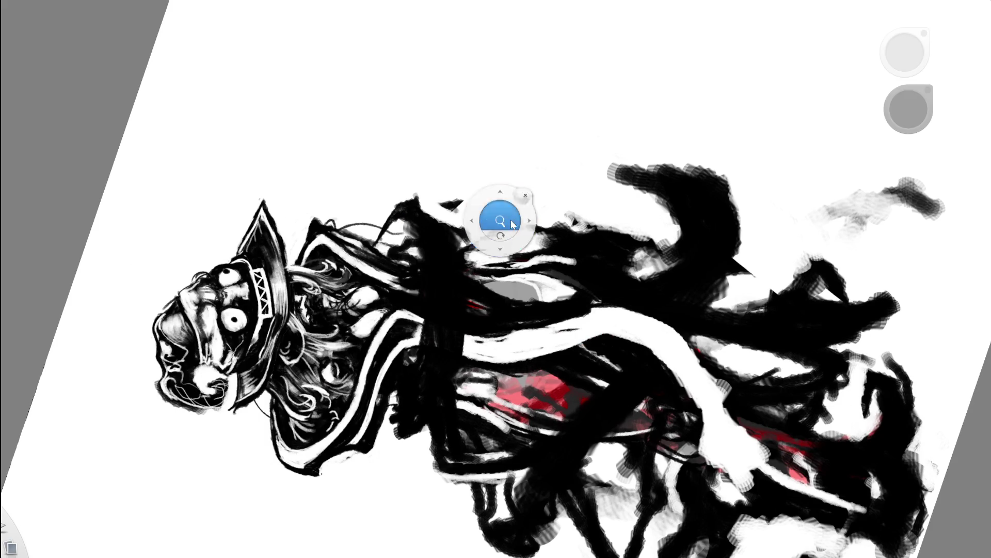
Keep the small black mark beside the collar and start white highlights along the collar edge
{"action": "left_click_drag", "start_coordinate": [499, 214], "coordinate": [586, 143]}
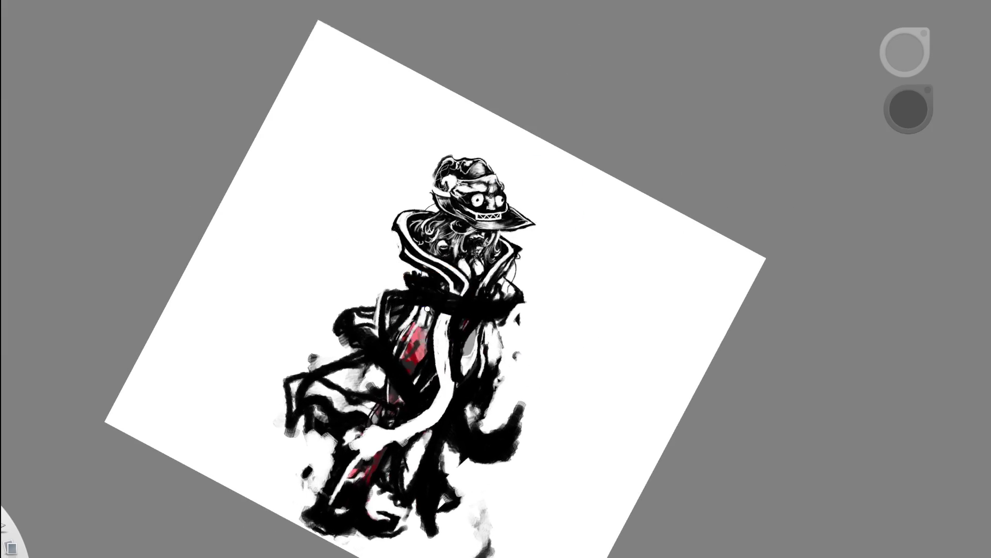
{"action": "scroll", "coordinate": [387, 248], "scroll_direction": "up", "scroll_amount": 5}
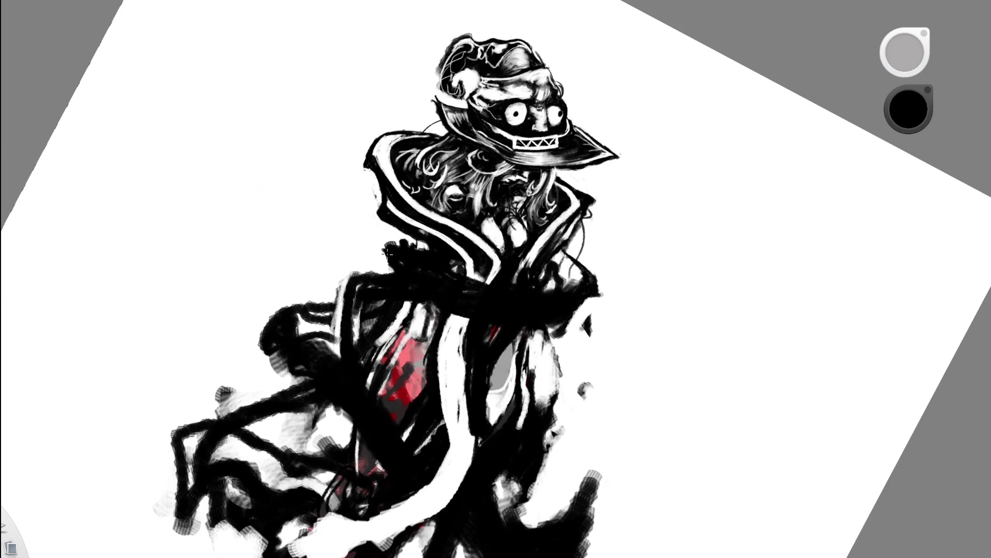
{"action": "key", "text": "ctrl+z"}
{"action": "key", "text": "ctrl+y"}
{"action": "left_click", "coordinate": [417, 224], "text": "alt"}
{"action": "left_click", "coordinate": [402, 239]}
{"action": "scroll", "coordinate": [444, 226], "scroll_direction": "down", "scroll_amount": 5}
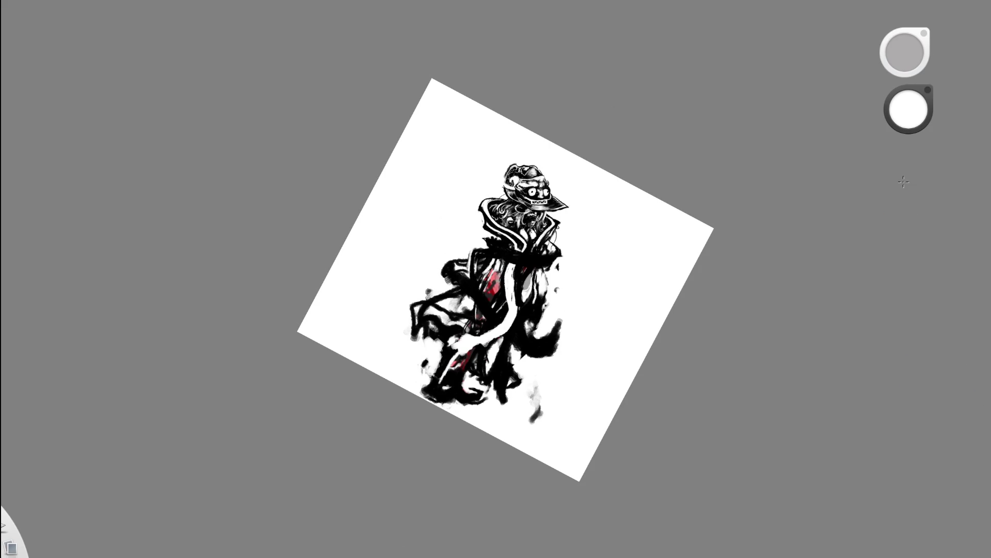
{"action": "scroll", "coordinate": [626, 191], "scroll_direction": "up", "scroll_amount": 5}
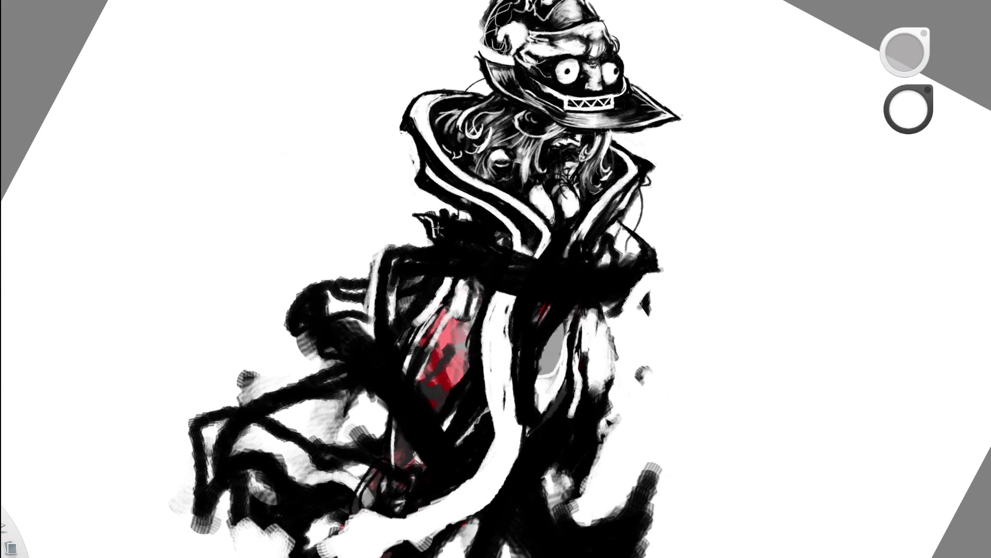
{"action": "left_click_drag", "start_coordinate": [431, 219], "coordinate": [469, 271]}
{"action": "scroll", "coordinate": [549, 241], "scroll_direction": "down", "scroll_amount": 5}
Add thin white strokes along the lower collar edge, then return the colour to black
{"action": "left_click_drag", "start_coordinate": [594, 309], "coordinate": [530, 148]}
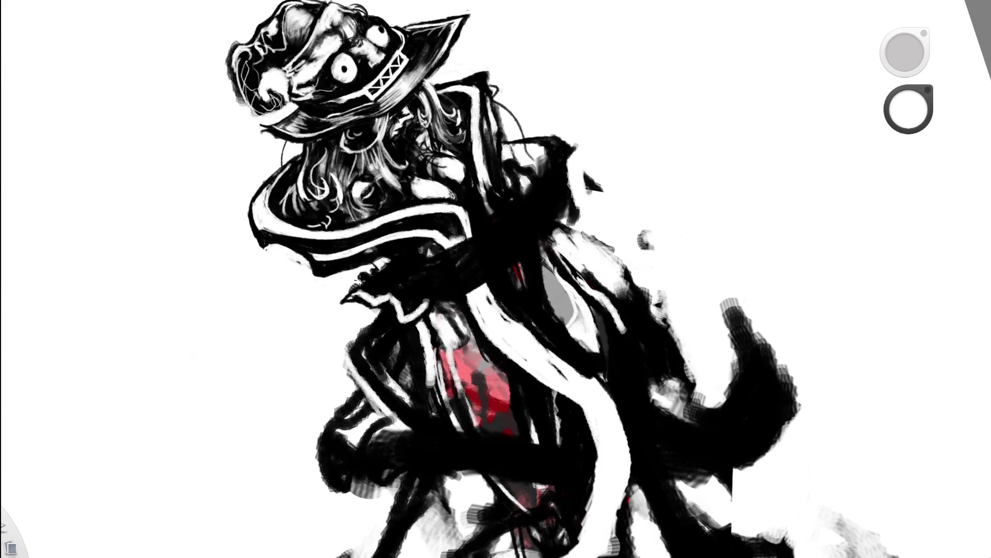
{"action": "left_click_drag", "start_coordinate": [363, 286], "coordinate": [463, 260]}
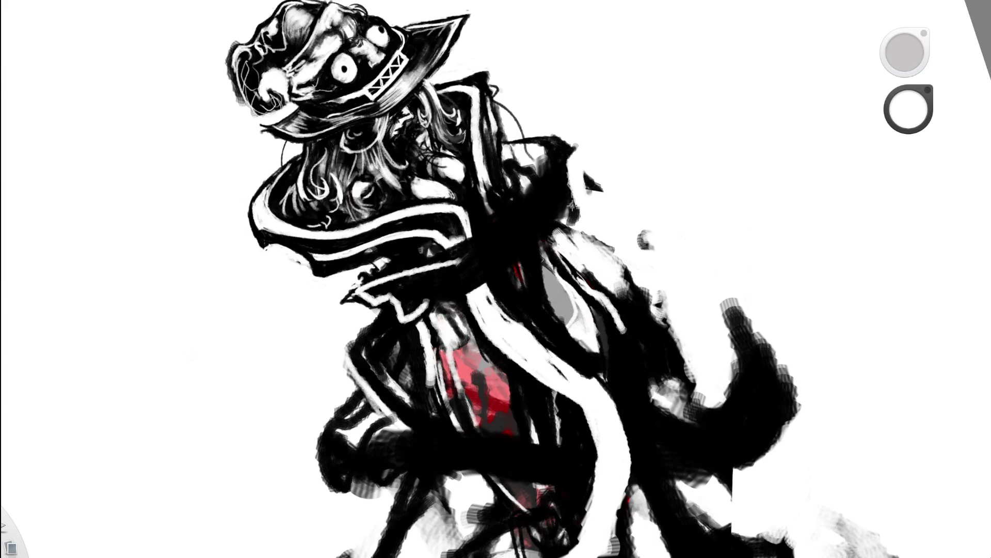
{"action": "left_click_drag", "start_coordinate": [383, 260], "coordinate": [370, 258]}
{"action": "left_click", "coordinate": [322, 241], "text": "alt"}
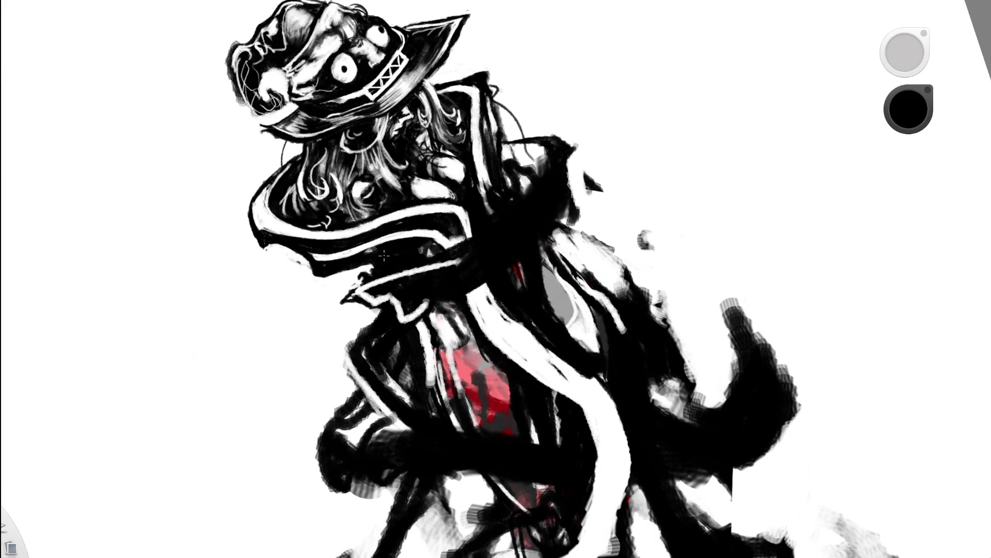
{"action": "mouse_move", "coordinate": [465, 255]}
{"action": "left_mouse_down"}
{"action": "mouse_move", "coordinate": [534, 243]}
{"action": "mouse_move", "coordinate": [432, 182]}
{"action": "left_mouse_up"}
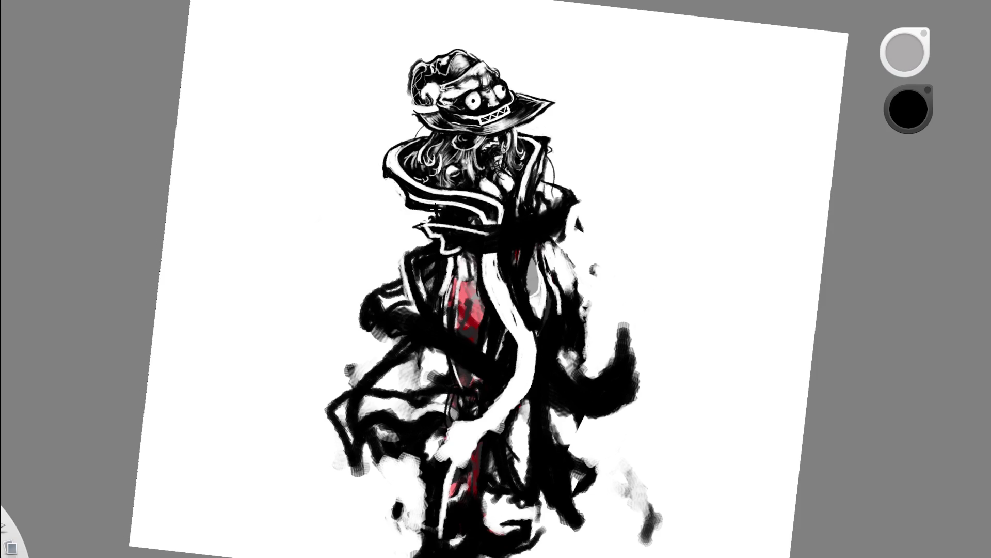
Try a dark stroke across the collar, undo it, and reframe the view on the figure
{"action": "mouse_move", "coordinate": [572, 182]}
{"action": "left_mouse_down"}
{"action": "mouse_move", "coordinate": [418, 240]}
{"action": "mouse_move", "coordinate": [316, 240]}
{"action": "left_mouse_up"}
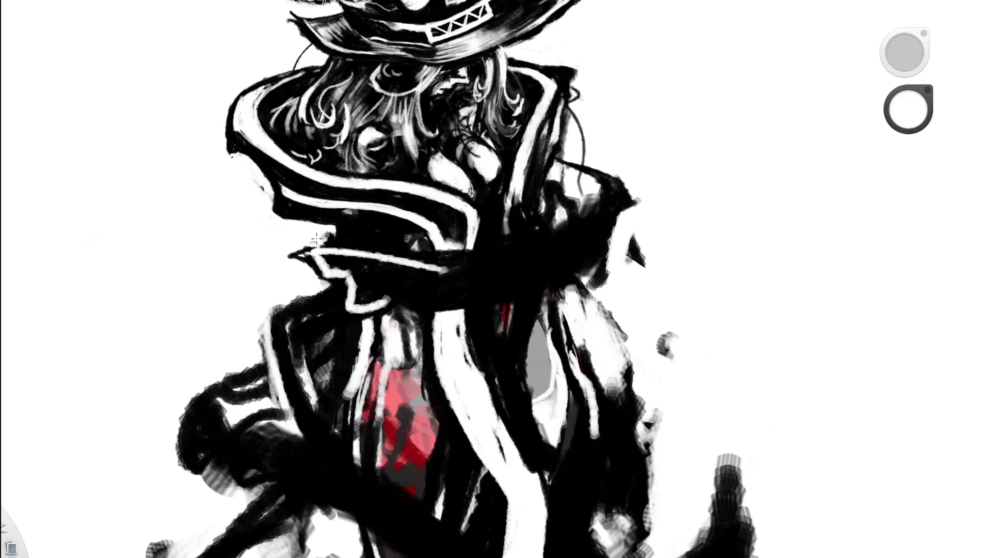
{"action": "left_click_drag", "start_coordinate": [503, 200], "coordinate": [465, 203]}
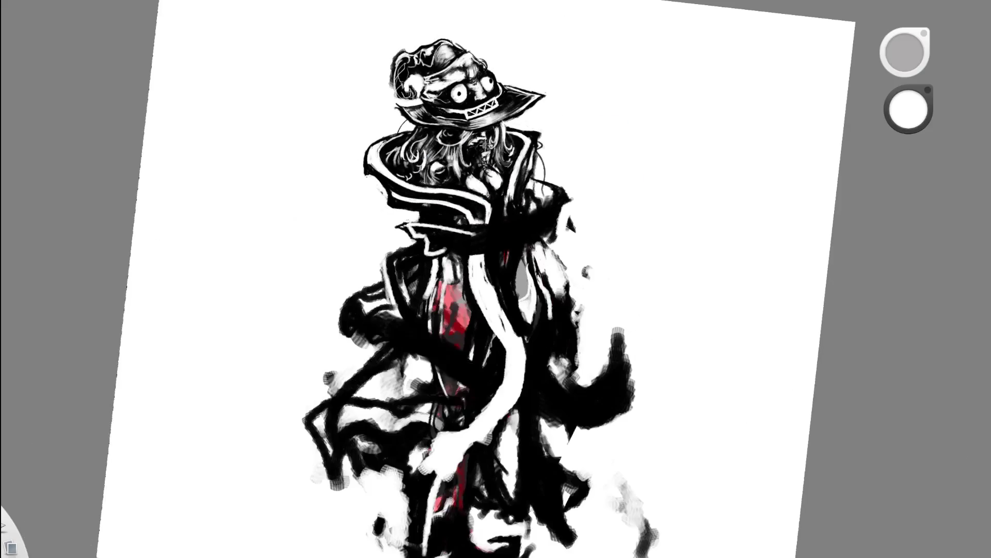
{"action": "mouse_move", "coordinate": [404, 227]}
{"action": "left_mouse_down"}
{"action": "mouse_move", "coordinate": [476, 222]}
{"action": "mouse_move", "coordinate": [406, 324]}
{"action": "mouse_move", "coordinate": [395, 246]}
{"action": "left_mouse_up"}
{"action": "key", "text": "ctrl+z"}
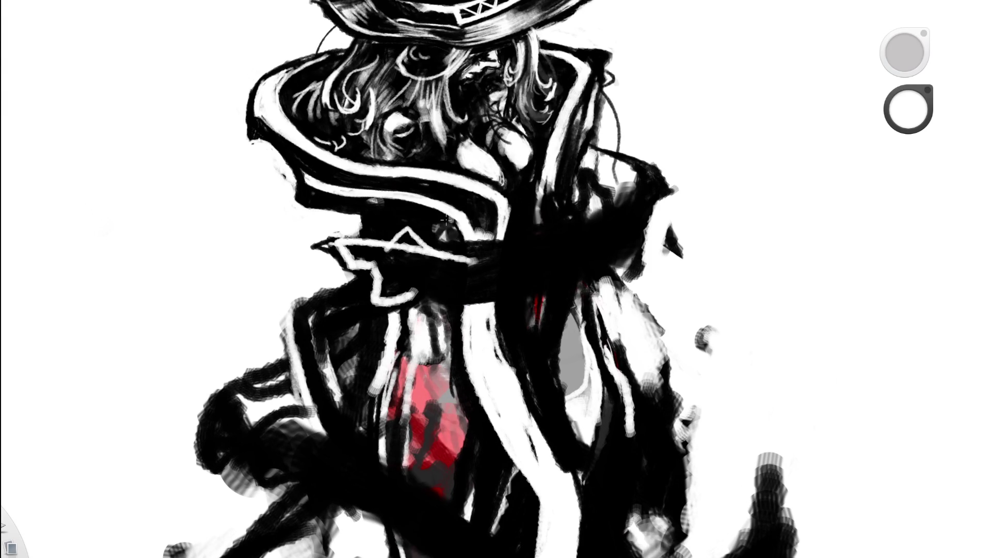
{"action": "key", "text": "space"}
{"action": "left_click_drag", "start_coordinate": [512, 281], "coordinate": [368, 297]}
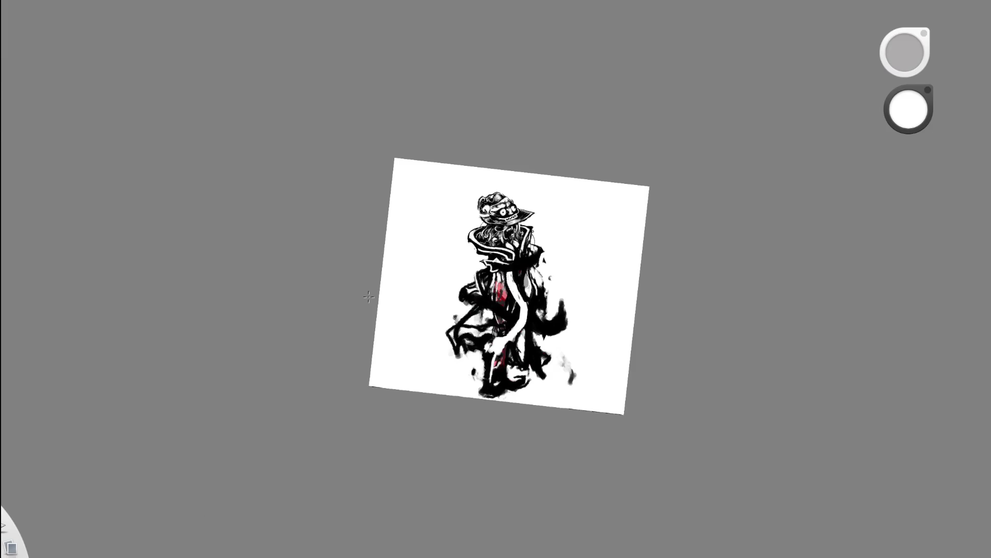
{"action": "key", "text": "space"}
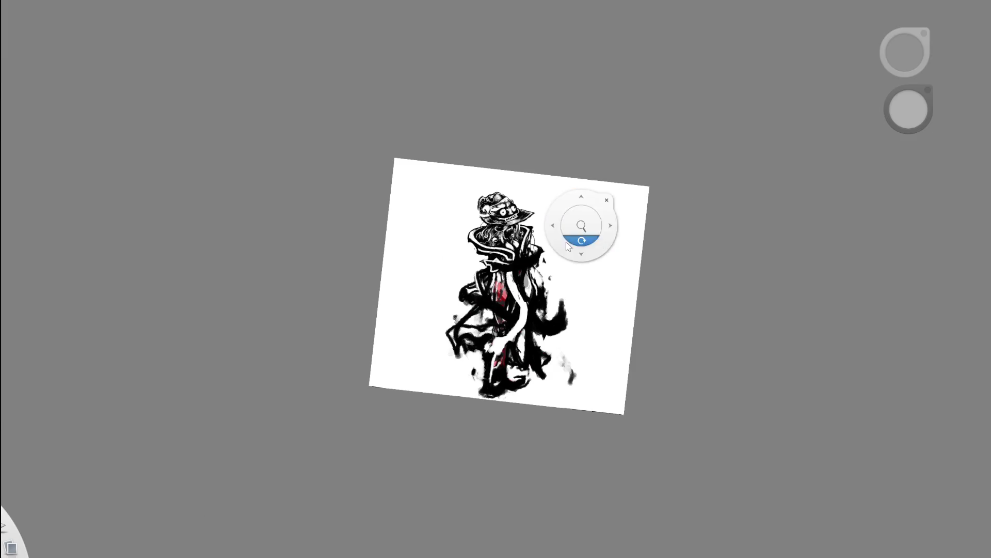
{"action": "left_click_drag", "start_coordinate": [580, 222], "coordinate": [640, 261]}
Paint a white curved line along the collar, undoing the stray line on the lower band
{"action": "left_click_drag", "start_coordinate": [559, 247], "coordinate": [410, 287]}
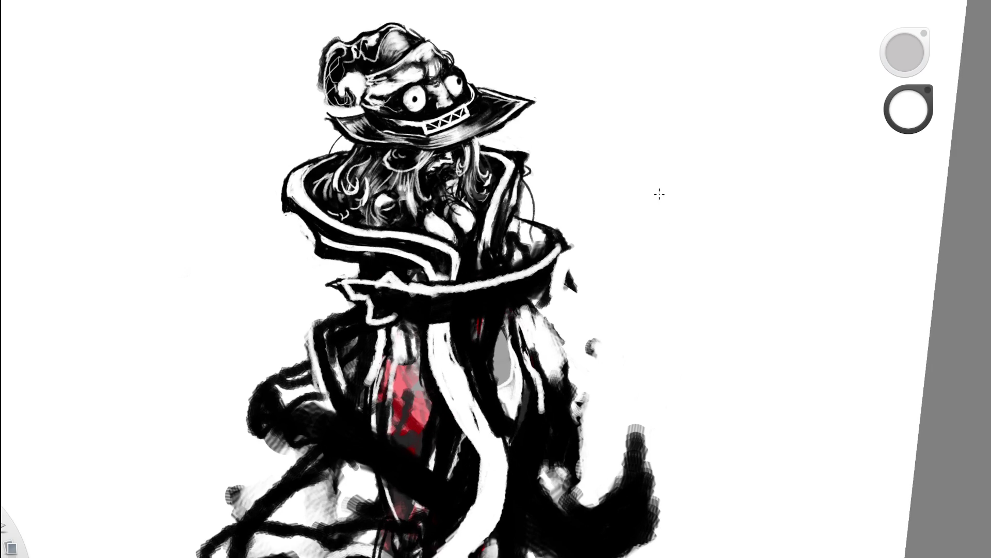
{"action": "left_click_drag", "start_coordinate": [542, 288], "coordinate": [400, 313]}
{"action": "key", "text": "ctrl+z"}
{"action": "key", "text": "space"}
{"action": "scroll", "coordinate": [571, 287], "scroll_direction": "down", "scroll_amount": 5}
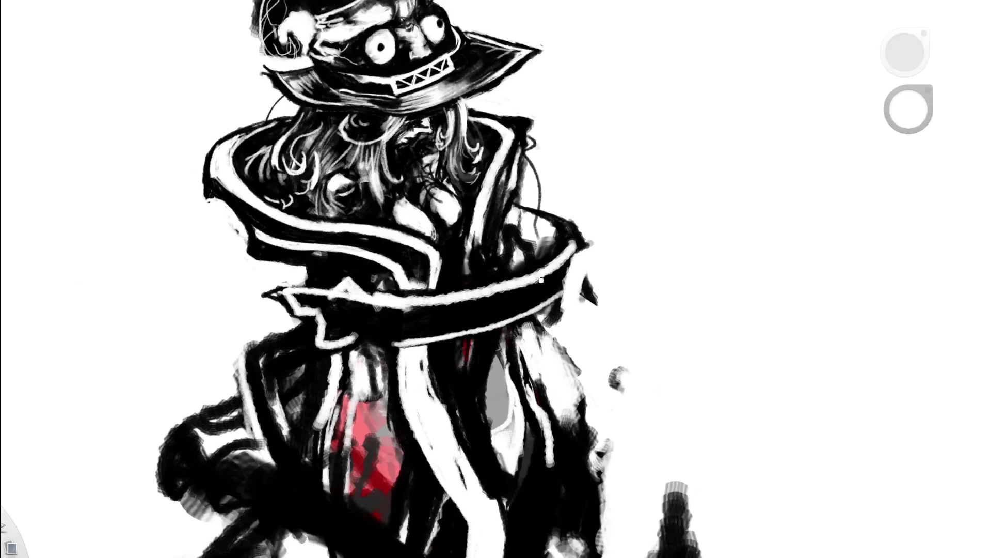
Whiten the black mark and dark edge at the collar's right side, then undo those strokes
{"action": "left_click", "coordinate": [599, 284], "text": "alt"}
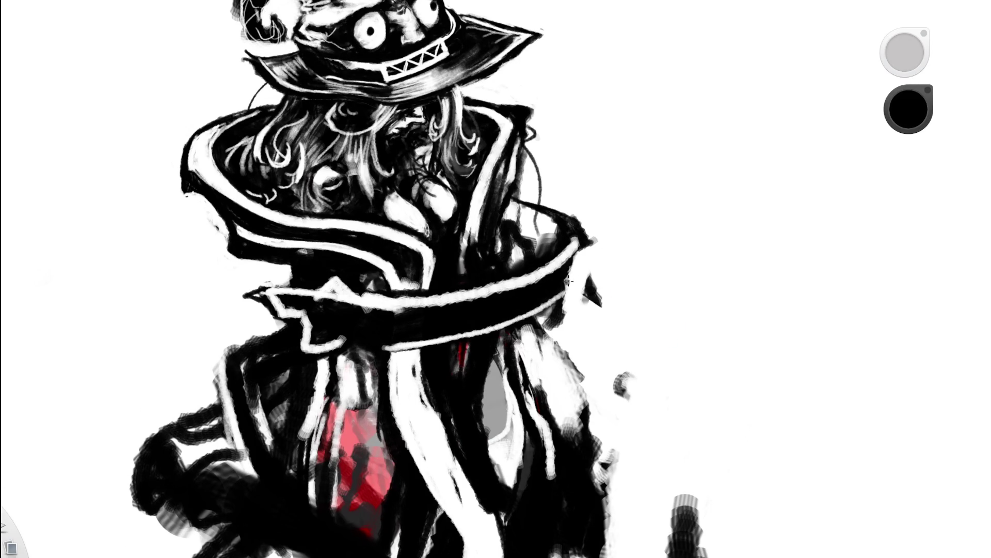
{"action": "left_click", "coordinate": [623, 251], "text": "alt"}
{"action": "left_click_drag", "start_coordinate": [590, 299], "coordinate": [597, 258]}
{"action": "left_click_drag", "start_coordinate": [564, 316], "coordinate": [542, 320]}
{"action": "scroll", "coordinate": [589, 210], "scroll_direction": "down", "scroll_amount": 5}
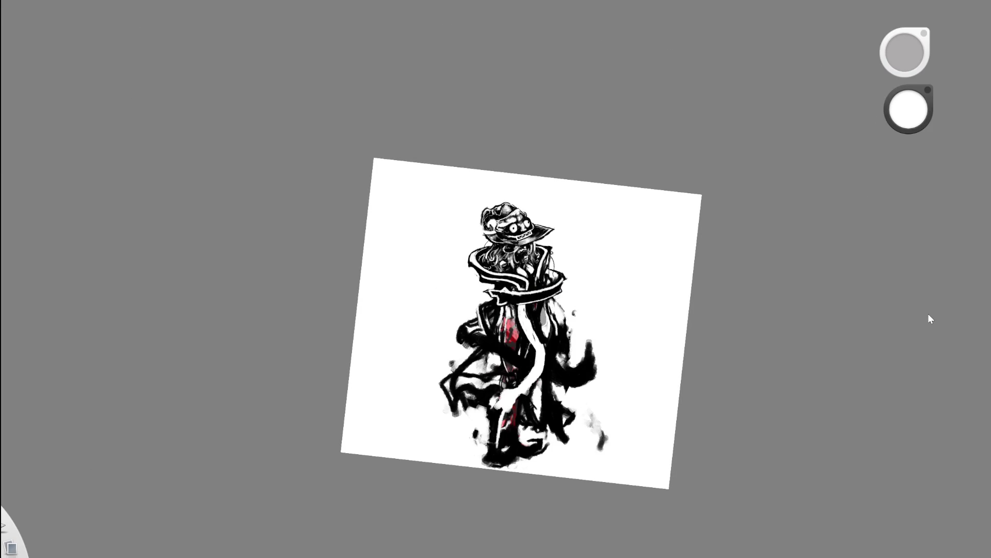
{"action": "key", "text": "ctrl+z"}
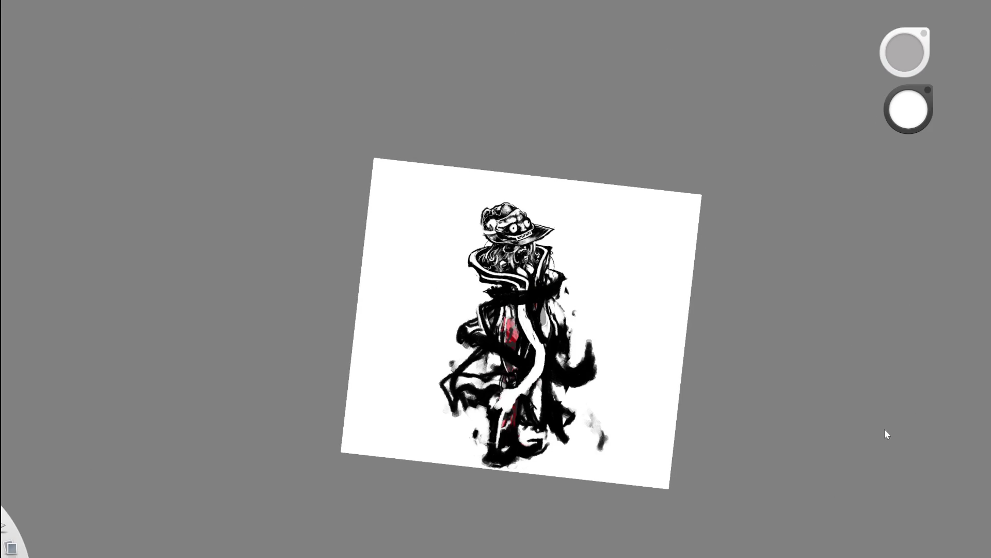
Restore the white strokes, darken the collar point, and draw a thin white line under the scarf band
{"action": "key", "text": "ctrl+y"}
{"action": "key", "text": "ctrl+y"}
{"action": "scroll", "coordinate": [548, 348], "scroll_direction": "up", "scroll_amount": 5}
{"action": "key", "text": "x"}
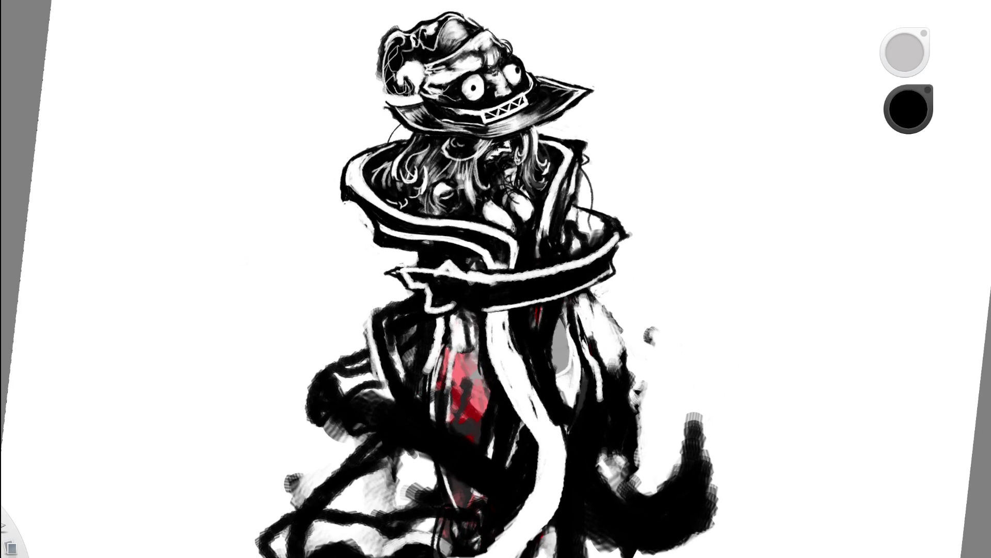
{"action": "mouse_move", "coordinate": [421, 290]}
{"action": "left_mouse_down"}
{"action": "mouse_move", "coordinate": [430, 304]}
{"action": "mouse_move", "coordinate": [419, 284]}
{"action": "mouse_move", "coordinate": [433, 294]}
{"action": "left_mouse_up"}
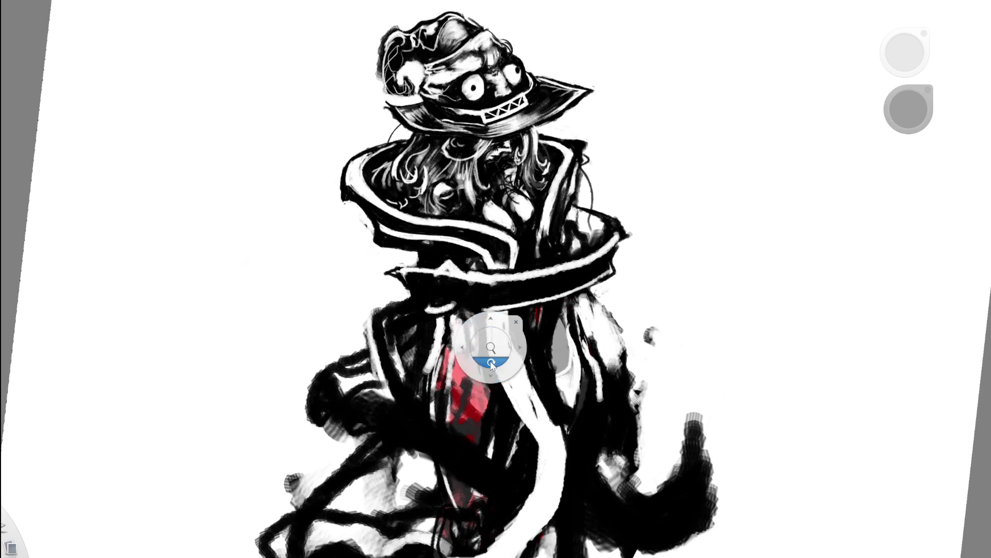
{"action": "left_click_drag", "start_coordinate": [483, 350], "coordinate": [488, 364]}
{"action": "key", "text": "e"}
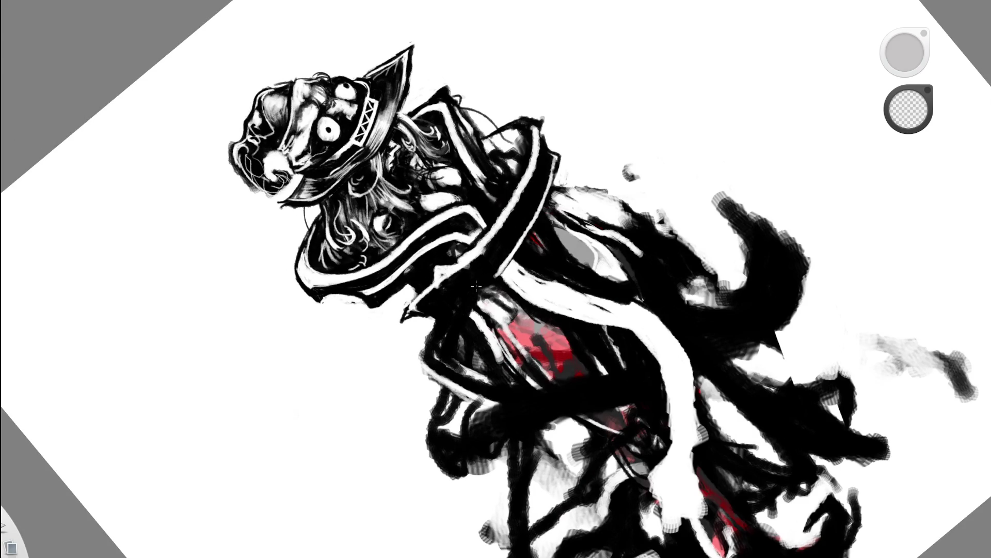
{"action": "left_click", "coordinate": [502, 272], "text": "alt"}
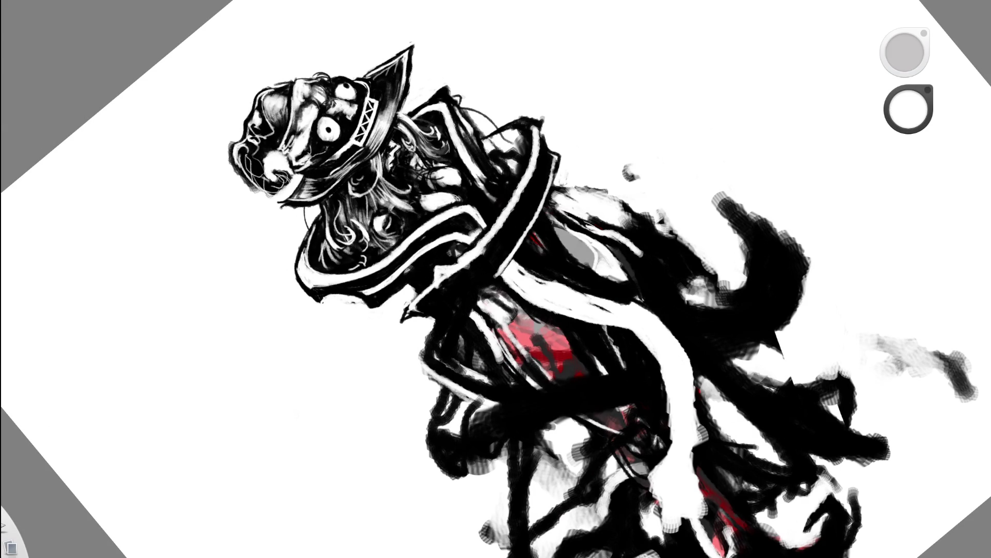
{"action": "left_click_drag", "start_coordinate": [512, 254], "coordinate": [427, 320]}
Add small dark marks and a white edge line near the collar, covering the collar-tip stroke with black
{"action": "key", "text": "space"}
{"action": "mouse_move", "coordinate": [554, 272]}
{"action": "left_mouse_down"}
{"action": "mouse_move", "coordinate": [645, 306]}
{"action": "mouse_move", "coordinate": [476, 379]}
{"action": "mouse_move", "coordinate": [527, 353]}
{"action": "left_mouse_up"}
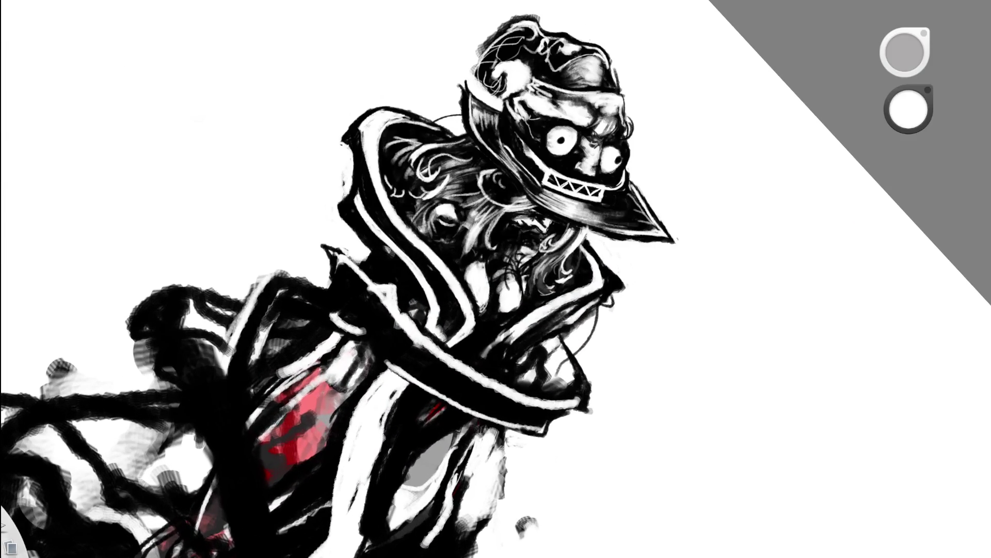
{"action": "left_click", "coordinate": [909, 109]}
{"action": "left_click_drag", "start_coordinate": [346, 240], "coordinate": [355, 263]}
{"action": "left_click_drag", "start_coordinate": [345, 241], "coordinate": [395, 314]}
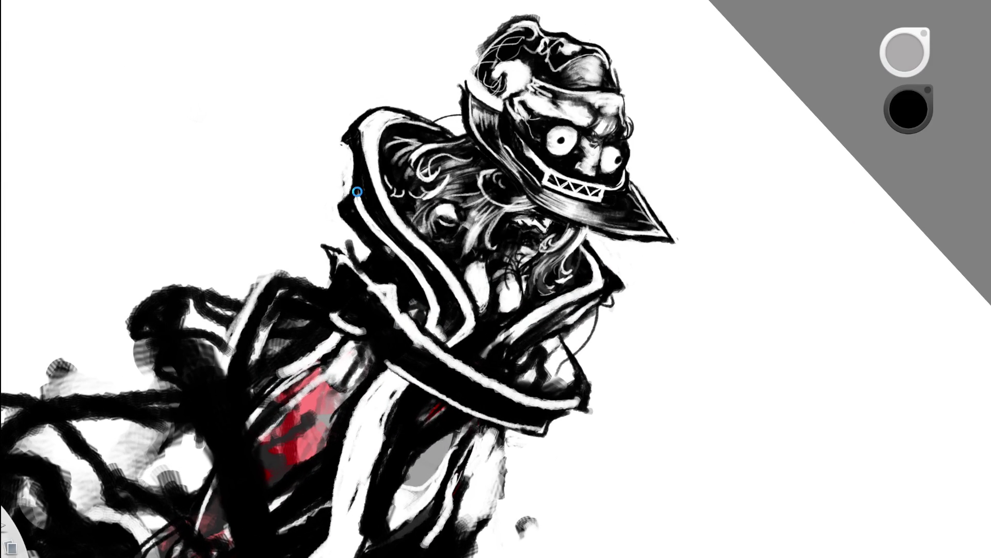
{"action": "mouse_move", "coordinate": [335, 256]}
{"action": "left_mouse_down"}
{"action": "mouse_move", "coordinate": [328, 287]}
{"action": "mouse_move", "coordinate": [346, 246]}
{"action": "mouse_move", "coordinate": [332, 262]}
{"action": "mouse_move", "coordinate": [347, 271]}
{"action": "left_mouse_up"}
{"action": "mouse_move", "coordinate": [456, 204]}
{"action": "left_mouse_down"}
{"action": "mouse_move", "coordinate": [464, 288]}
{"action": "mouse_move", "coordinate": [471, 225]}
{"action": "mouse_move", "coordinate": [342, 251]}
{"action": "mouse_move", "coordinate": [314, 279]}
{"action": "left_mouse_up"}
Darken the collar area with further black strokes and small marks
{"action": "left_click_drag", "start_coordinate": [380, 221], "coordinate": [313, 287]}
{"action": "mouse_move", "coordinate": [349, 249]}
{"action": "left_mouse_down"}
{"action": "mouse_move", "coordinate": [304, 298]}
{"action": "mouse_move", "coordinate": [334, 267]}
{"action": "left_mouse_up"}
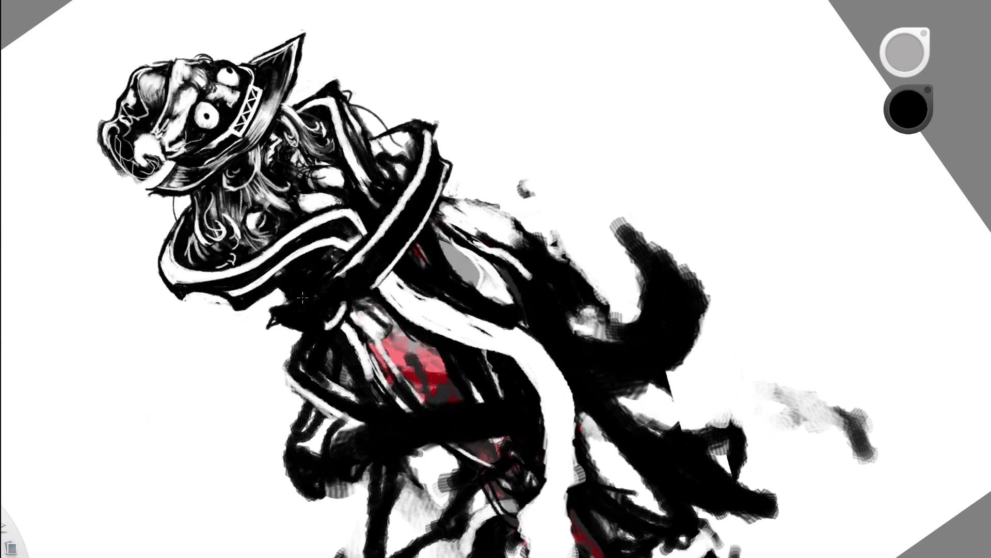
{"action": "mouse_move", "coordinate": [448, 274]}
{"action": "left_mouse_down"}
{"action": "mouse_move", "coordinate": [543, 310]}
{"action": "mouse_move", "coordinate": [343, 297]}
{"action": "mouse_move", "coordinate": [437, 271]}
{"action": "left_mouse_up"}
{"action": "left_click", "coordinate": [543, 310]}
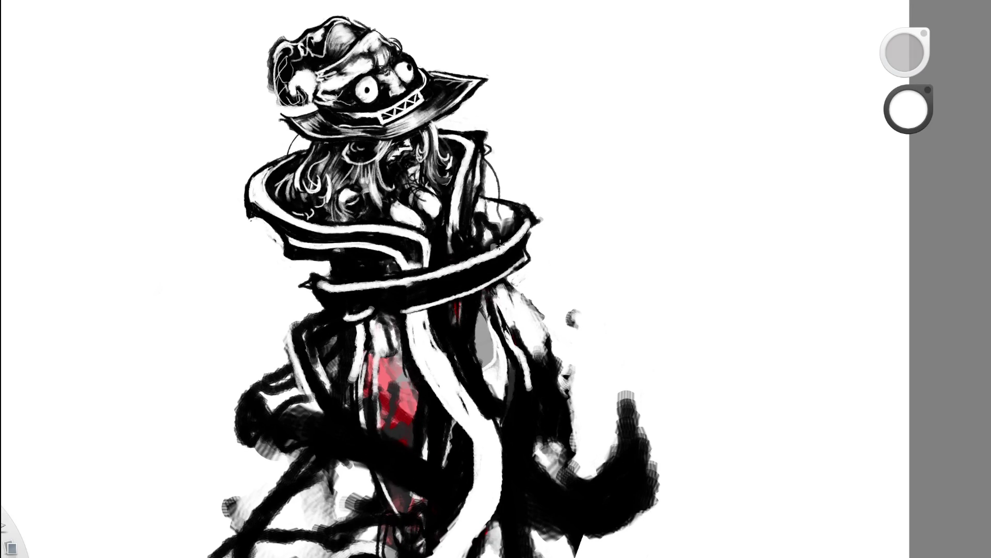
Paint a white highlight along the collar's lower edge and black over its left end
{"action": "mouse_move", "coordinate": [325, 290]}
{"action": "left_mouse_down"}
{"action": "mouse_move", "coordinate": [331, 332]}
{"action": "mouse_move", "coordinate": [305, 326]}
{"action": "mouse_move", "coordinate": [380, 317]}
{"action": "mouse_move", "coordinate": [399, 303]}
{"action": "left_mouse_up"}
{"action": "key", "text": "ctrl+z"}
{"action": "key", "text": "ctrl+z"}
{"action": "mouse_move", "coordinate": [410, 308]}
{"action": "left_mouse_down"}
{"action": "mouse_move", "coordinate": [335, 308]}
{"action": "mouse_move", "coordinate": [316, 298]}
{"action": "mouse_move", "coordinate": [321, 308]}
{"action": "left_mouse_up"}
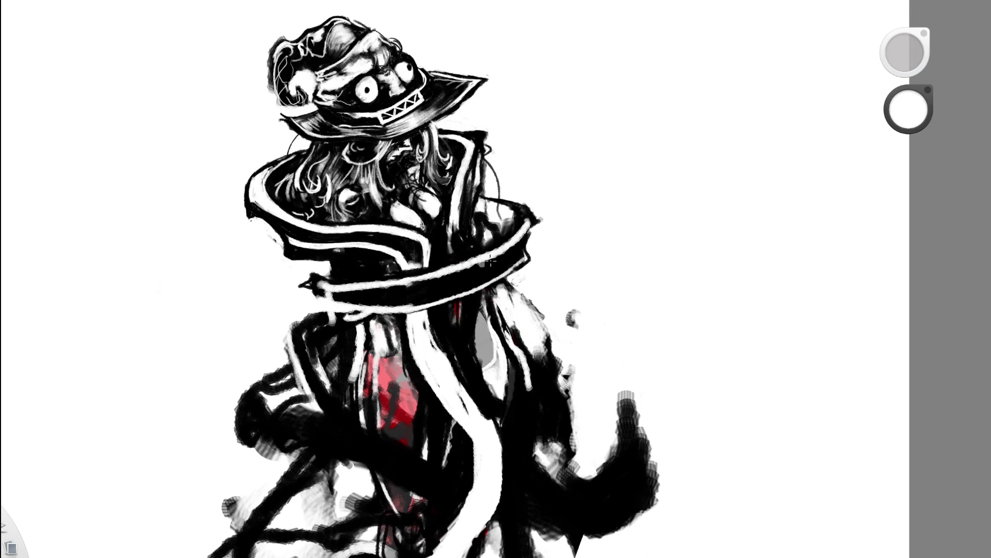
{"action": "key", "text": "x"}
{"action": "mouse_move", "coordinate": [313, 282]}
{"action": "left_mouse_down"}
{"action": "mouse_move", "coordinate": [298, 307]}
{"action": "mouse_move", "coordinate": [389, 316]}
{"action": "left_mouse_up"}
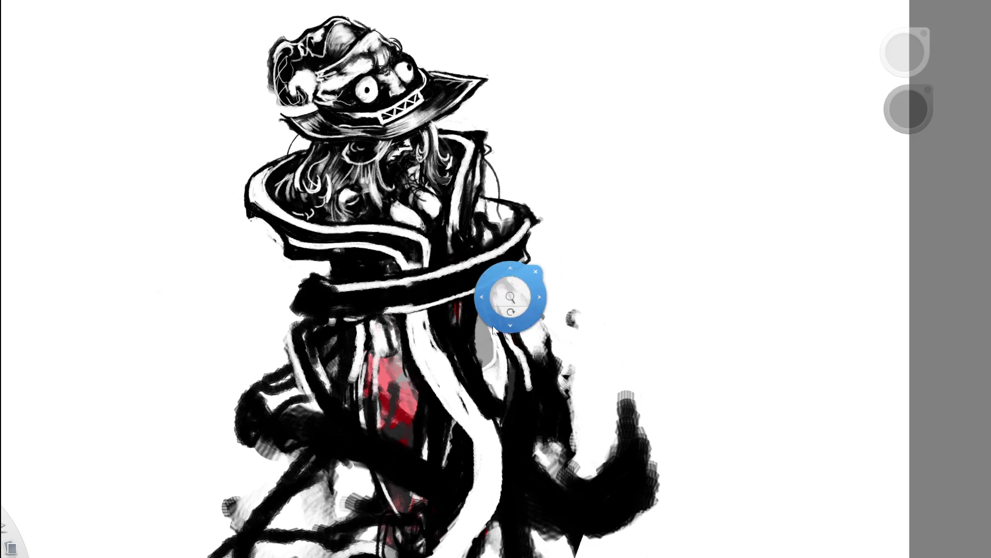
{"action": "key", "text": "ctrl+0"}
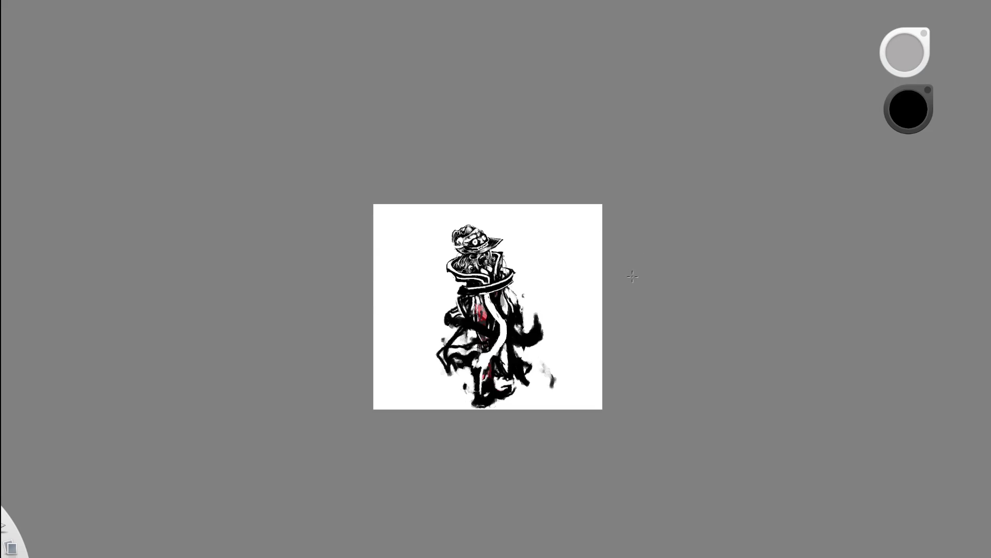
Add a thin white line along the collar's left edge, then tilt the view onto the stripe
{"action": "key", "text": "ctrl+0"}
{"action": "key", "text": "e"}
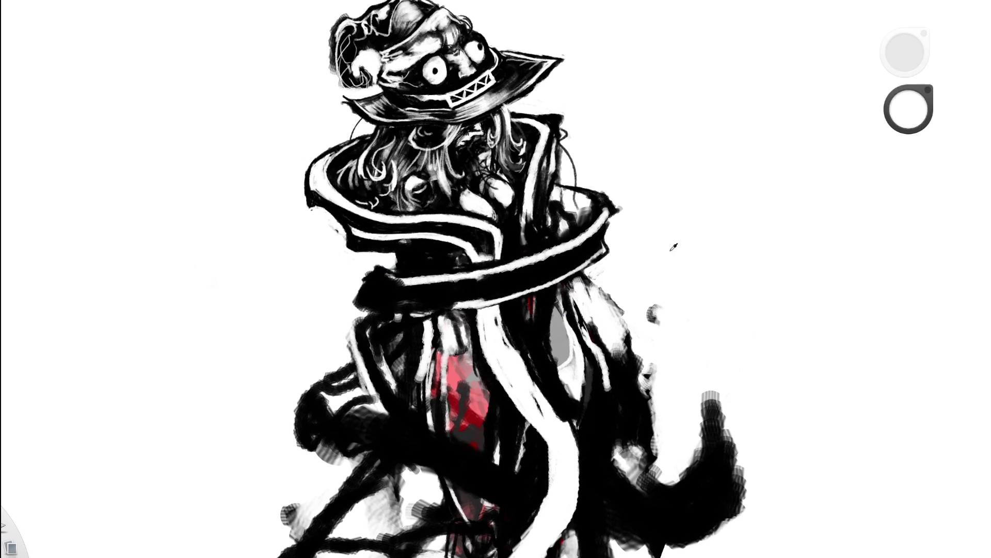
{"action": "mouse_move", "coordinate": [356, 319]}
{"action": "left_mouse_down"}
{"action": "mouse_move", "coordinate": [378, 276]}
{"action": "mouse_move", "coordinate": [357, 309]}
{"action": "left_mouse_up"}
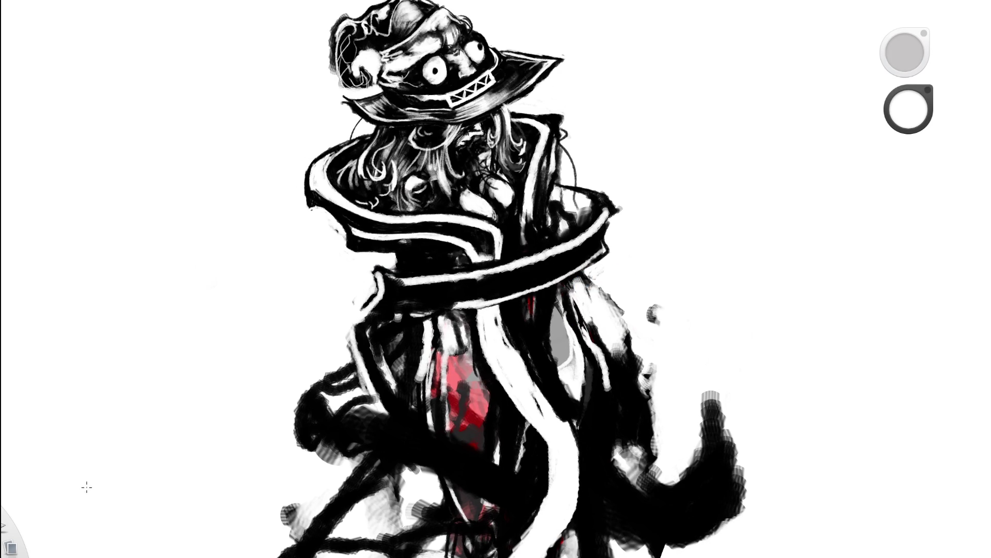
{"action": "left_click", "coordinate": [326, 235], "text": "alt"}
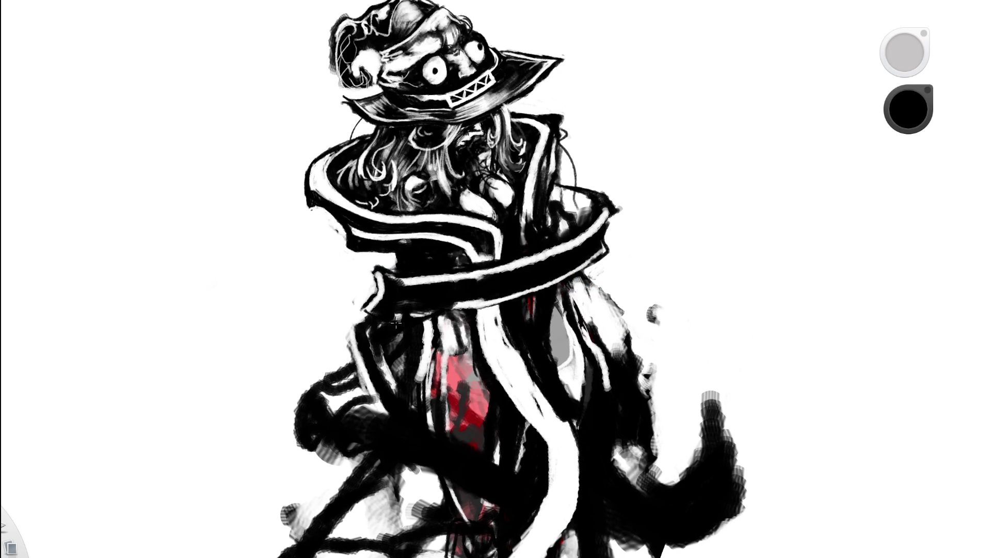
{"action": "key", "text": "space"}
{"action": "mouse_move", "coordinate": [510, 237]}
{"action": "left_mouse_down"}
{"action": "mouse_move", "coordinate": [576, 304]}
{"action": "mouse_move", "coordinate": [452, 375]}
{"action": "left_mouse_up"}
{"action": "key", "text": "space"}
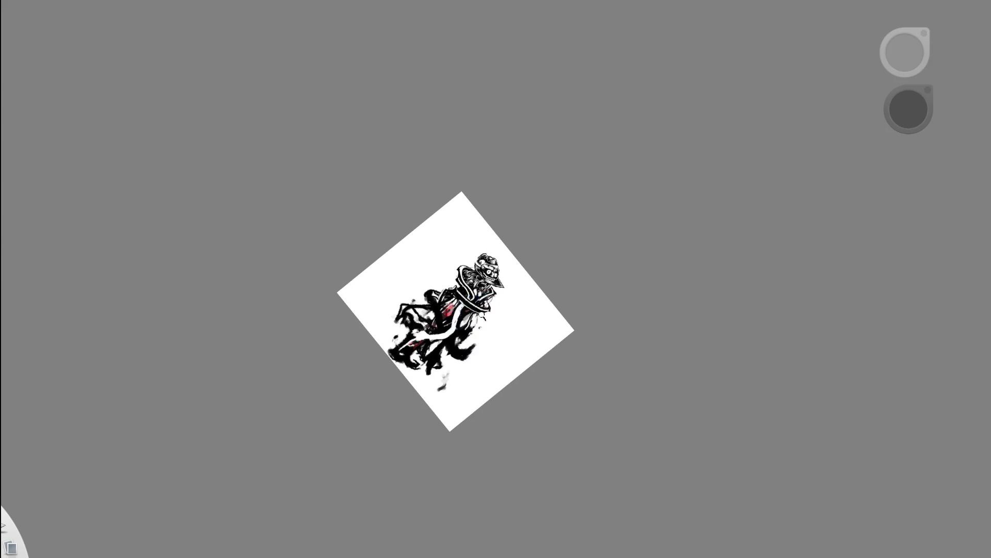
{"action": "key", "text": "ctrl+alt+0"}
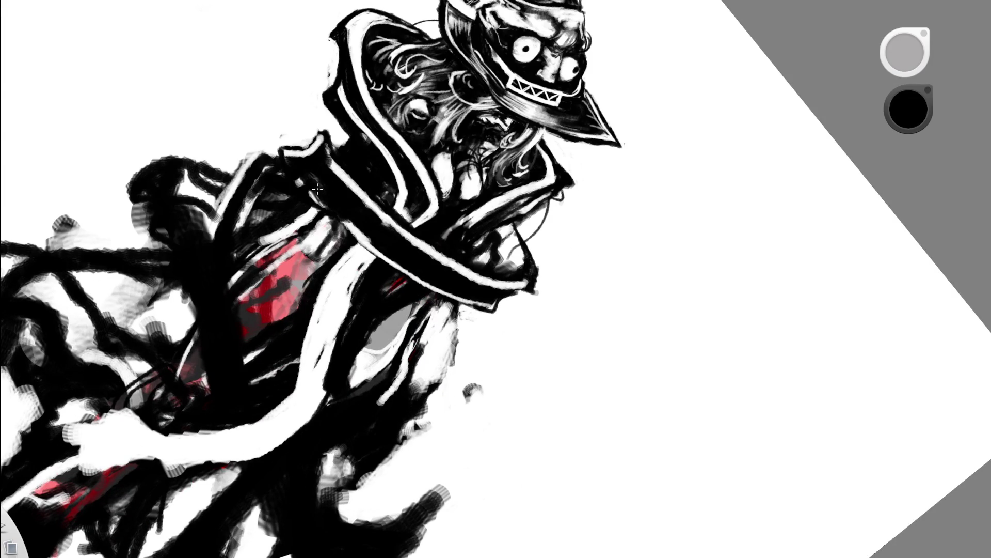
Sharpen the diagonal collar stripe with black over its edge and white along its sides
{"action": "left_click_drag", "start_coordinate": [391, 251], "coordinate": [390, 250]}
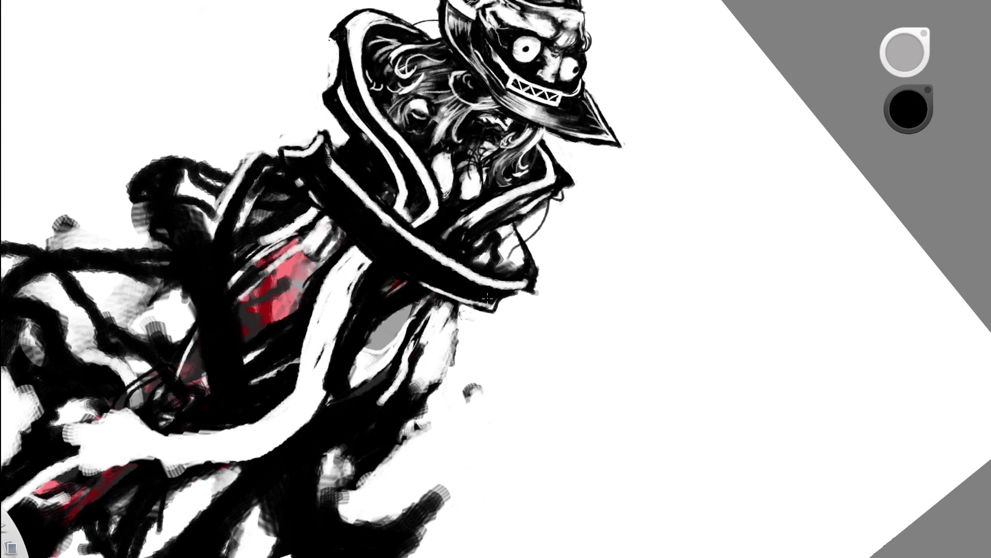
{"action": "key", "text": "x"}
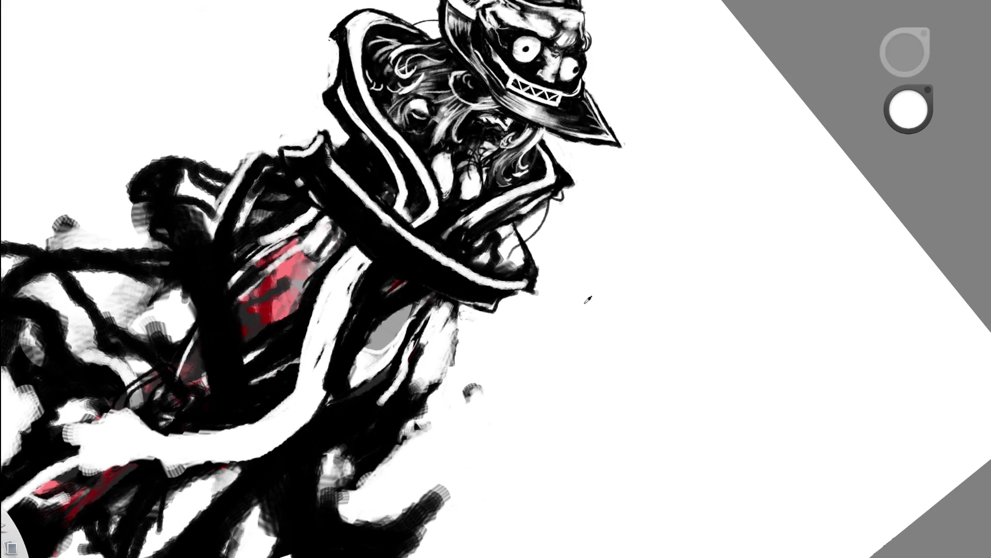
{"action": "left_click_drag", "start_coordinate": [311, 177], "coordinate": [348, 248]}
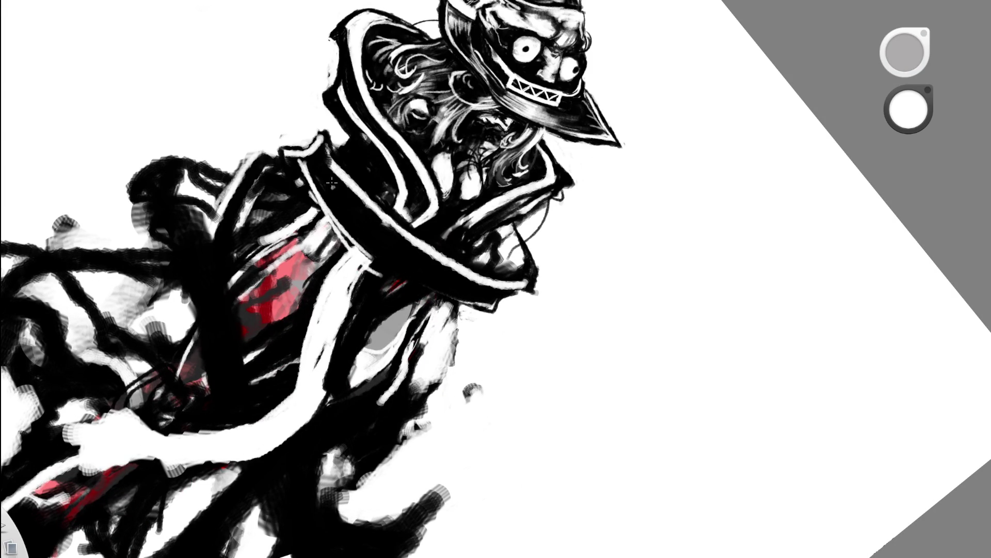
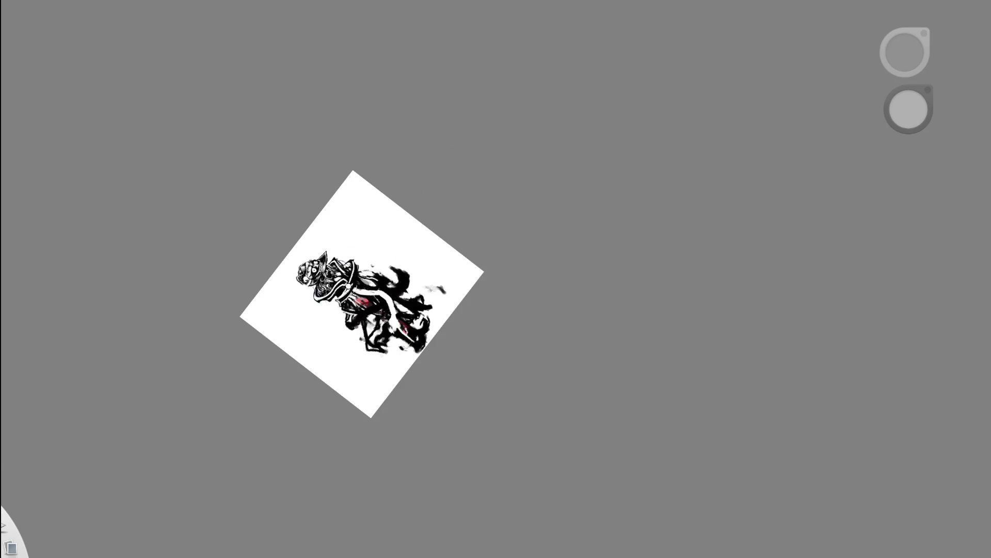
{"action": "scroll", "coordinate": [349, 289], "scroll_direction": "up", "scroll_amount": 5}
Brighten the white stripe edge, then switch to black and paint dark strokes into it
{"action": "left_click_drag", "start_coordinate": [363, 194], "coordinate": [364, 263]}
{"action": "mouse_move", "coordinate": [362, 221]}
{"action": "left_mouse_down"}
{"action": "mouse_move", "coordinate": [358, 283]}
{"action": "mouse_move", "coordinate": [352, 277]}
{"action": "left_mouse_up"}
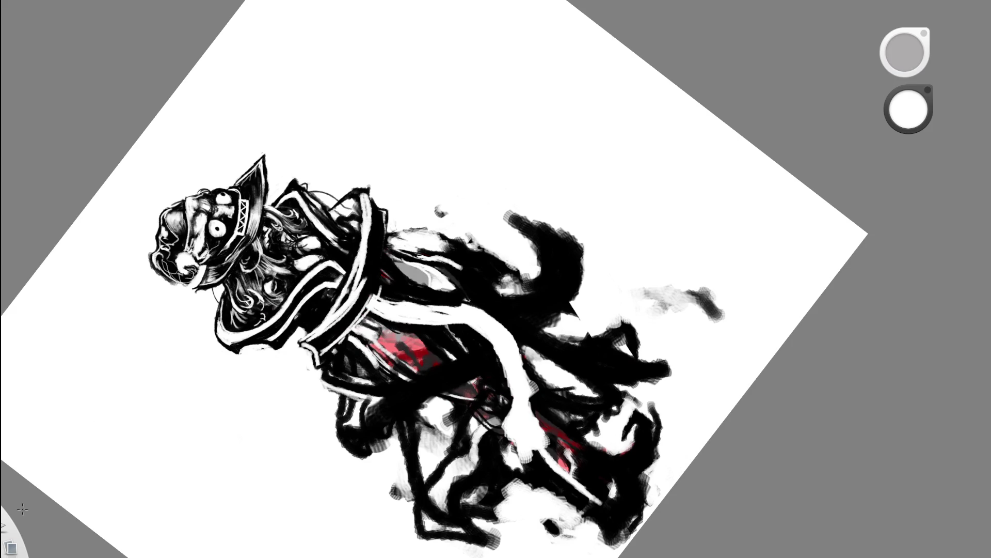
{"action": "left_click", "coordinate": [351, 277], "text": "alt"}
{"action": "mouse_move", "coordinate": [324, 317]}
{"action": "left_mouse_down"}
{"action": "mouse_move", "coordinate": [353, 263]}
{"action": "mouse_move", "coordinate": [329, 315]}
{"action": "left_mouse_up"}
{"action": "mouse_move", "coordinate": [353, 275]}
{"action": "left_mouse_down"}
{"action": "mouse_move", "coordinate": [362, 232]}
{"action": "mouse_move", "coordinate": [496, 278]}
{"action": "left_mouse_up"}
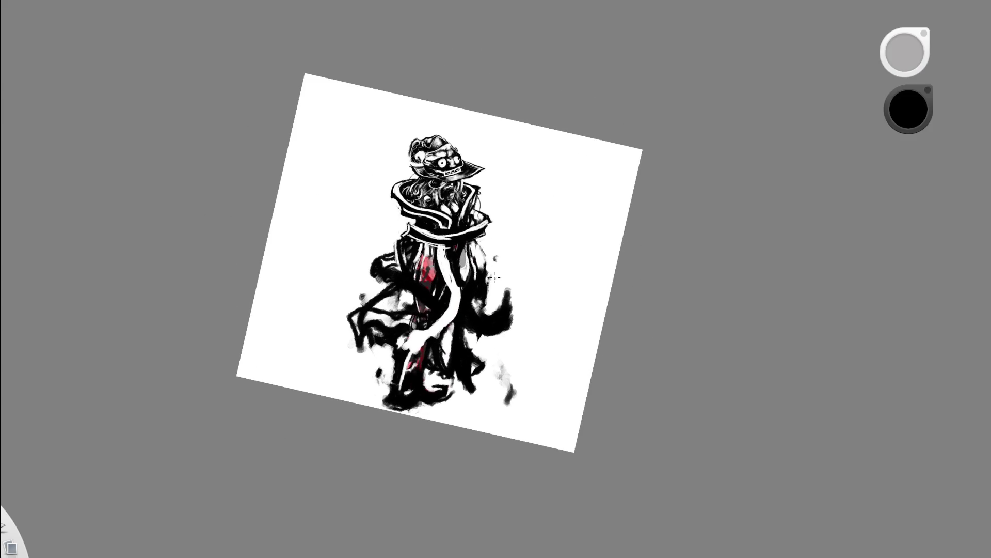
Turn the canvas upright, zoom in and compare the dark collar stroke with undo/redo
{"action": "left_click_drag", "start_coordinate": [522, 382], "coordinate": [567, 295]}
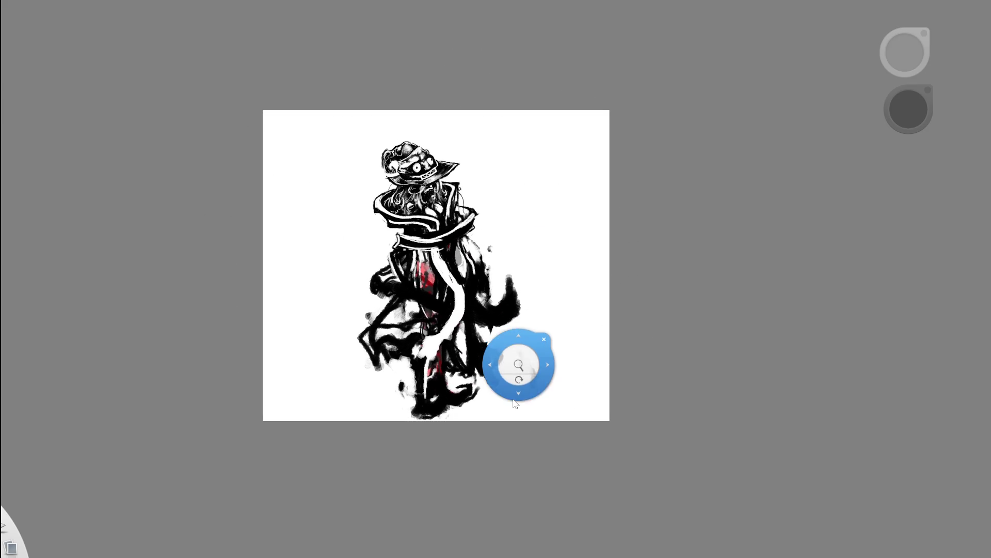
{"action": "left_click_drag", "start_coordinate": [516, 402], "coordinate": [521, 433]}
{"action": "left_click_drag", "start_coordinate": [559, 244], "coordinate": [589, 233]}
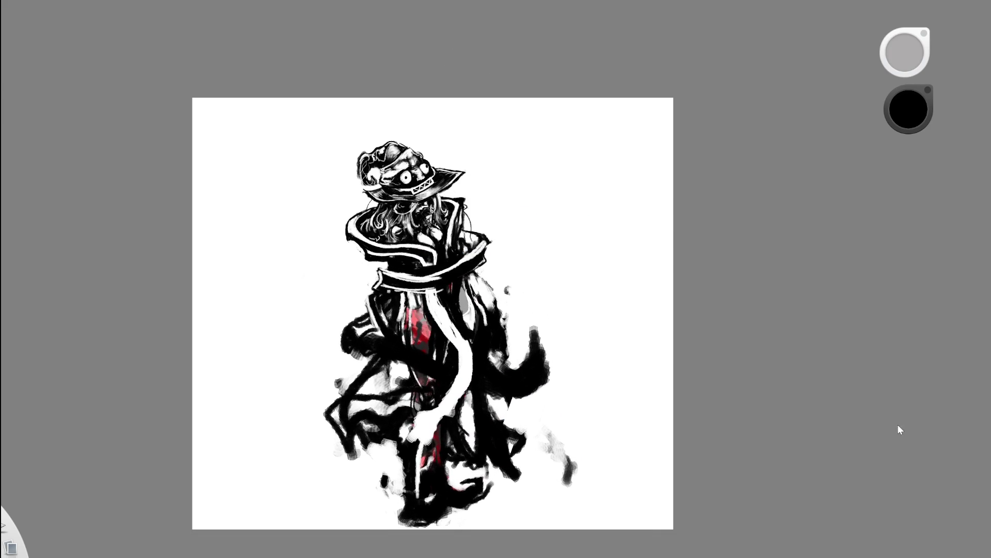
{"action": "key", "text": "ctrl+z"}
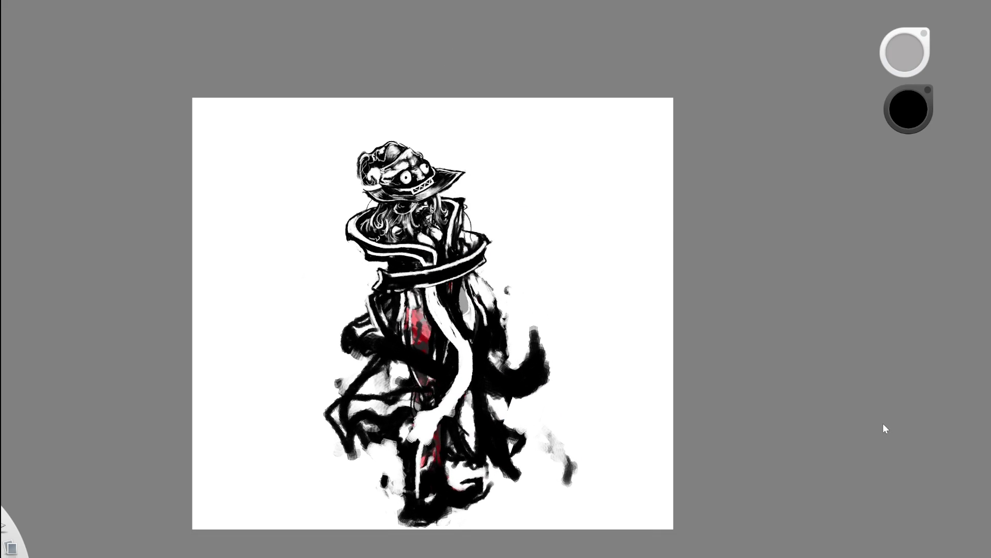
{"action": "key", "text": "ctrl+z"}
{"action": "key", "text": "ctrl+y"}
{"action": "key", "text": "ctrl+z"}
{"action": "scroll", "coordinate": [466, 286], "scroll_direction": "up", "scroll_amount": 3}
Sample black to darken the collar, then sample white to brighten the collar stripe
{"action": "left_click", "coordinate": [613, 214], "text": "alt"}
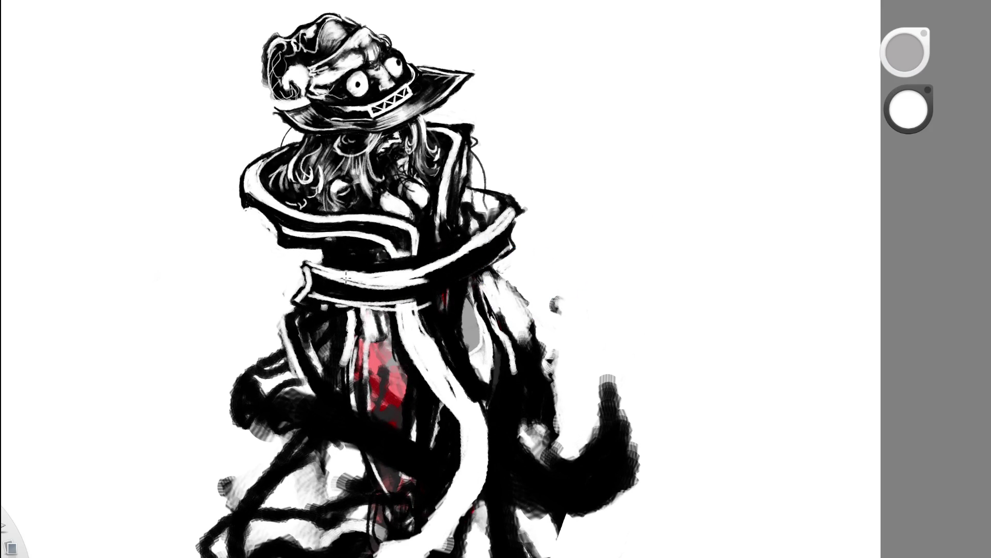
{"action": "left_click", "coordinate": [446, 254], "text": "alt"}
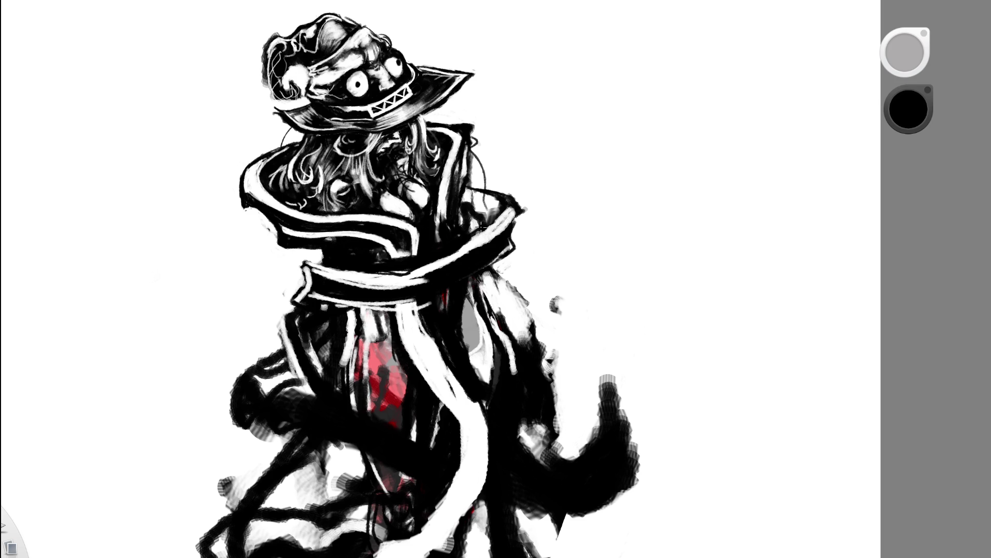
{"action": "left_click_drag", "start_coordinate": [486, 229], "coordinate": [506, 207]}
{"action": "left_click", "coordinate": [612, 221], "text": "alt"}
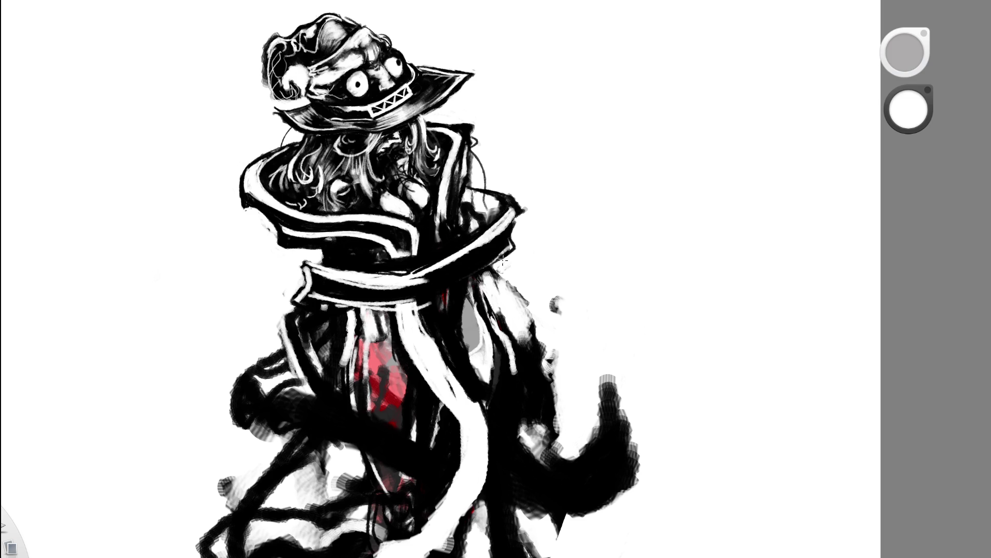
{"action": "left_click_drag", "start_coordinate": [417, 304], "coordinate": [491, 259]}
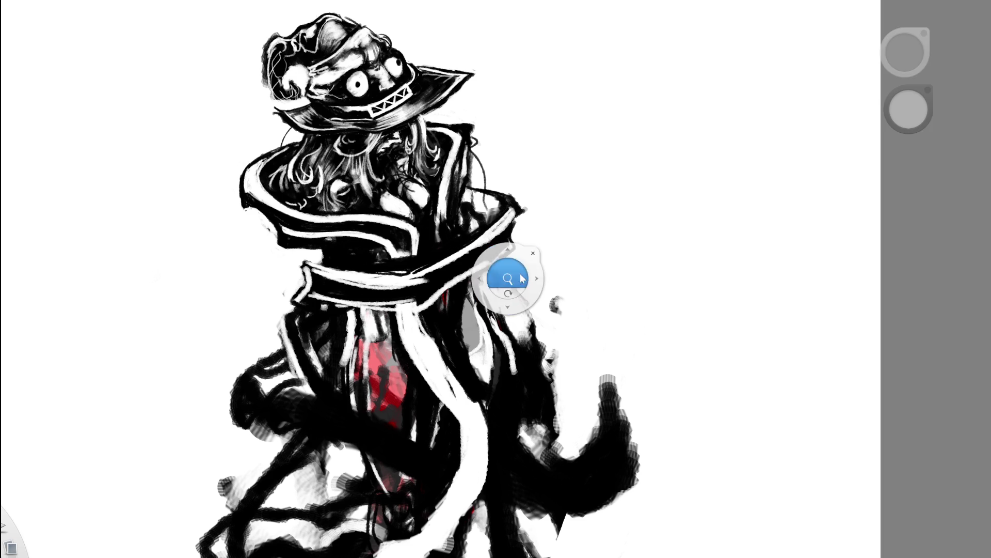
{"action": "scroll", "coordinate": [505, 276], "scroll_direction": "down", "scroll_amount": 5}
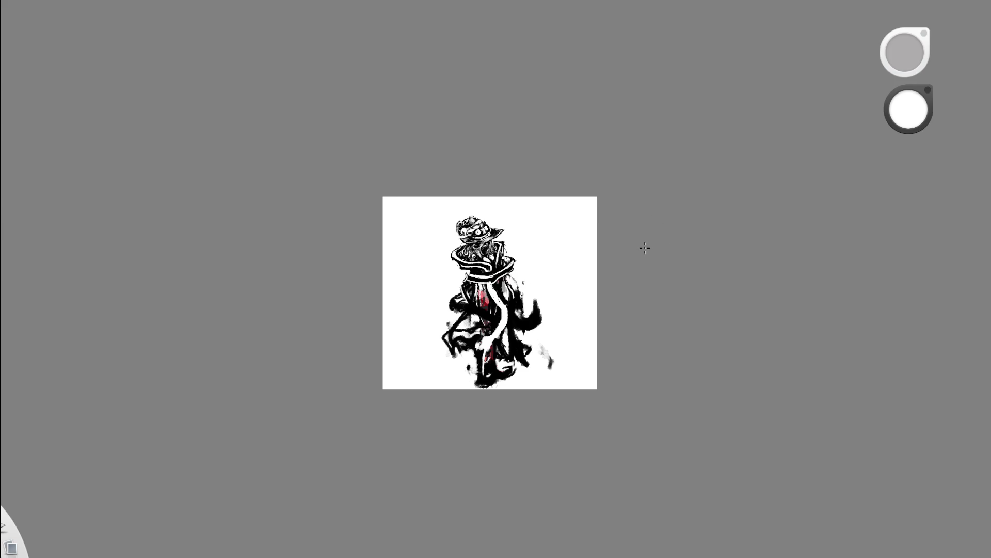
Check the white collar stroke with undo/redo, sample black and reframe the figure
{"action": "key", "text": "ctrl+z"}
{"action": "key", "text": "ctrl+y"}
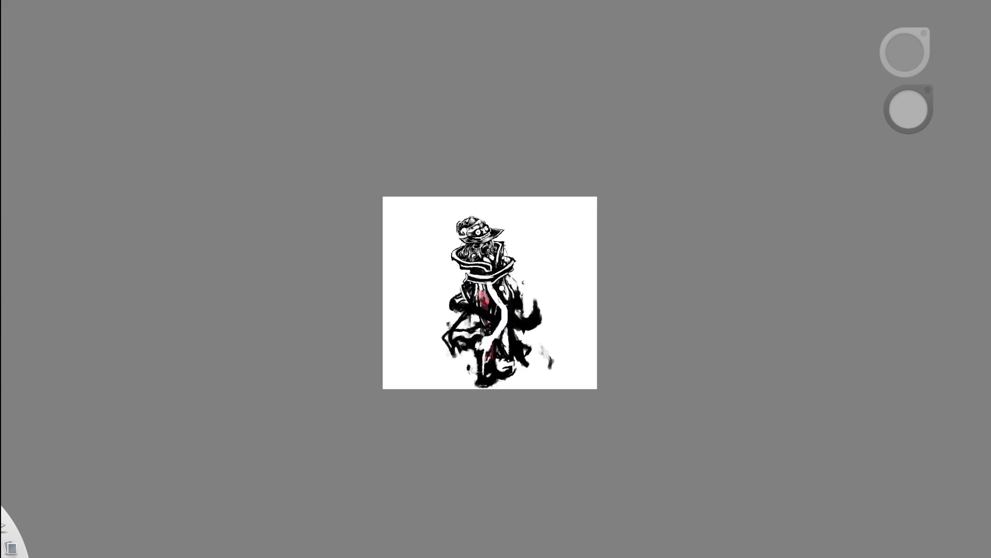
{"action": "scroll", "coordinate": [505, 268], "scroll_direction": "up", "scroll_amount": 5}
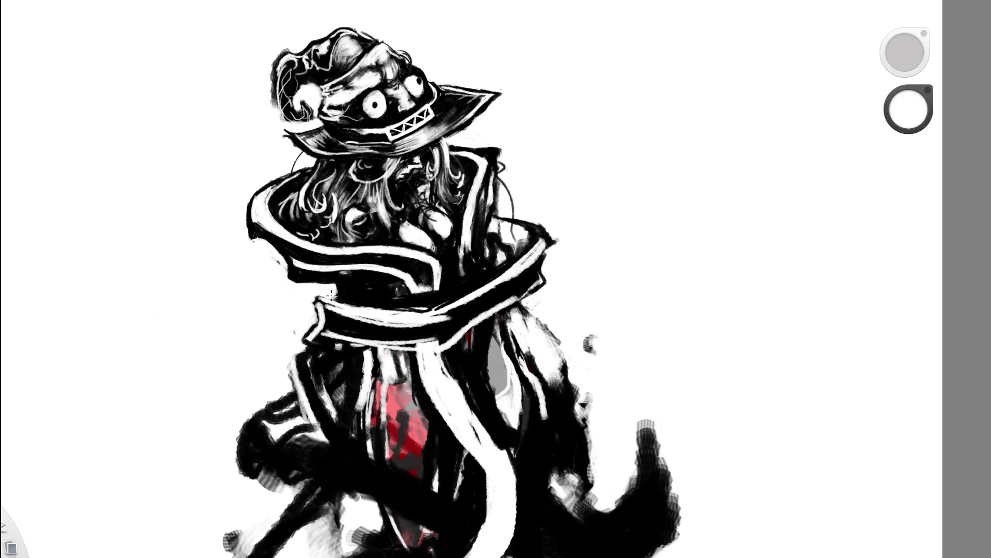
{"action": "left_click", "coordinate": [335, 199], "text": "alt"}
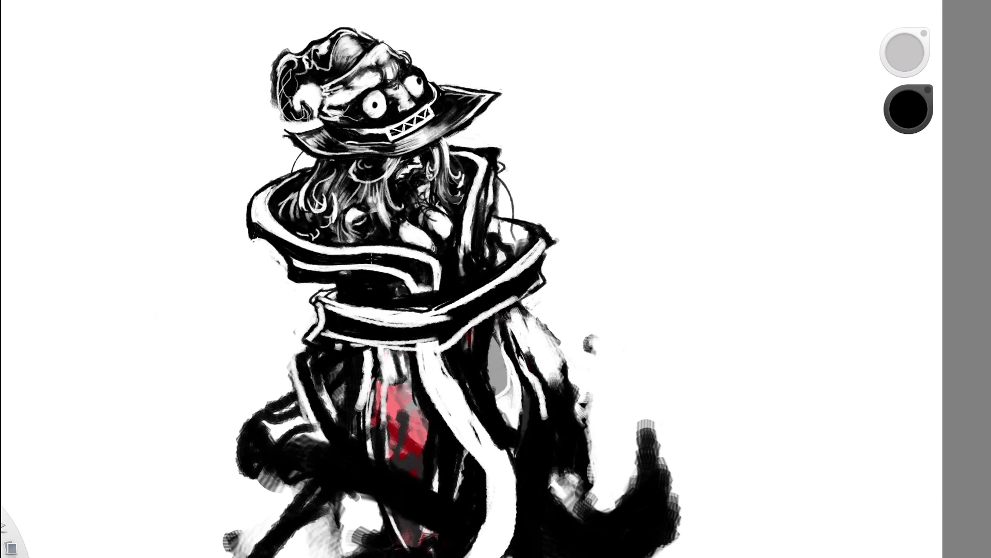
{"action": "left_click_drag", "start_coordinate": [550, 309], "coordinate": [378, 208]}
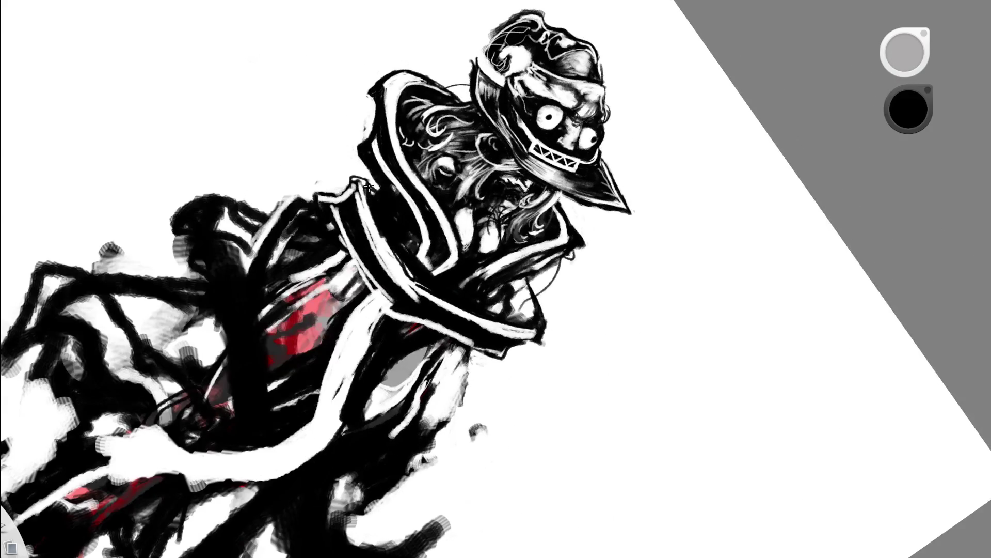
{"action": "left_click_drag", "start_coordinate": [404, 240], "coordinate": [483, 167]}
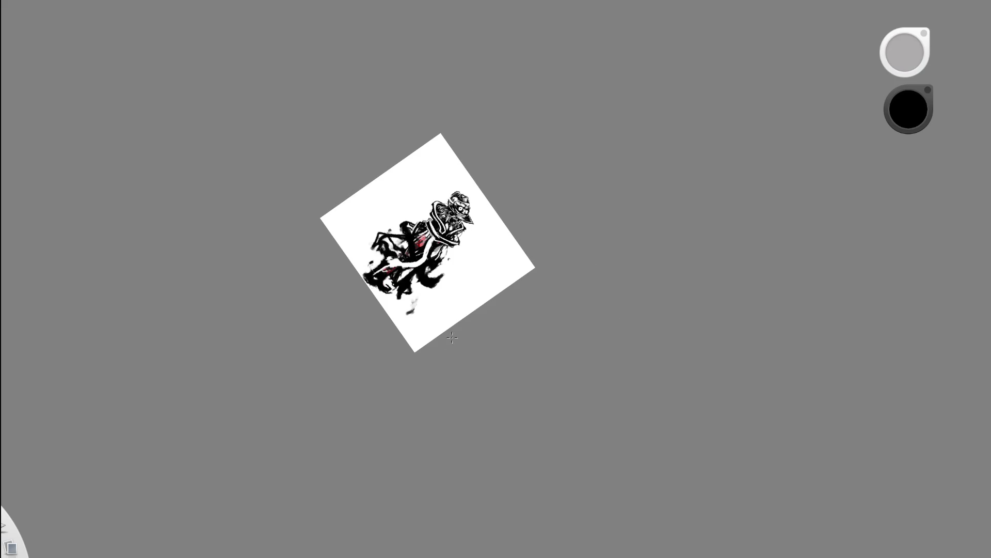
{"action": "left_click_drag", "start_coordinate": [453, 338], "coordinate": [411, 269]}
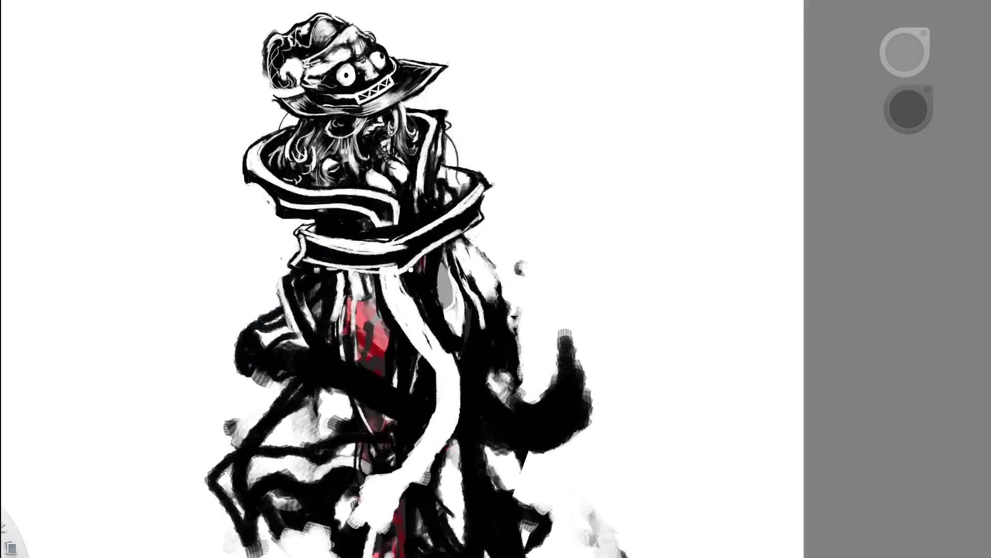
{"action": "left_click_drag", "start_coordinate": [504, 222], "coordinate": [332, 300]}
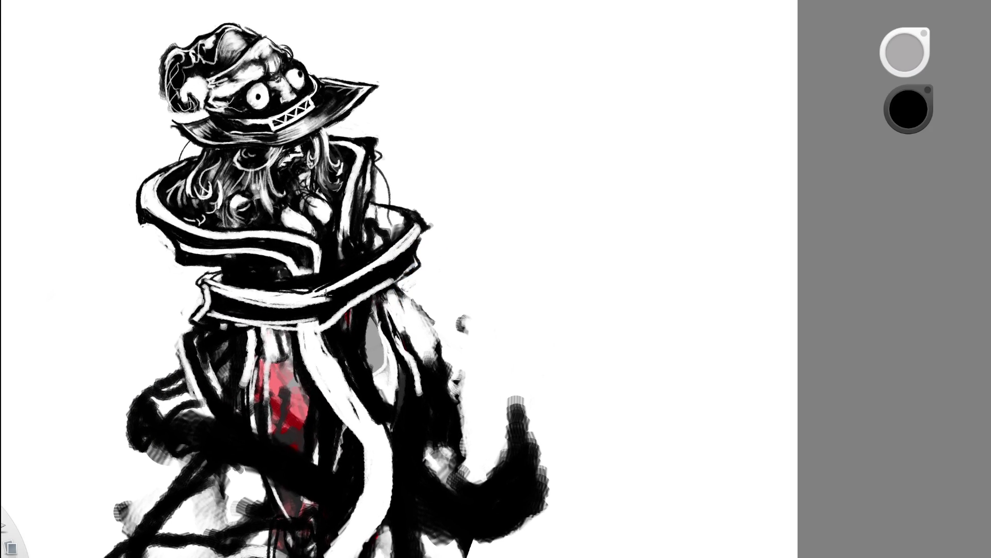
Settle on black and brush a dark stroke along the collar band
{"action": "left_click", "coordinate": [909, 109]}
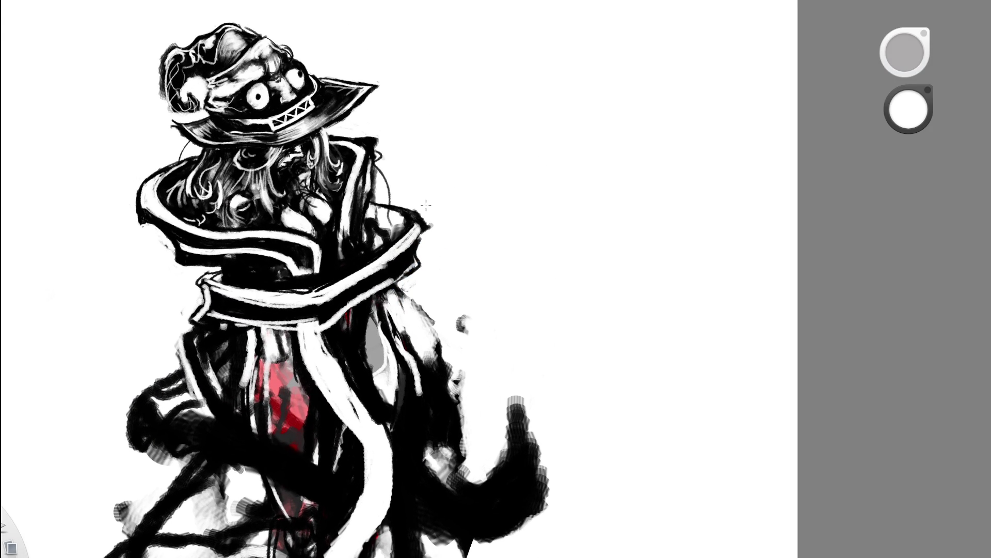
{"action": "key", "text": "x"}
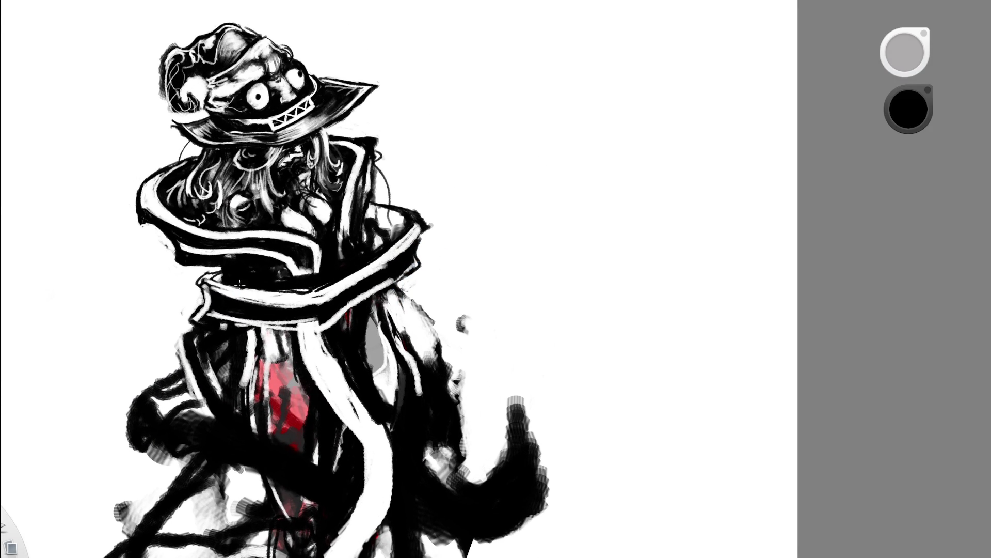
{"action": "mouse_move", "coordinate": [221, 278]}
{"action": "left_mouse_down"}
{"action": "mouse_move", "coordinate": [298, 295]}
{"action": "mouse_move", "coordinate": [235, 282]}
{"action": "left_mouse_up"}
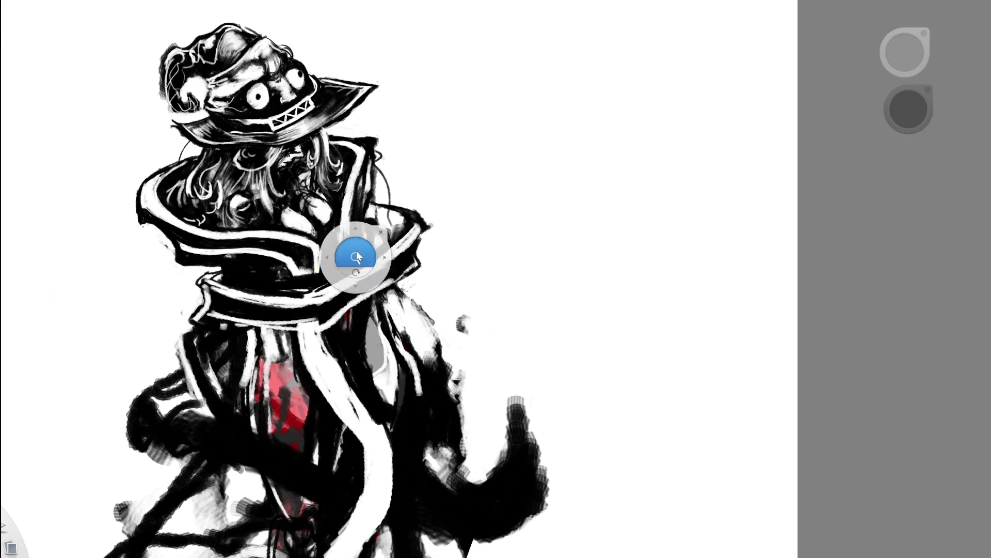
{"action": "scroll", "coordinate": [355, 255], "scroll_direction": "down", "scroll_amount": 5}
{"action": "left_click_drag", "start_coordinate": [353, 221], "coordinate": [453, 156]}
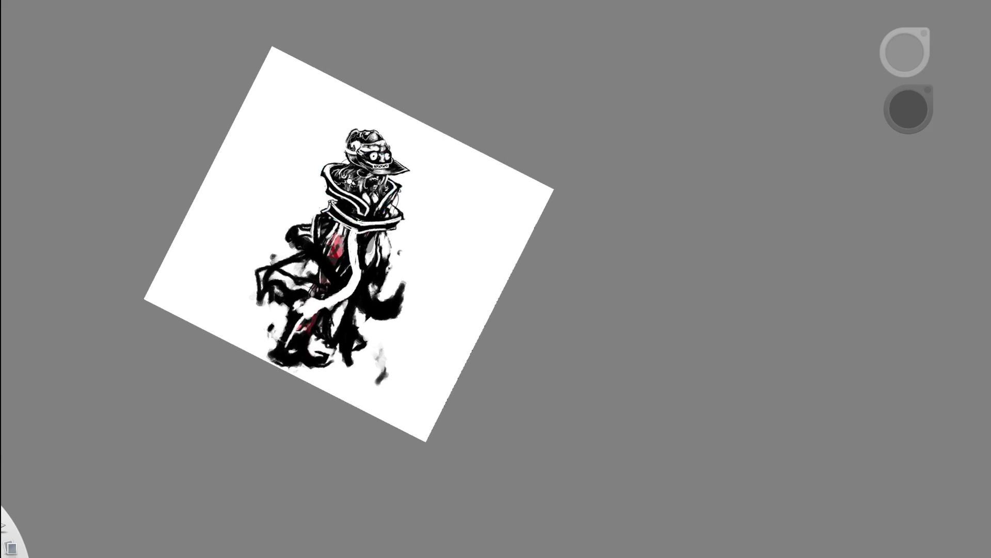
{"action": "scroll", "coordinate": [426, 161], "scroll_direction": "up", "scroll_amount": 4}
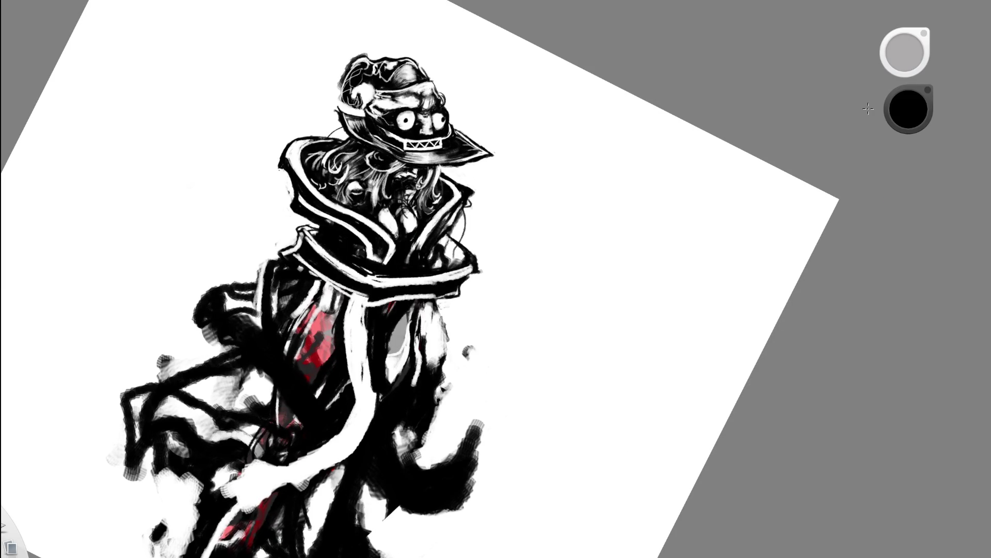
{"action": "scroll", "coordinate": [419, 271], "scroll_direction": "up", "scroll_amount": 2}
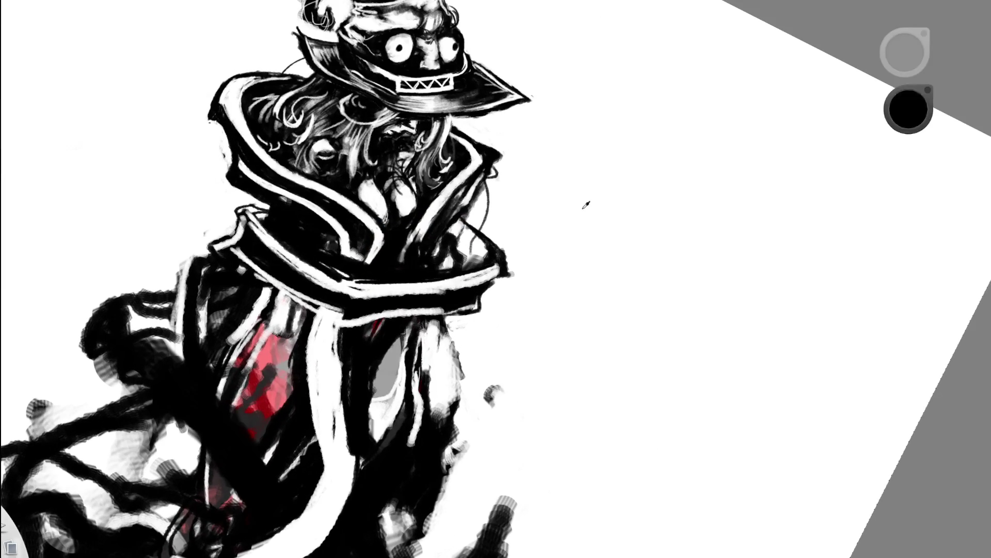
Paint white highlights along the collar edge and zoom in closely on the torso
{"action": "mouse_move", "coordinate": [252, 208]}
{"action": "left_mouse_down"}
{"action": "mouse_move", "coordinate": [242, 218]}
{"action": "mouse_move", "coordinate": [317, 270]}
{"action": "left_mouse_up"}
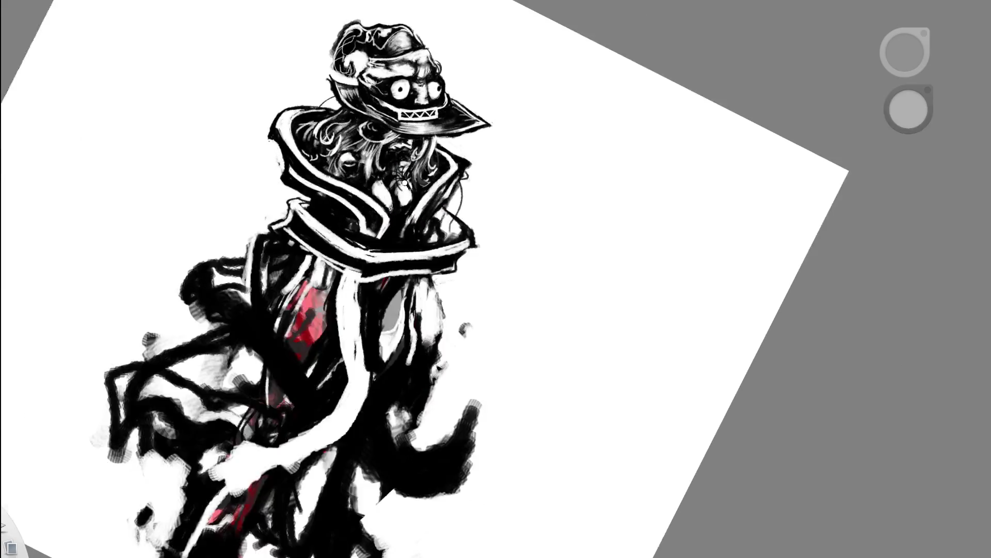
{"action": "left_click_drag", "start_coordinate": [453, 314], "coordinate": [494, 205]}
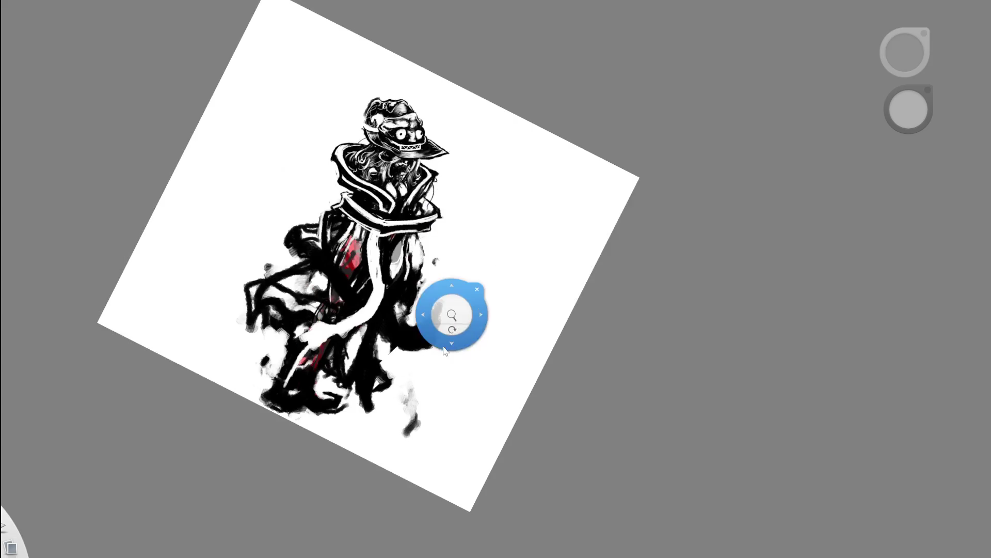
{"action": "mouse_move", "coordinate": [372, 283]}
{"action": "left_mouse_down"}
{"action": "mouse_move", "coordinate": [427, 332]}
{"action": "mouse_move", "coordinate": [511, 177]}
{"action": "mouse_move", "coordinate": [194, 378]}
{"action": "left_mouse_up"}
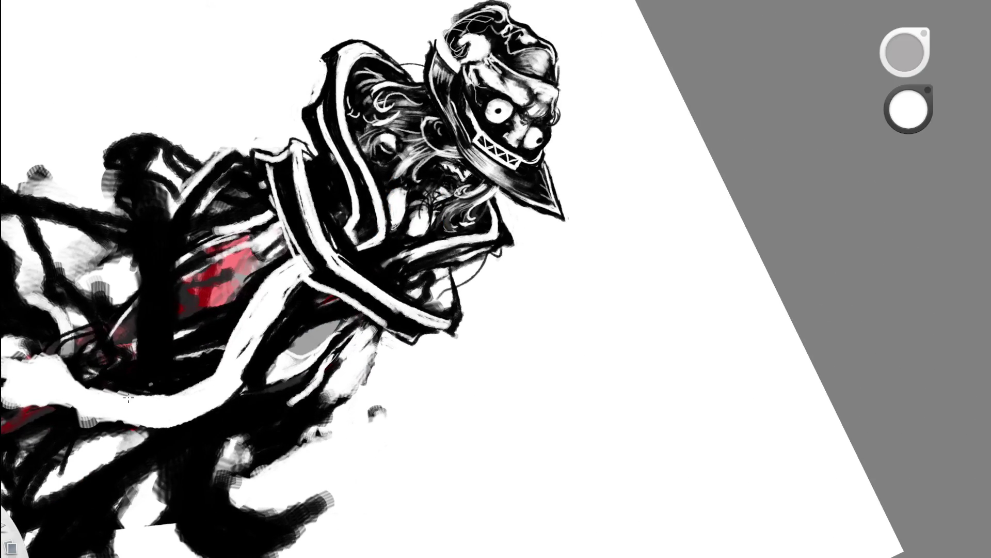
{"action": "left_click", "coordinate": [257, 192]}
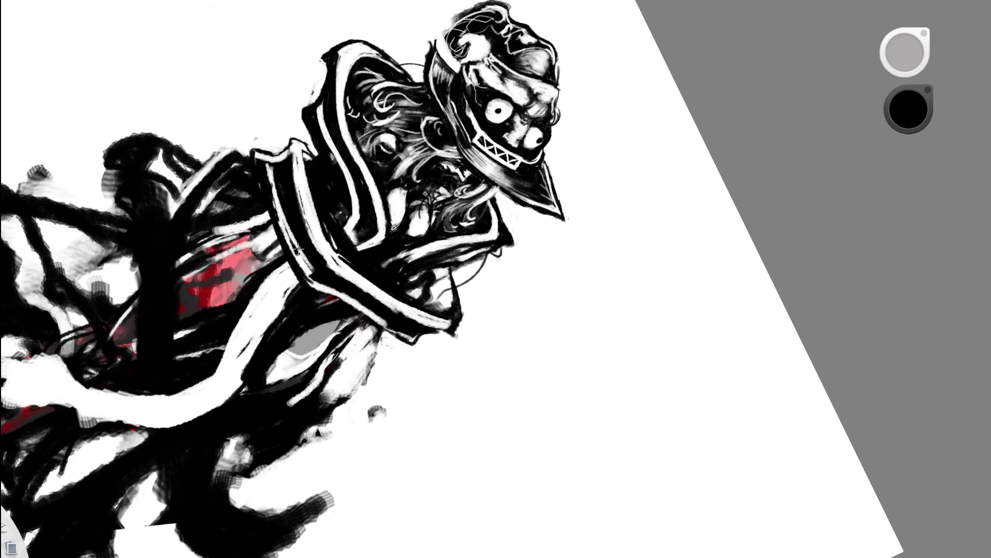
{"action": "scroll", "coordinate": [390, 217], "scroll_direction": "down", "scroll_amount": 5}
{"action": "left_click_drag", "start_coordinate": [417, 309], "coordinate": [450, 337]}
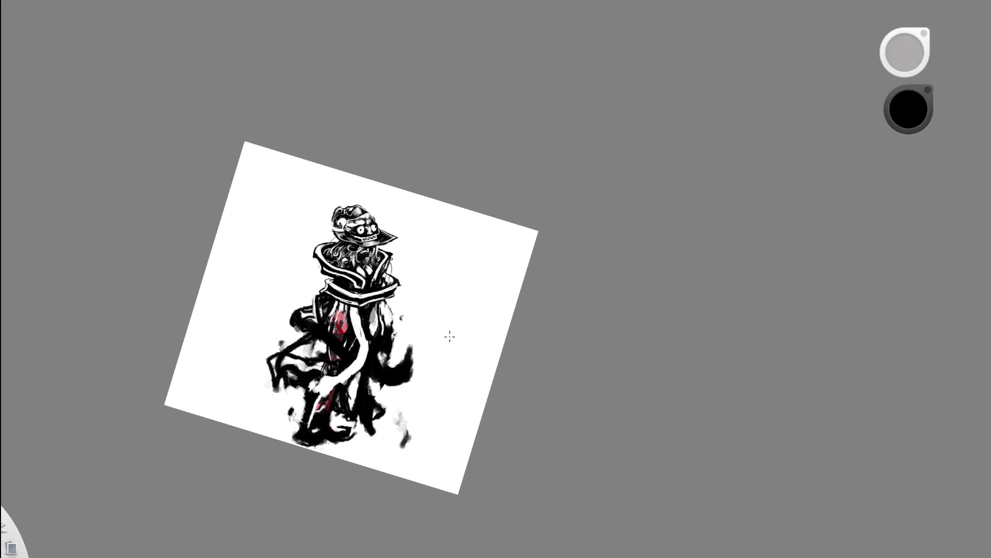
{"action": "scroll", "coordinate": [376, 321], "scroll_direction": "up", "scroll_amount": 5}
Add a small white stroke on the grey robe patch, then turn the page upright
{"action": "left_click", "coordinate": [353, 332], "text": "alt"}
{"action": "left_click_drag", "start_coordinate": [353, 347], "coordinate": [367, 310]}
{"action": "key", "text": "ctrl+z"}
{"action": "mouse_move", "coordinate": [349, 346]}
{"action": "left_mouse_down"}
{"action": "mouse_move", "coordinate": [351, 365]}
{"action": "mouse_move", "coordinate": [361, 315]}
{"action": "mouse_move", "coordinate": [362, 333]}
{"action": "mouse_move", "coordinate": [374, 321]}
{"action": "mouse_move", "coordinate": [364, 227]}
{"action": "left_mouse_up"}
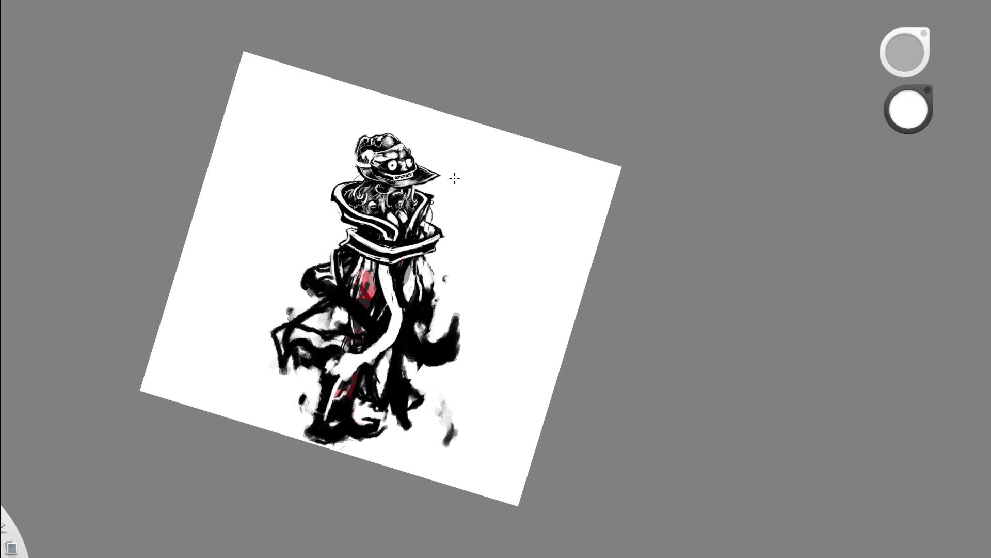
{"action": "mouse_move", "coordinate": [418, 345]}
{"action": "left_mouse_down"}
{"action": "mouse_move", "coordinate": [432, 385]}
{"action": "mouse_move", "coordinate": [398, 433]}
{"action": "left_mouse_up"}
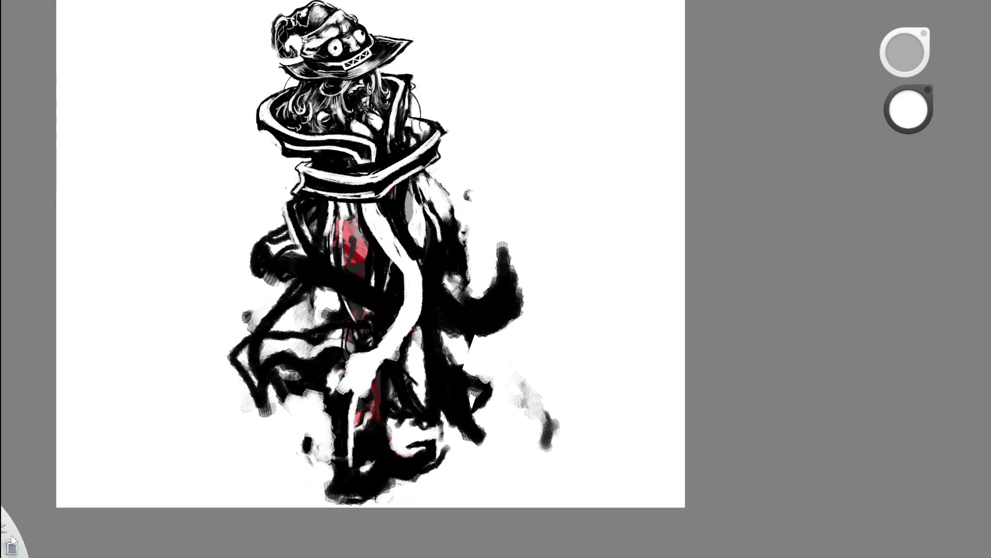
Reshape the white band, try black strokes over it and keep a thin horizontal black line
{"action": "mouse_move", "coordinate": [389, 361]}
{"action": "left_mouse_down"}
{"action": "mouse_move", "coordinate": [387, 387]}
{"action": "mouse_move", "coordinate": [408, 324]}
{"action": "left_mouse_up"}
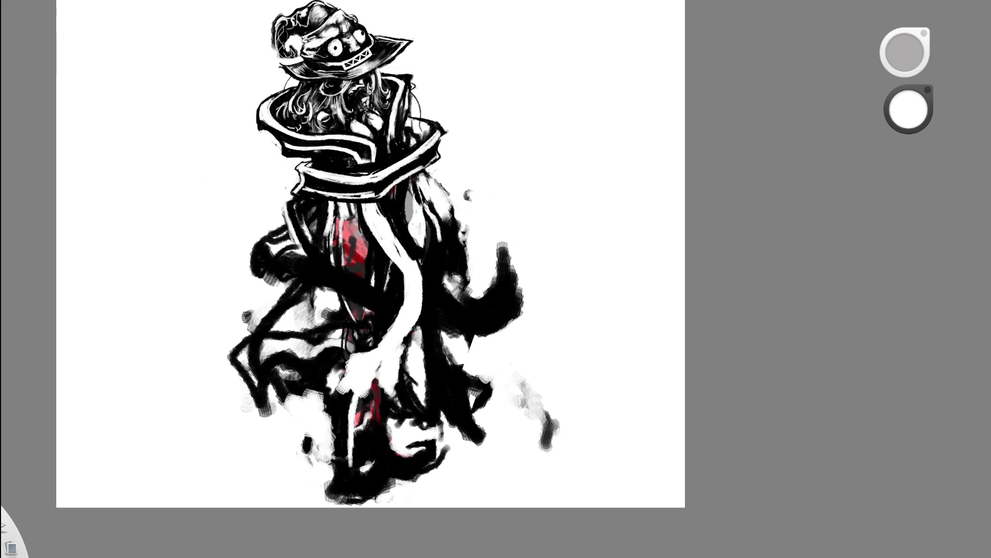
{"action": "left_click_drag", "start_coordinate": [908, 109], "coordinate": [909, 155]}
{"action": "mouse_move", "coordinate": [403, 351]}
{"action": "left_mouse_down"}
{"action": "mouse_move", "coordinate": [379, 342]}
{"action": "mouse_move", "coordinate": [375, 382]}
{"action": "mouse_move", "coordinate": [387, 401]}
{"action": "left_mouse_up"}
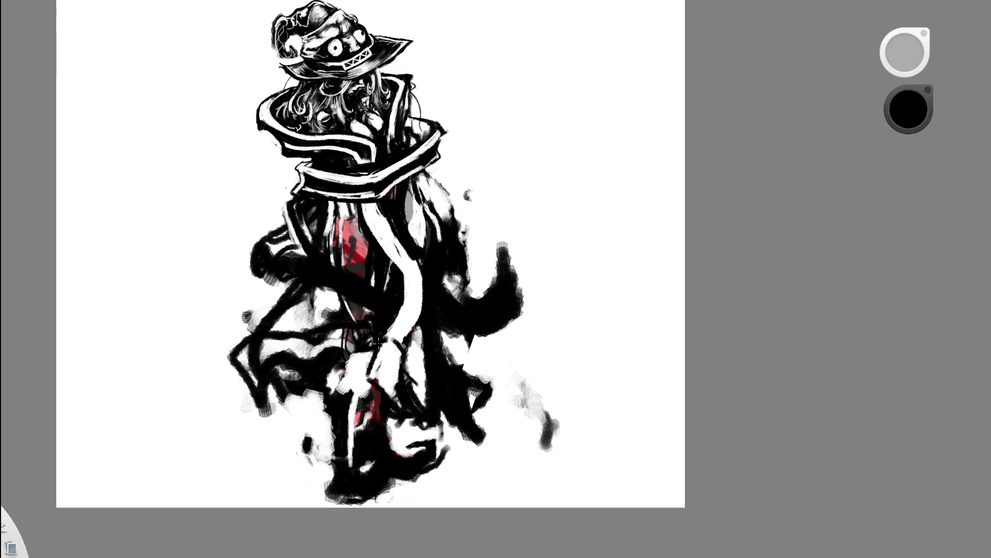
{"action": "mouse_move", "coordinate": [367, 381]}
{"action": "left_mouse_down"}
{"action": "mouse_move", "coordinate": [341, 389]}
{"action": "mouse_move", "coordinate": [333, 374]}
{"action": "mouse_move", "coordinate": [360, 364]}
{"action": "left_mouse_up"}
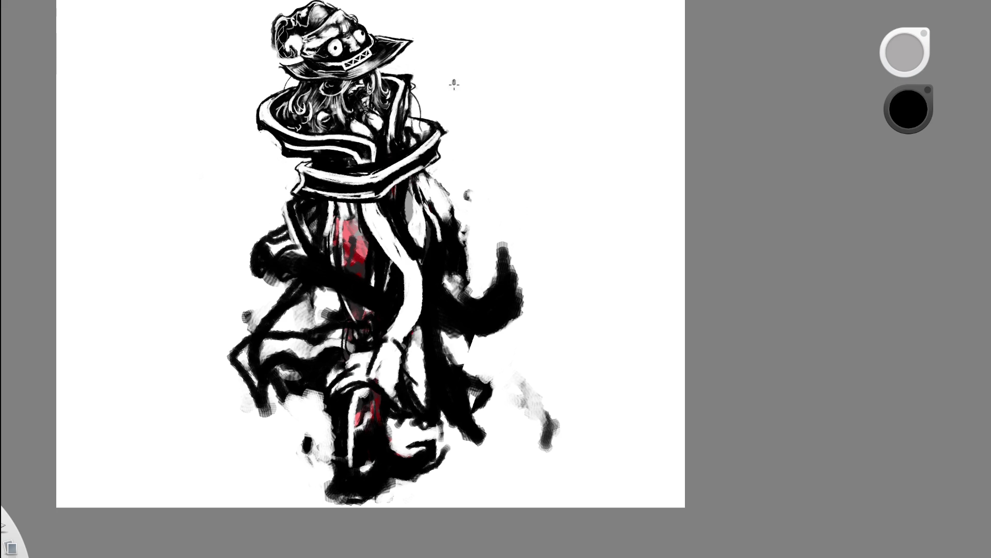
{"action": "key", "text": "ctrl+z"}
{"action": "key", "text": "ctrl+z"}
{"action": "key", "text": "ctrl+z"}
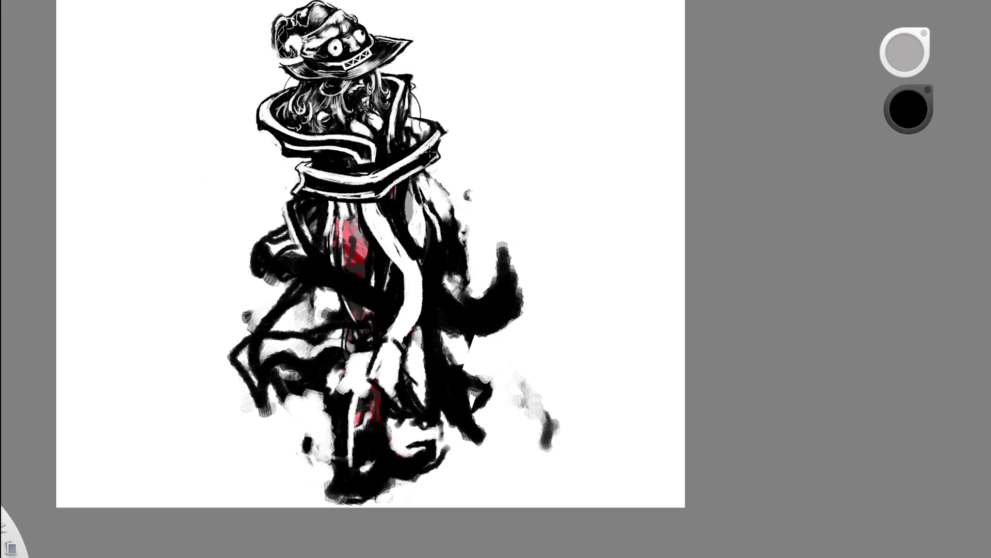
{"action": "left_click_drag", "start_coordinate": [391, 362], "coordinate": [346, 370]}
Widen the white strap over the line and add a small white mark on the collar band
{"action": "left_click_drag", "start_coordinate": [403, 325], "coordinate": [352, 387]}
{"action": "left_click_drag", "start_coordinate": [404, 338], "coordinate": [383, 397]}
{"action": "key", "text": "c"}
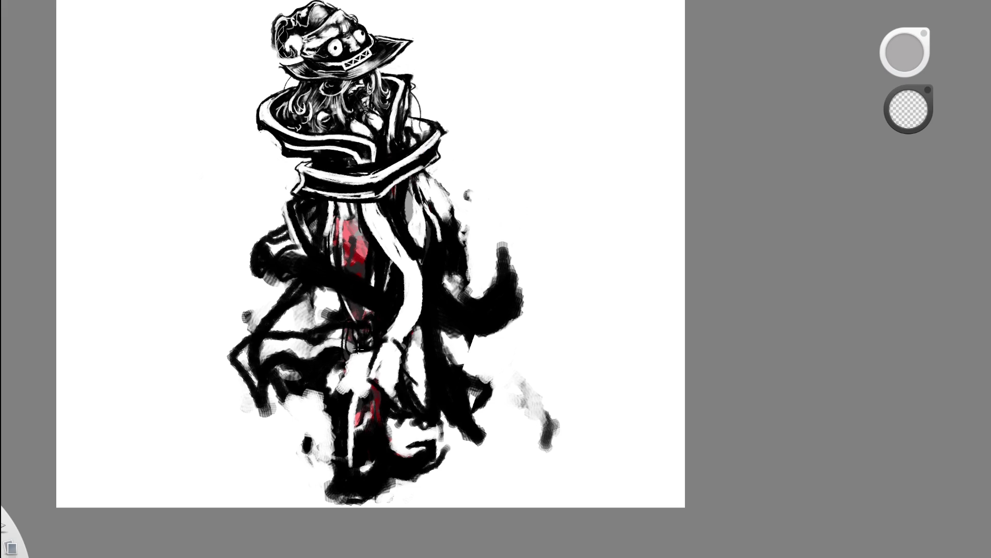
{"action": "scroll", "coordinate": [485, 300], "scroll_direction": "down", "scroll_amount": 5}
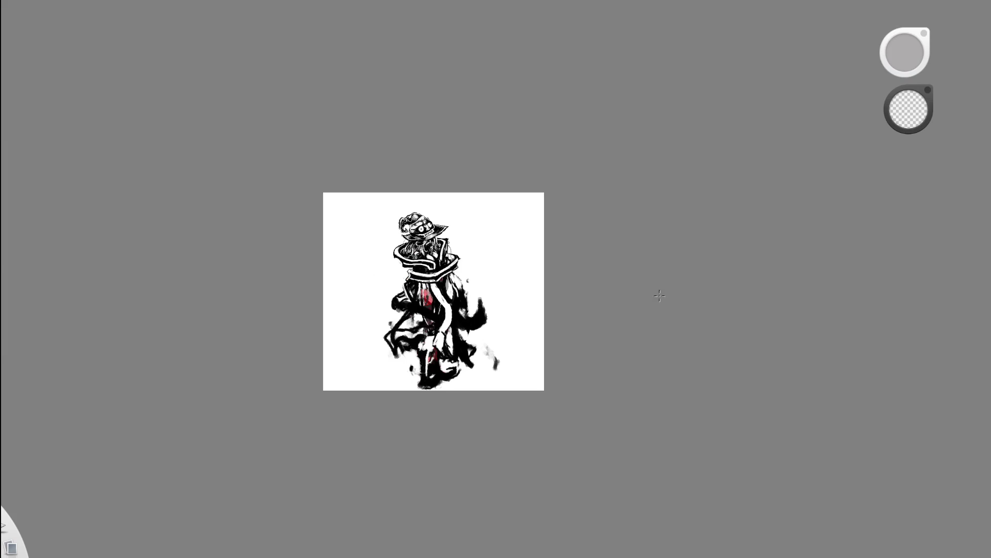
{"action": "right_click", "coordinate": [433, 310]}
{"action": "mouse_move", "coordinate": [431, 304]}
{"action": "left_mouse_down"}
{"action": "mouse_move", "coordinate": [353, 333]}
{"action": "mouse_move", "coordinate": [310, 244]}
{"action": "left_mouse_up"}
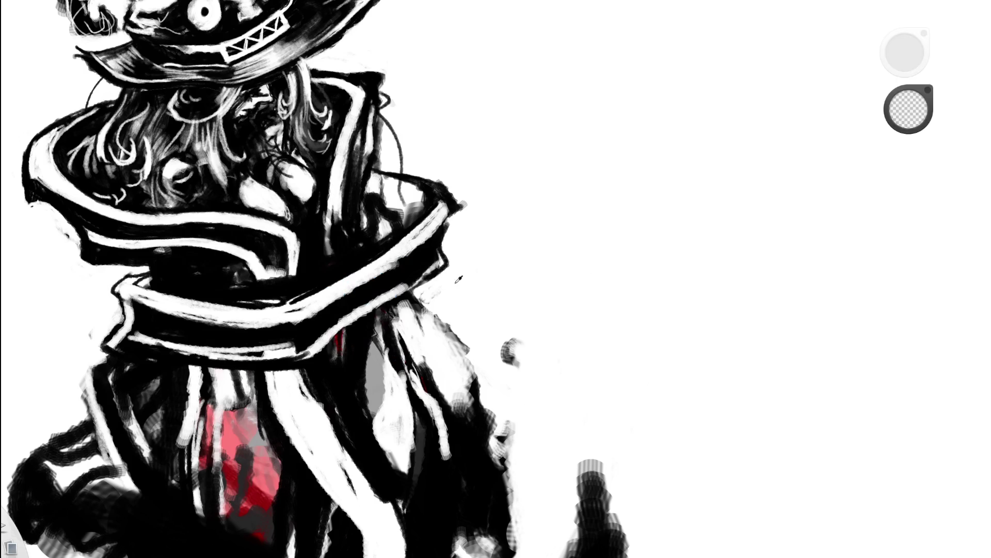
{"action": "mouse_move", "coordinate": [257, 269]}
{"action": "left_mouse_down"}
{"action": "mouse_move", "coordinate": [292, 272]}
{"action": "mouse_move", "coordinate": [287, 292]}
{"action": "mouse_move", "coordinate": [270, 293]}
{"action": "mouse_move", "coordinate": [265, 274]}
{"action": "left_mouse_up"}
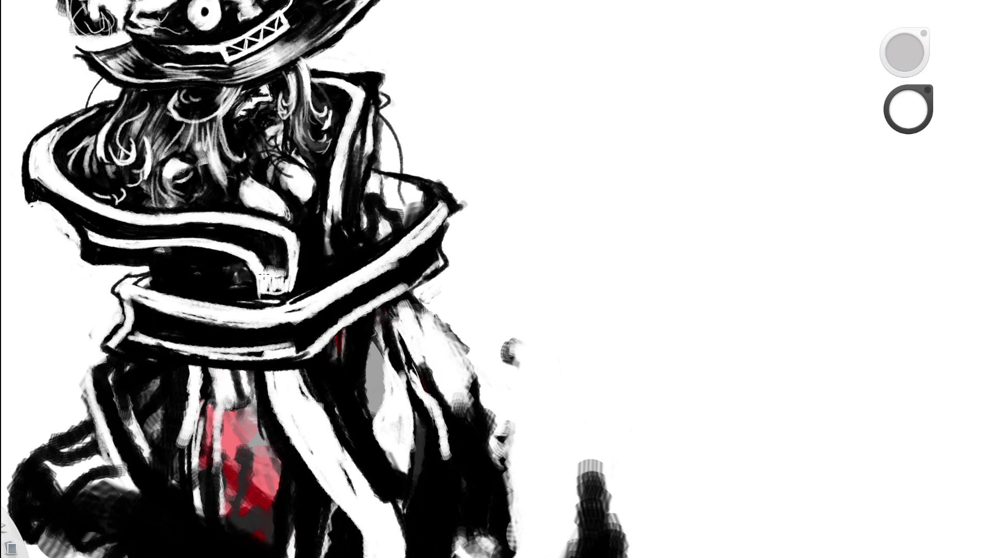
{"action": "left_click_drag", "start_coordinate": [339, 204], "coordinate": [187, 259]}
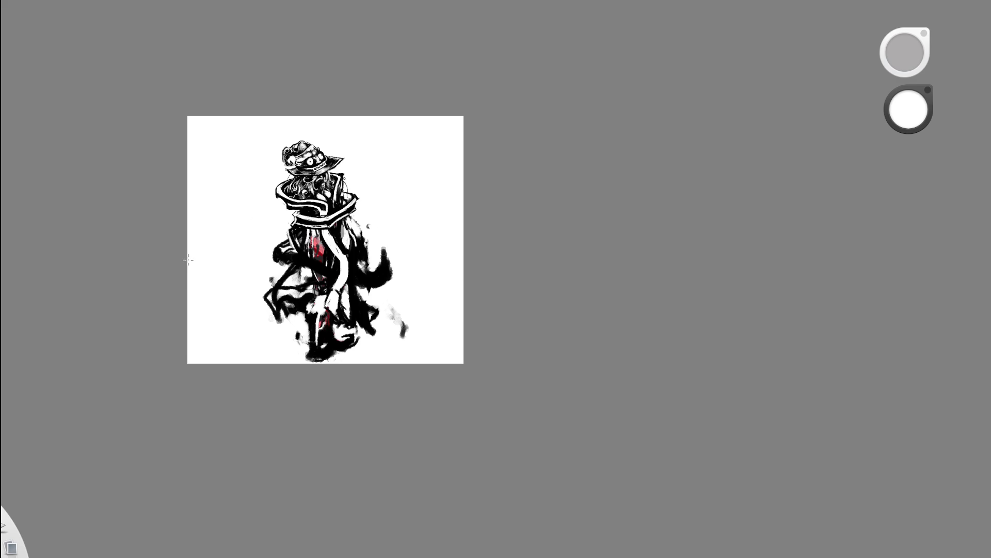
Zoom in on the upper body and add thin black strokes on the coat
{"action": "left_click_drag", "start_coordinate": [393, 168], "coordinate": [432, 139]}
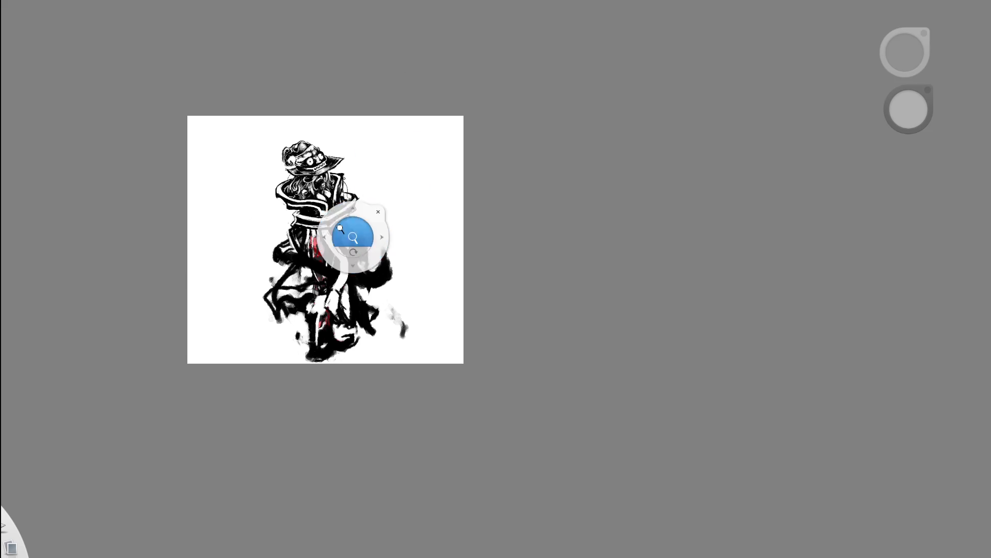
{"action": "left_click", "coordinate": [278, 160]}
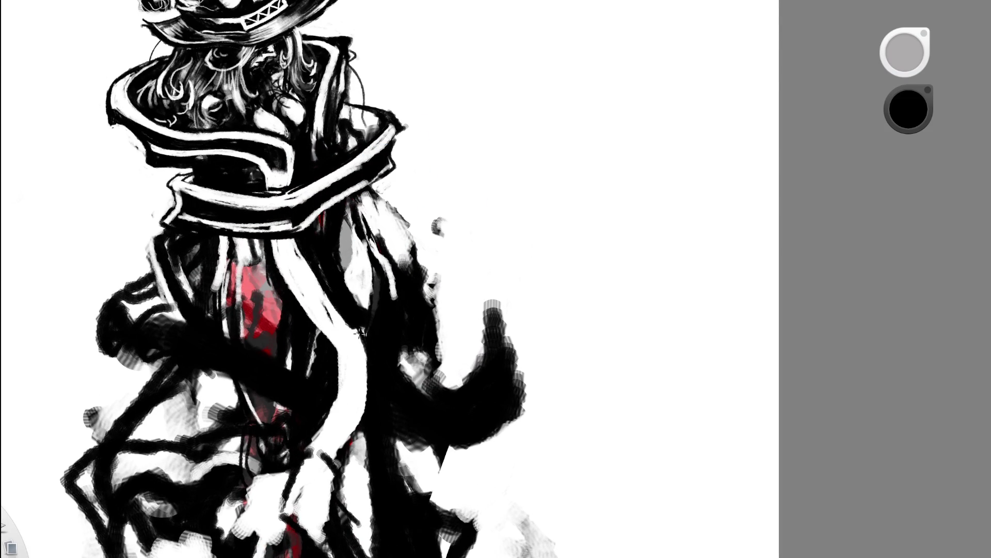
{"action": "key", "text": "e"}
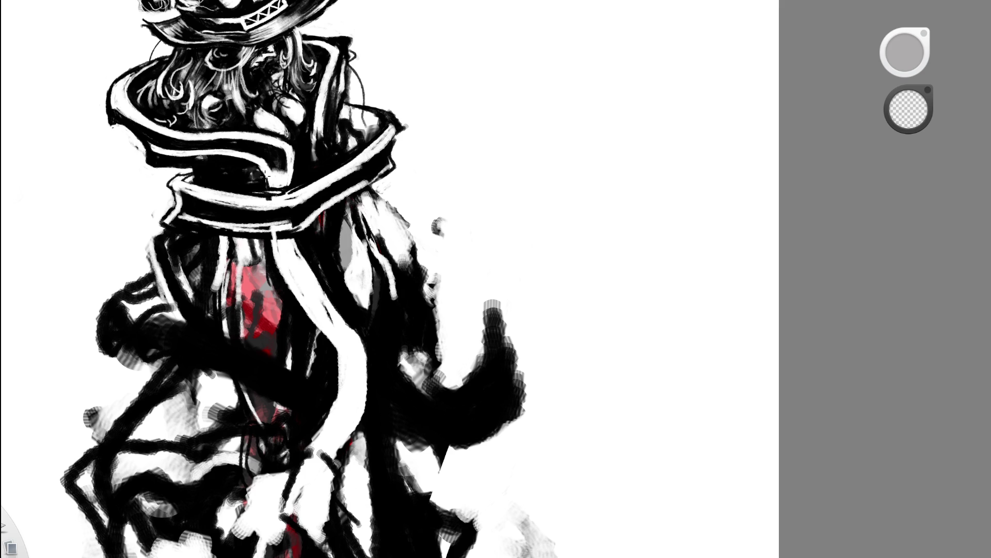
{"action": "key", "text": "c"}
{"action": "left_click_drag", "start_coordinate": [262, 169], "coordinate": [282, 278]}
{"action": "scroll", "coordinate": [272, 242], "scroll_direction": "down", "scroll_amount": 3}
{"action": "scroll", "coordinate": [221, 274], "scroll_direction": "down", "scroll_amount": 3}
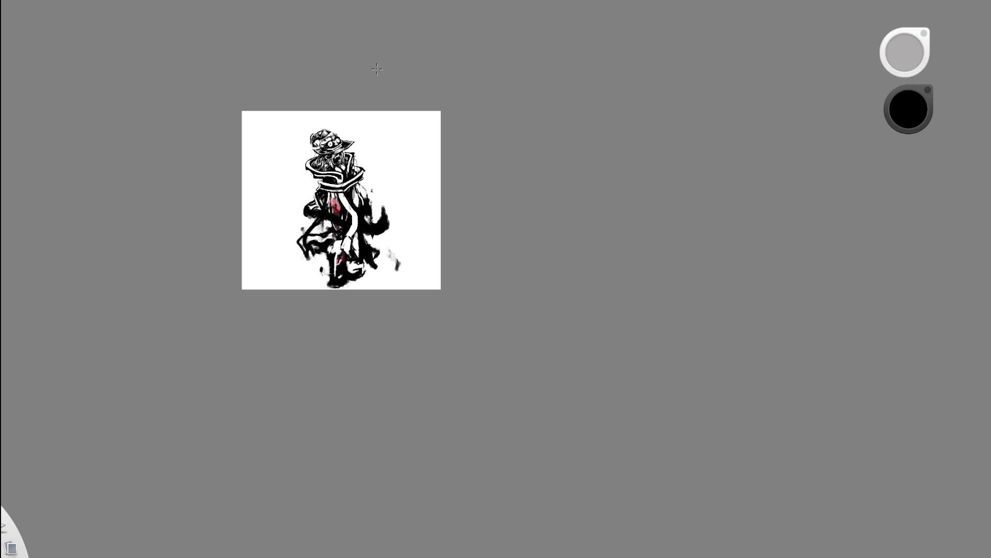
{"action": "scroll", "coordinate": [360, 92], "scroll_direction": "up", "scroll_amount": 5}
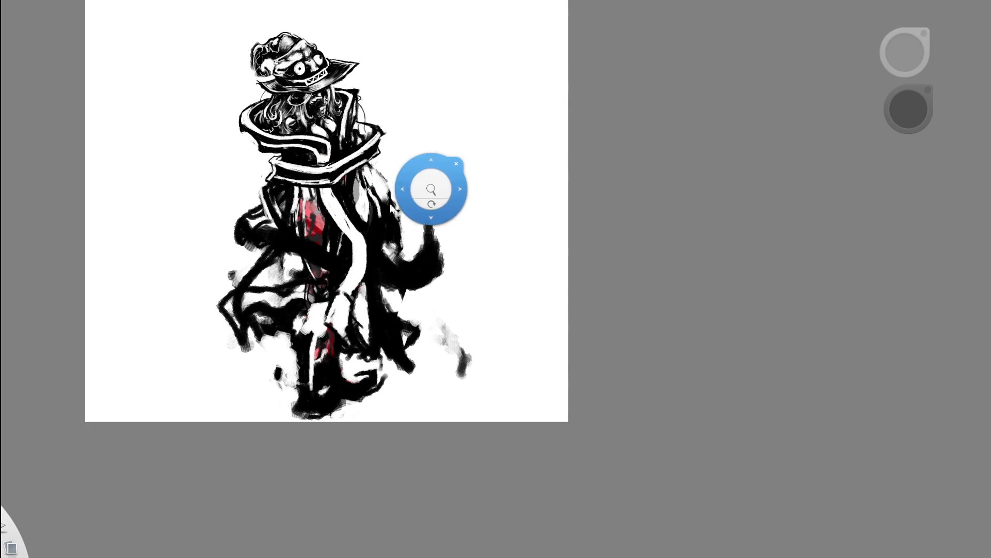
{"action": "scroll", "coordinate": [438, 224], "scroll_direction": "up", "scroll_amount": 2}
{"action": "scroll", "coordinate": [438, 224], "scroll_direction": "up", "scroll_amount": 1}
{"action": "scroll", "coordinate": [433, 310], "scroll_direction": "up", "scroll_amount": 2}
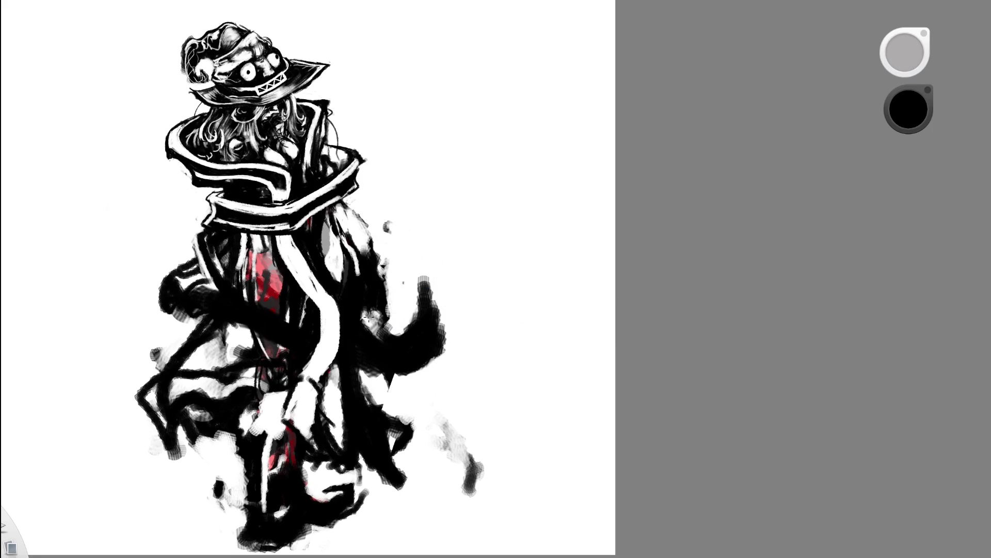
Sweep a broad black band across the midsection and darken the scarf and left shoulder
{"action": "left_click_drag", "start_coordinate": [333, 326], "coordinate": [313, 343]}
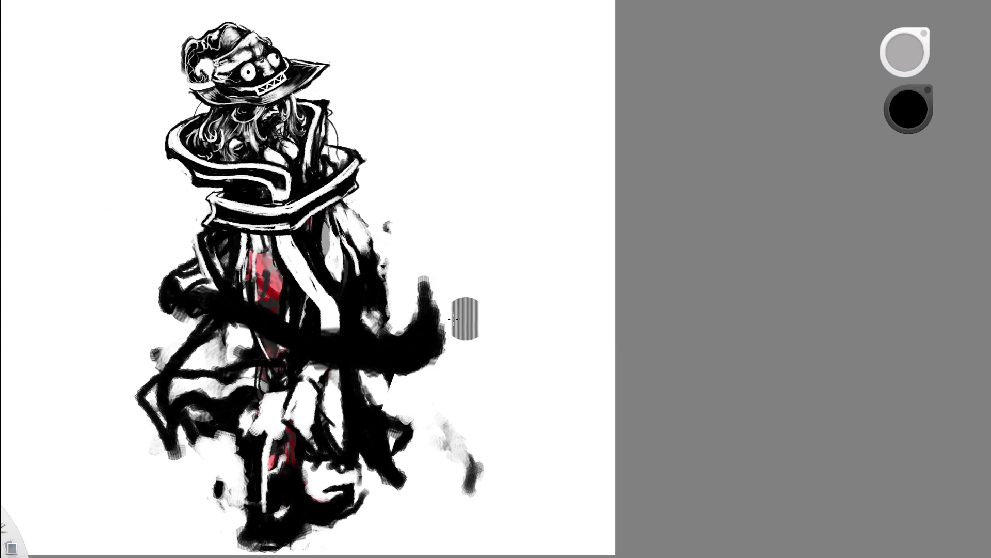
{"action": "left_click_drag", "start_coordinate": [418, 329], "coordinate": [109, 361]}
{"action": "left_click_drag", "start_coordinate": [159, 322], "coordinate": [221, 285]}
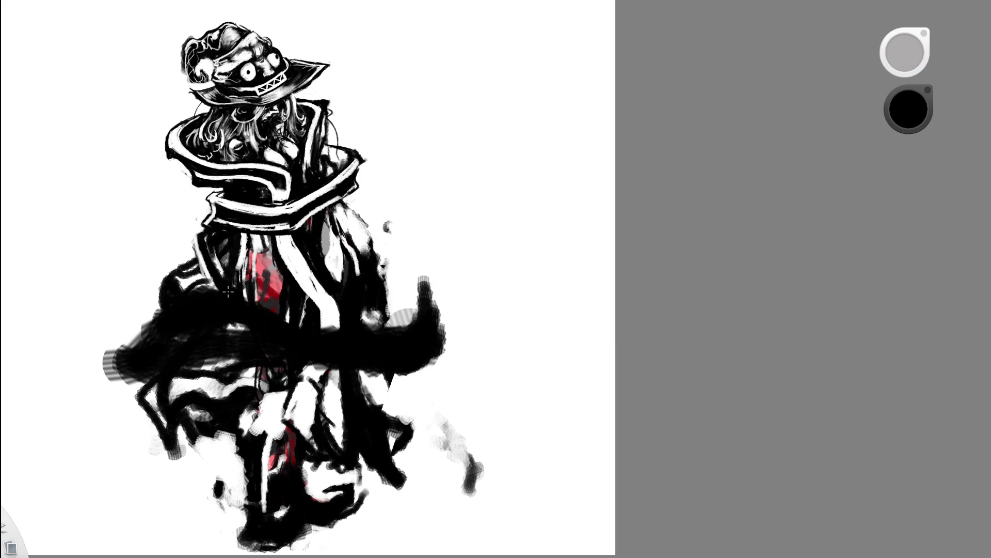